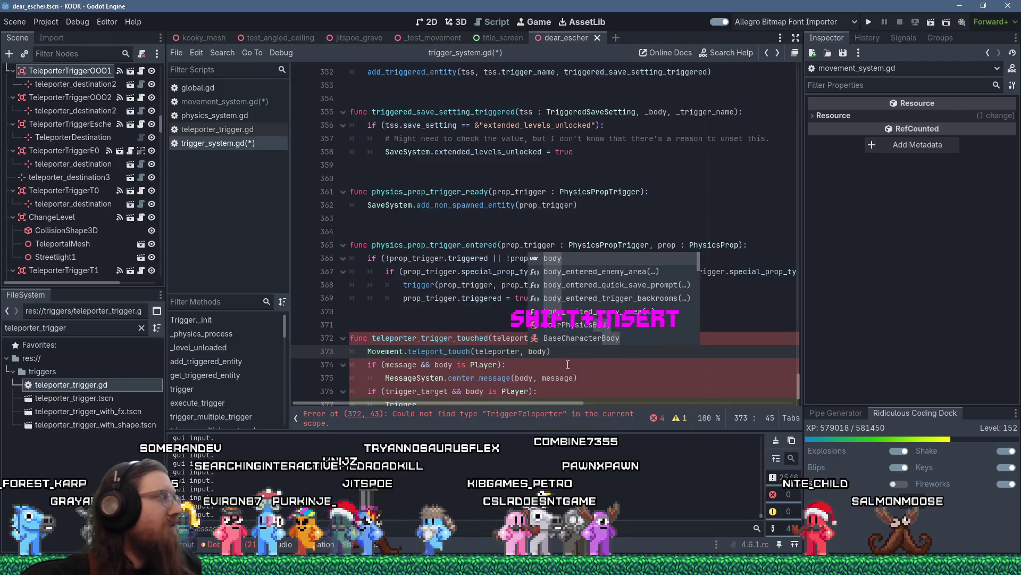
- Select the unknown type TriggerTeleporter in trigger_system.gd and open teleporter_trigger.gd
click(454, 298)
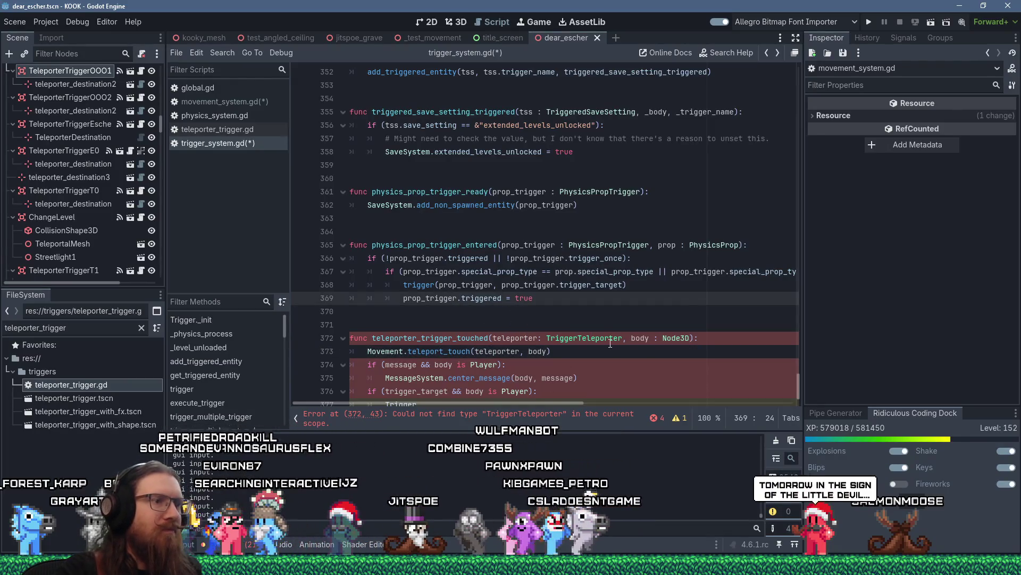
double_click(605, 343)
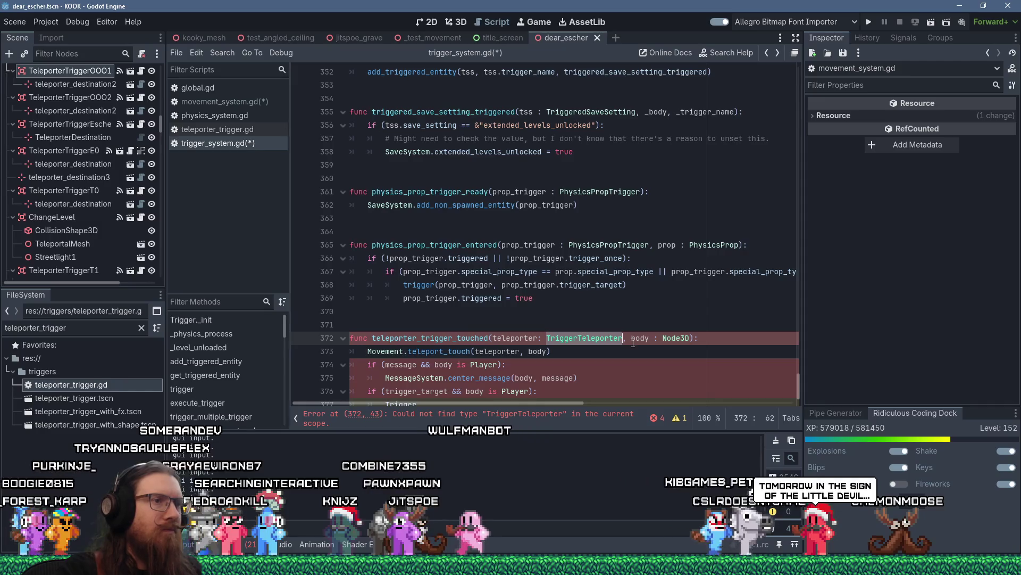
click(229, 101)
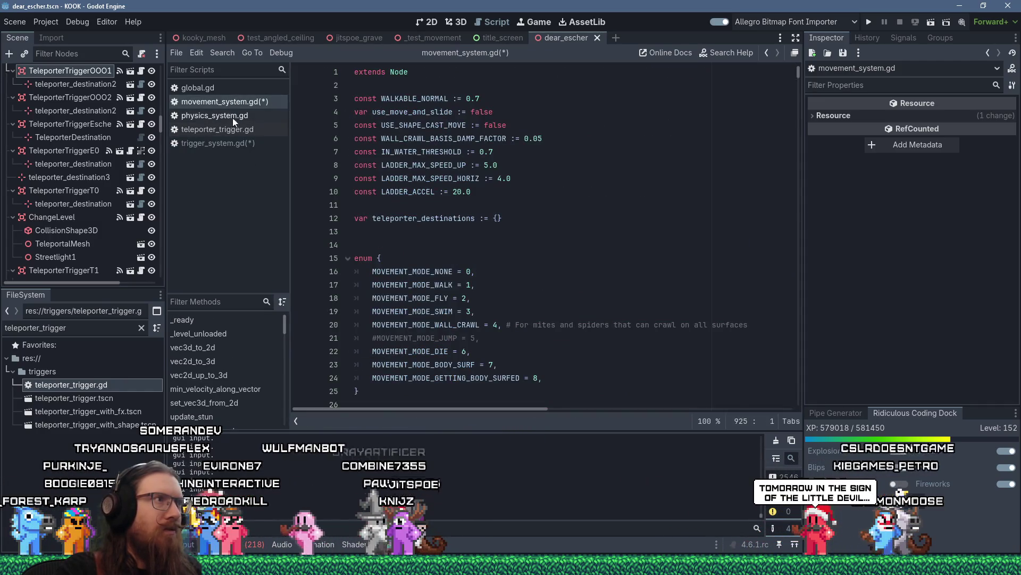
click(232, 116)
click(233, 130)
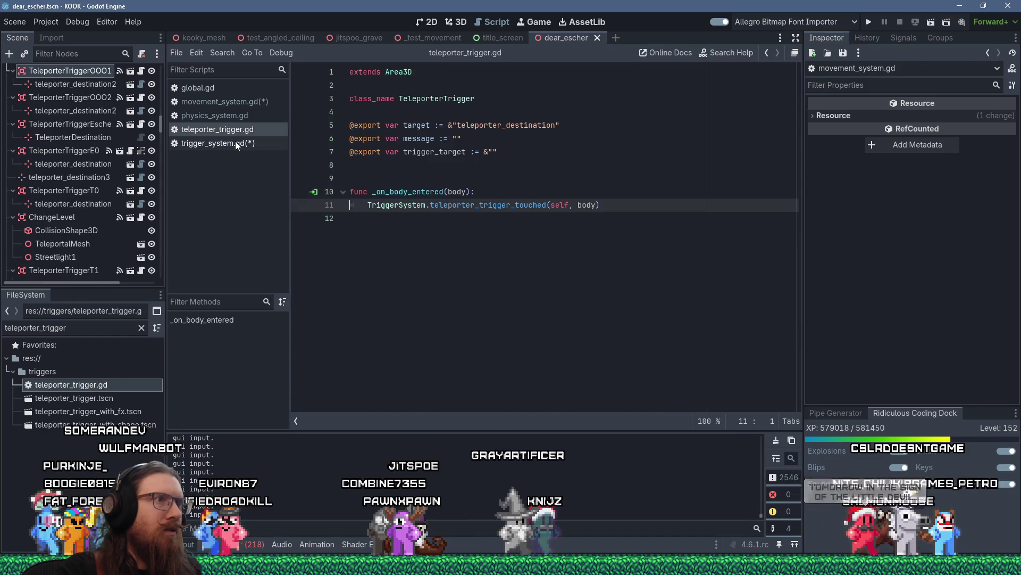
- Copy the class name TeleporterTrigger and return to trigger_system.gd
double_click(435, 98)
right_click(435, 99)
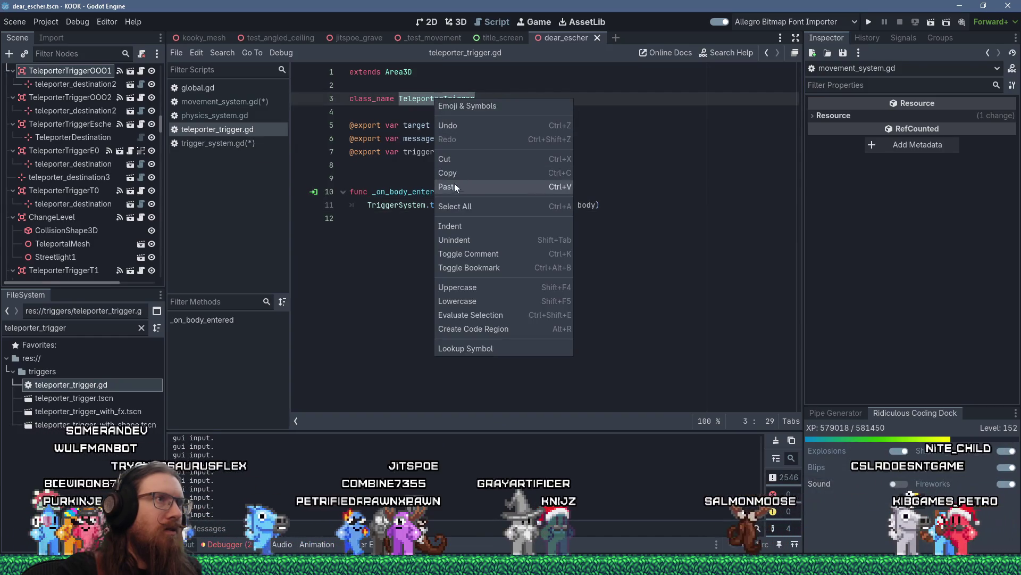
click(461, 173)
click(218, 143)
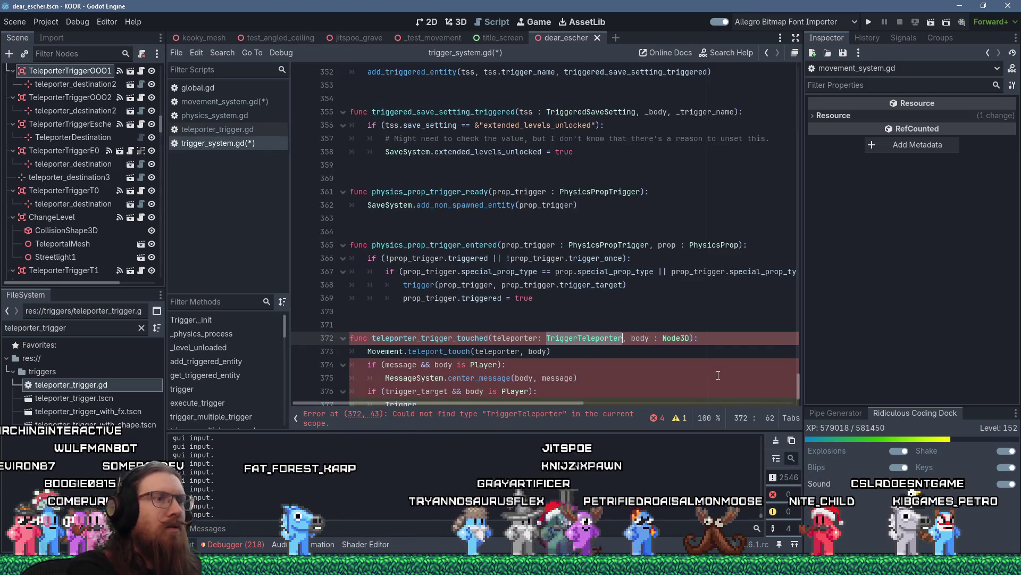
- Replace the parameter type TriggerTeleporter with the pasted TeleporterTrigger
key(ctrl+v)
key(Down)
scroll(down, 3)
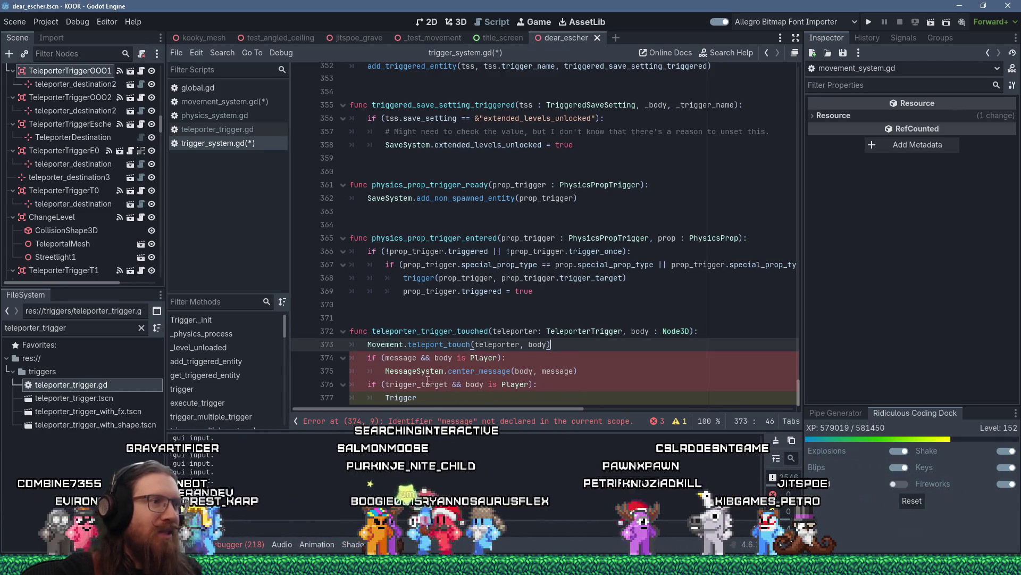
- Prefix message on lines 374 and 375 with 'teleporter.'
click(458, 358)
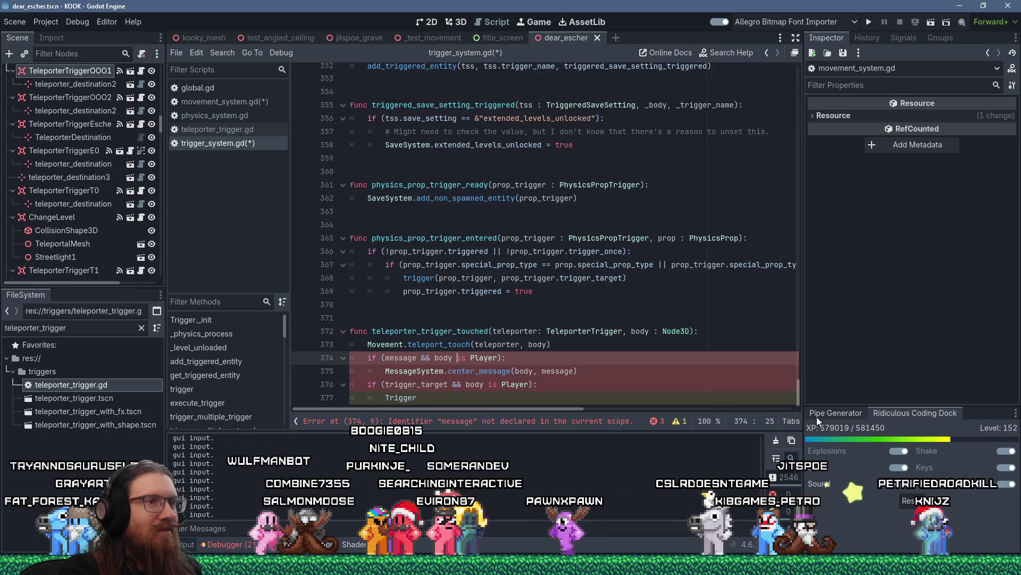
key(ctrl+Left)
key(ctrl+Left)
key(ctrl+Left)
text(tele)
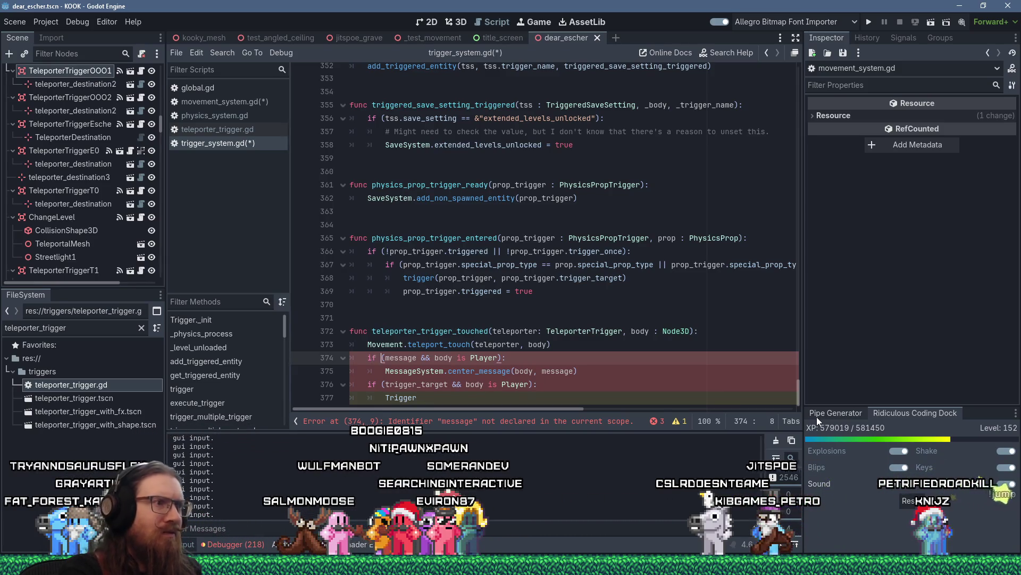
text(porter.)
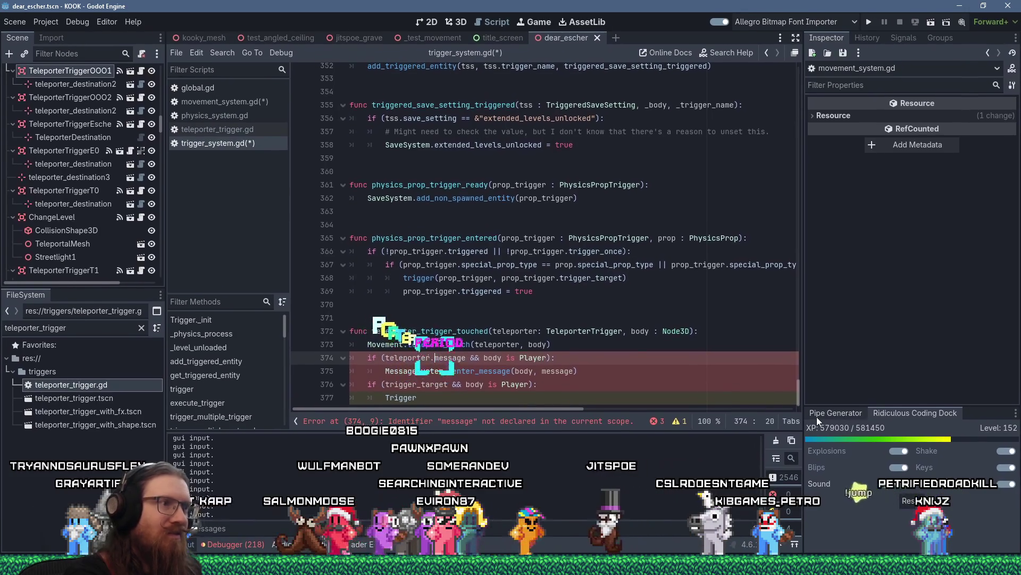
click(606, 384)
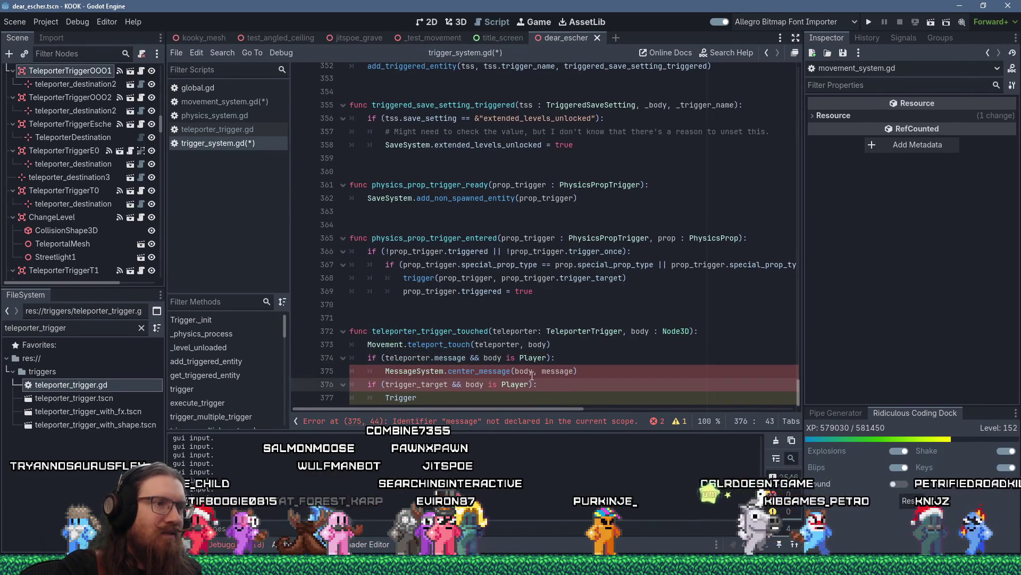
click(542, 371)
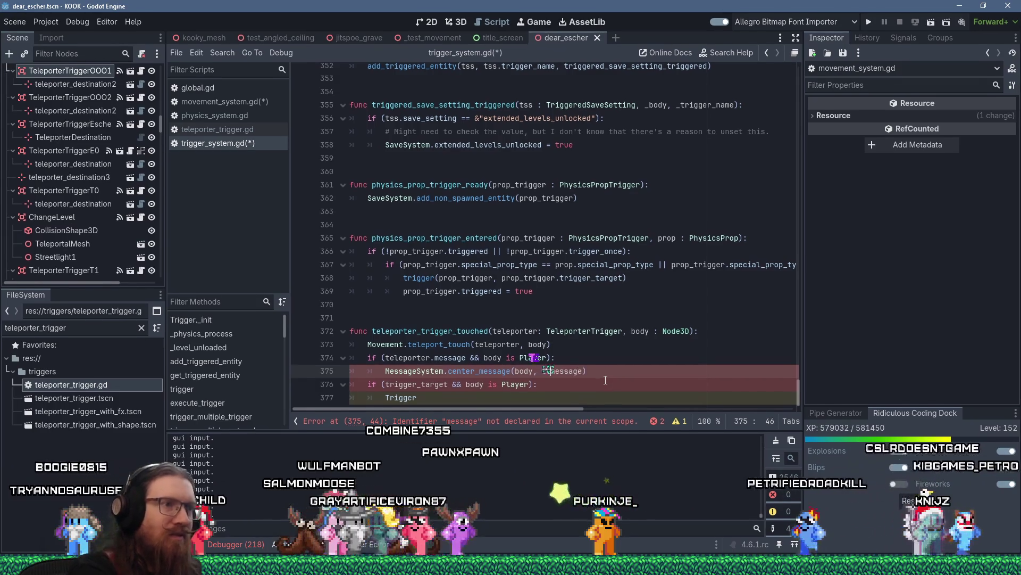
text(teleporter.)
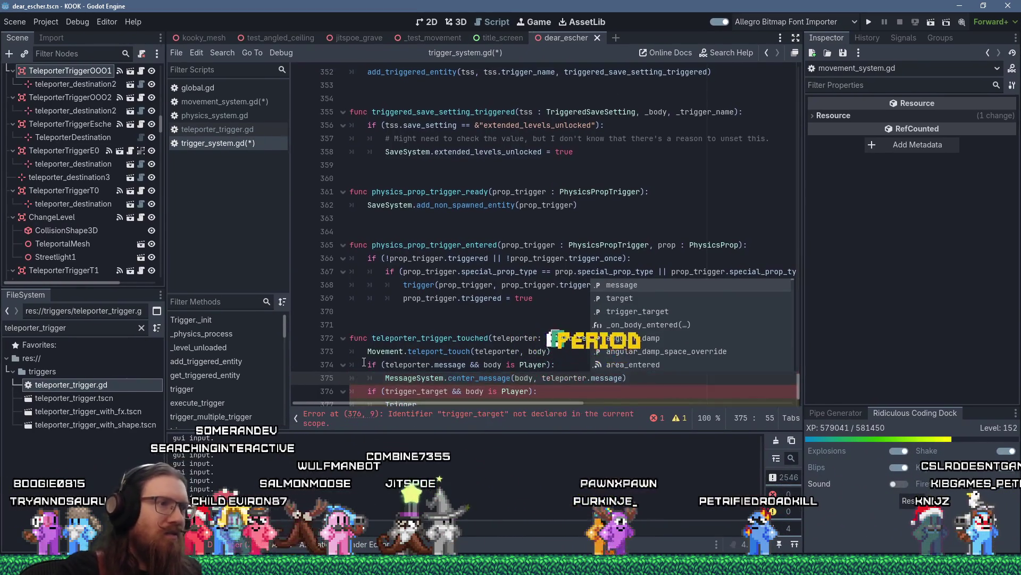
click(364, 360)
- Prefix trigger_target on line 376 with 'teleporter.'
scroll(down, 3)
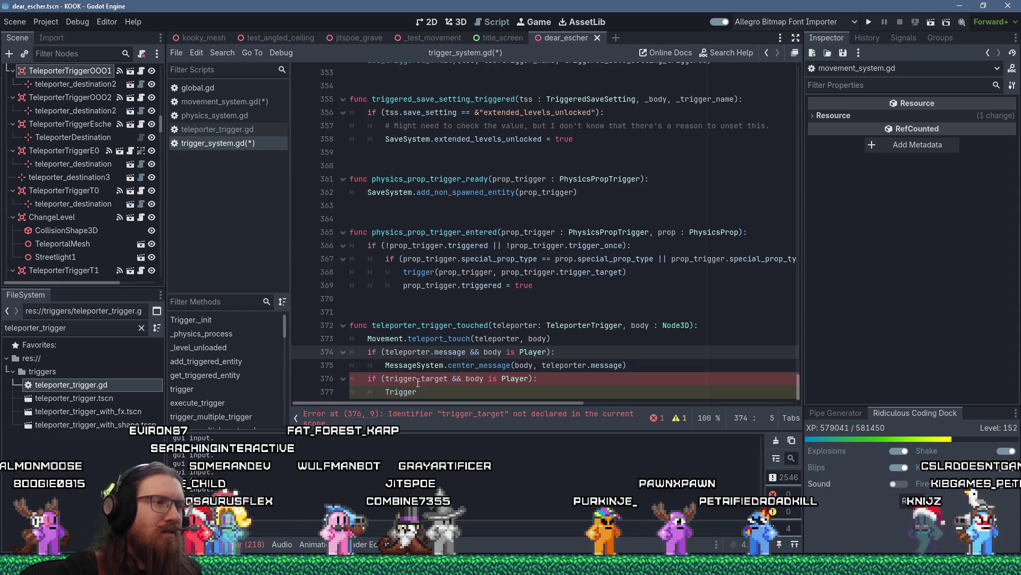
click(385, 379)
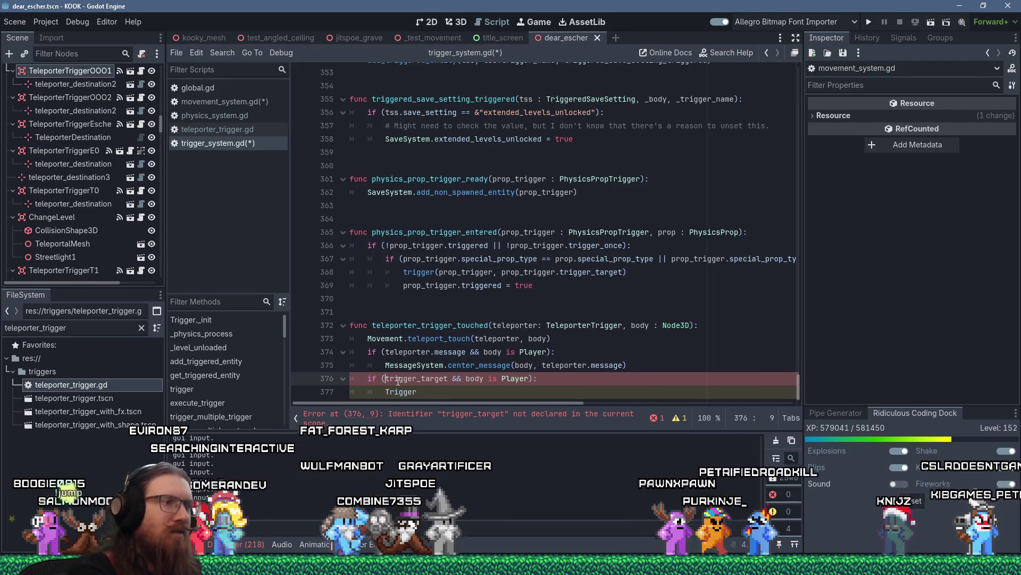
text(teleporter.)
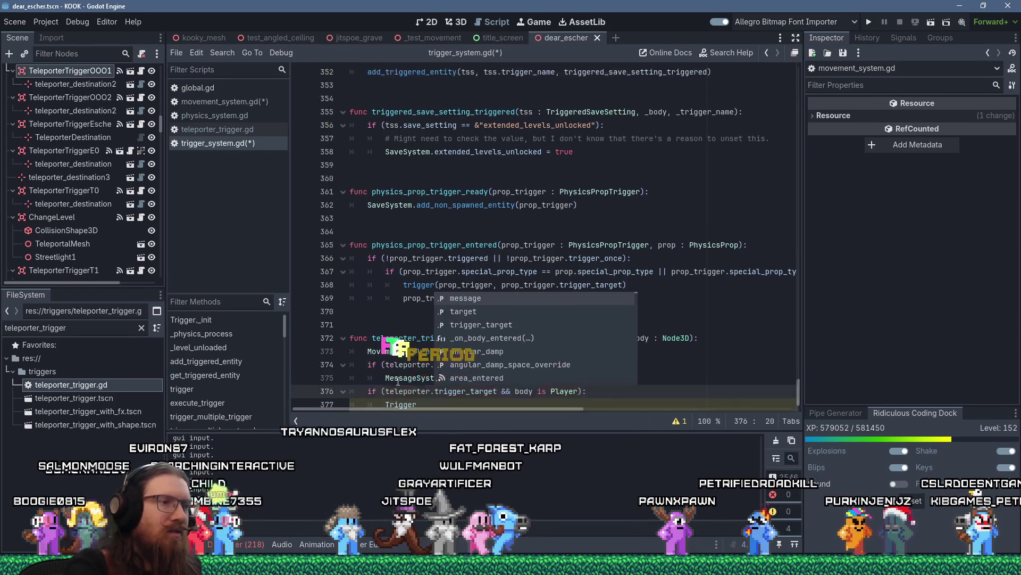
key(Escape)
key(Up)
key(Up)
key(Up)
key(Home)
key(Home)
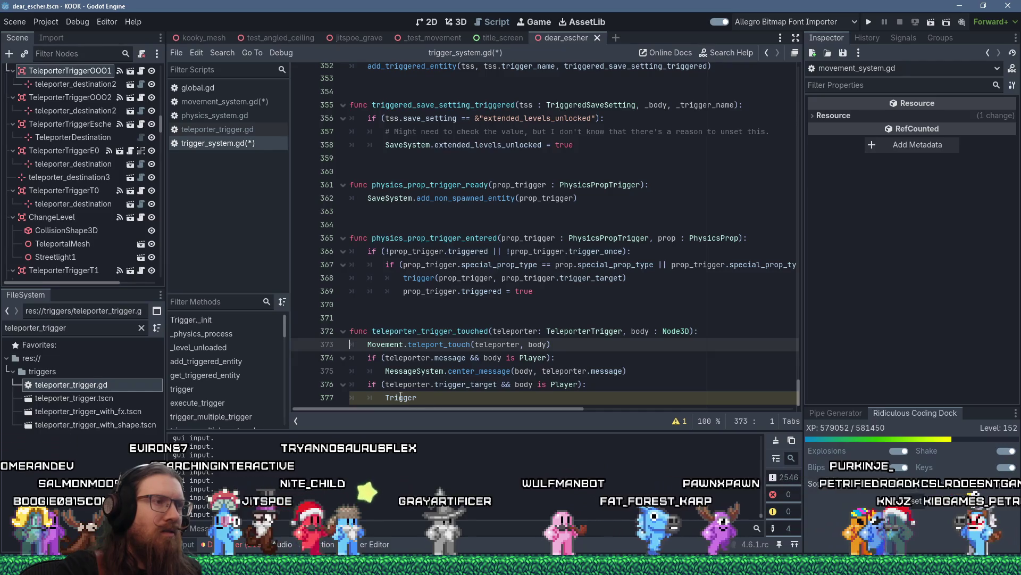
- Complete the call as trigger(body, teleporter.trigger_target) using autocomplete
double_click(400, 397)
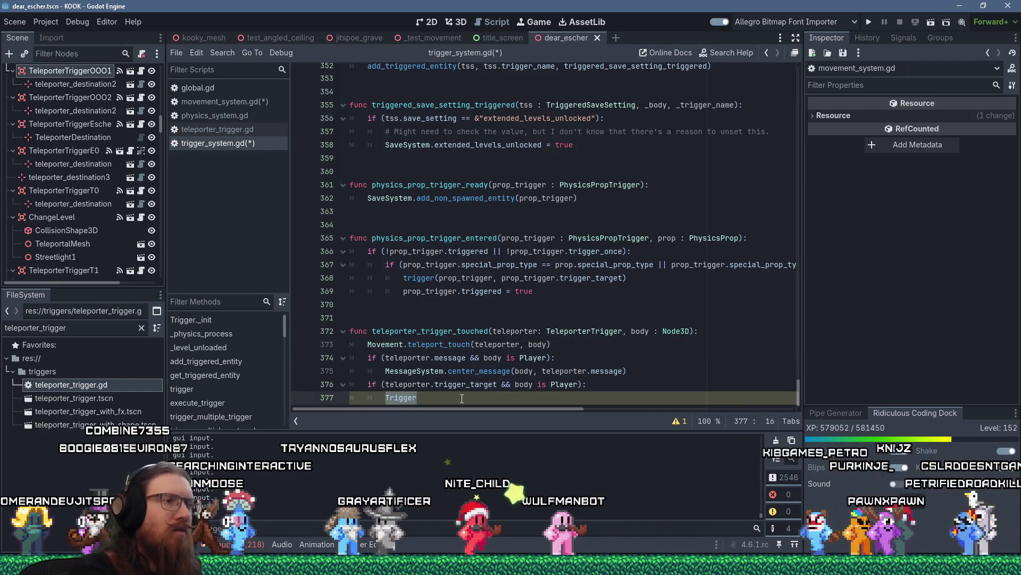
text(Trig)
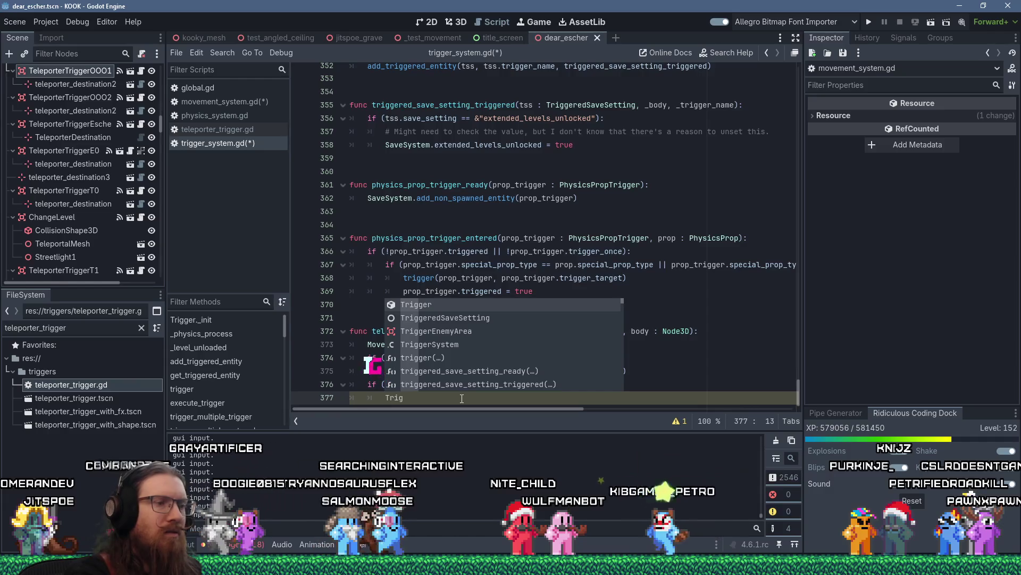
key(Down)
key(Down)
key(Down)
key(Return)
text(*)
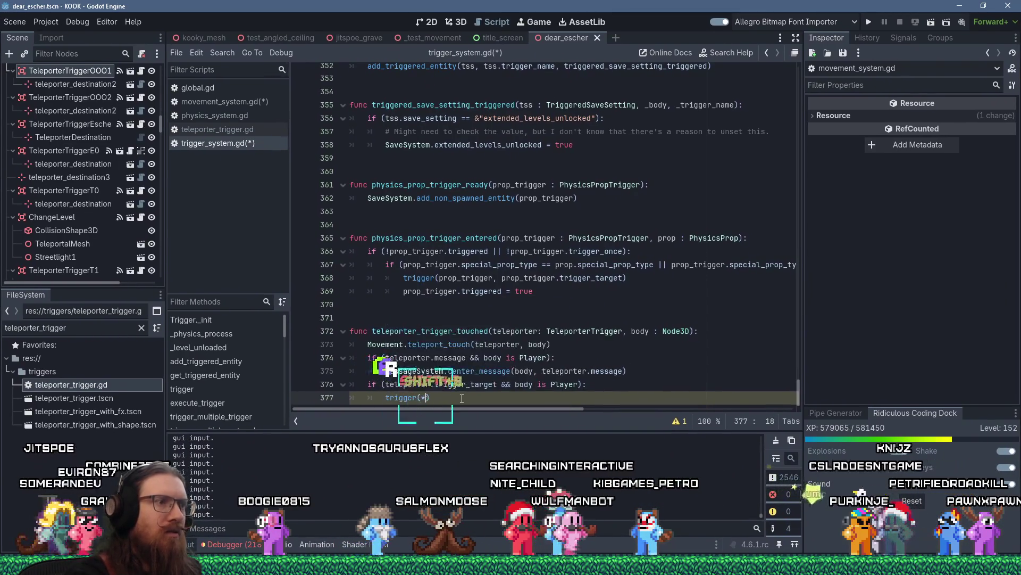
key(BackSpace)
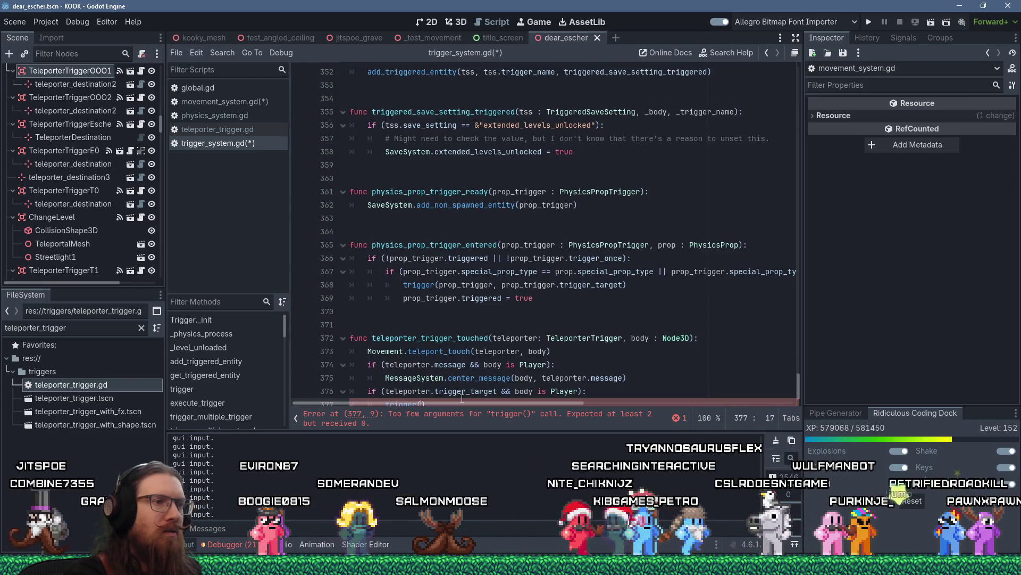
text(*)
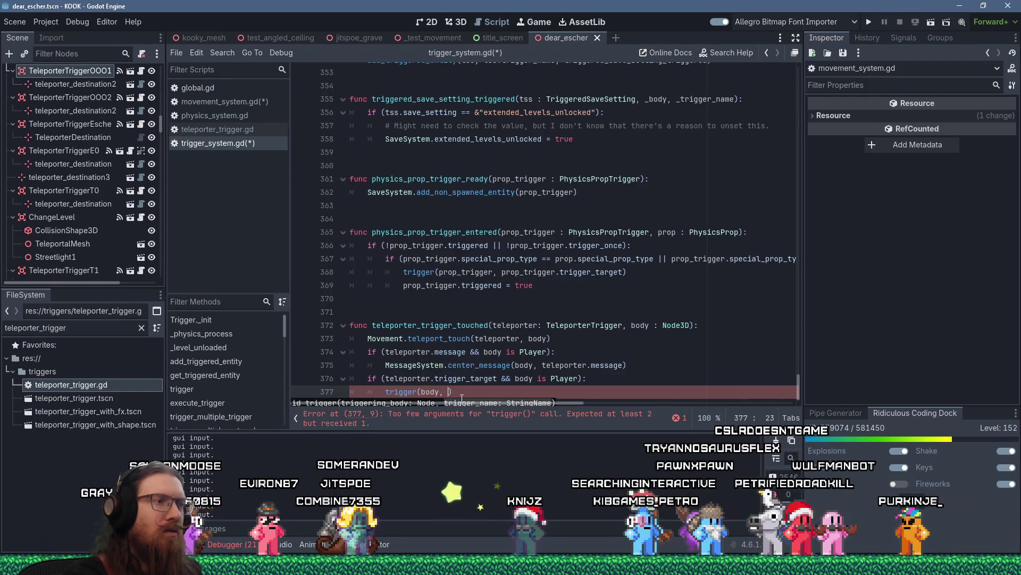
text(teleporter.tr)
text(igger_target)
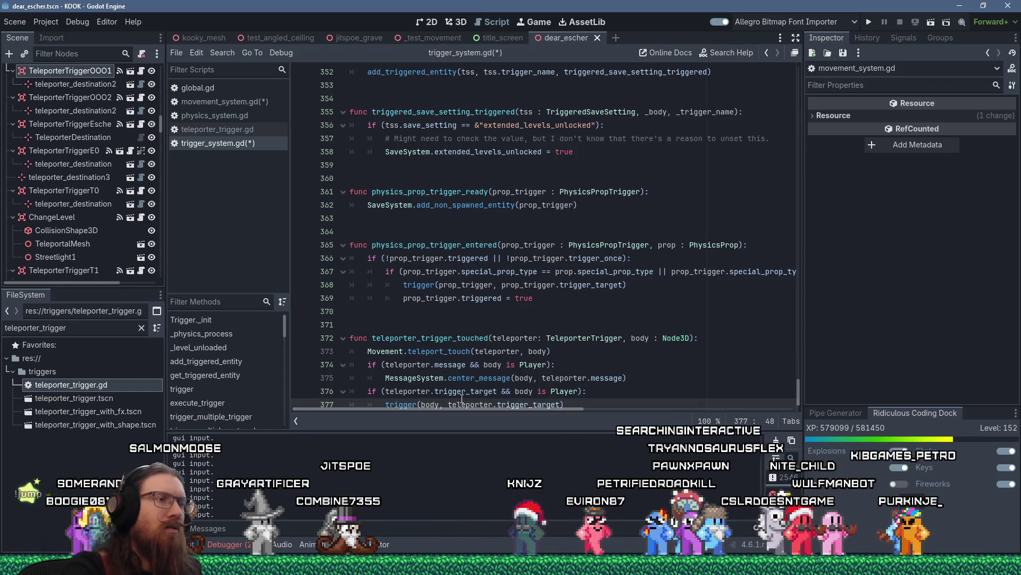
- Cut 'body is Player' out of the condition on line 376
scroll(down, 3)
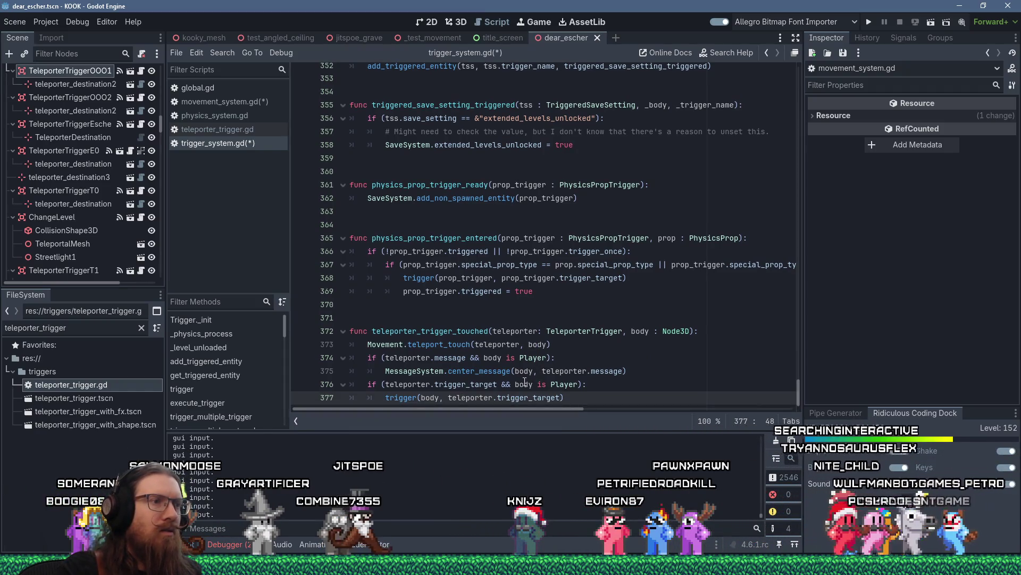
drag(516, 384, 579, 384)
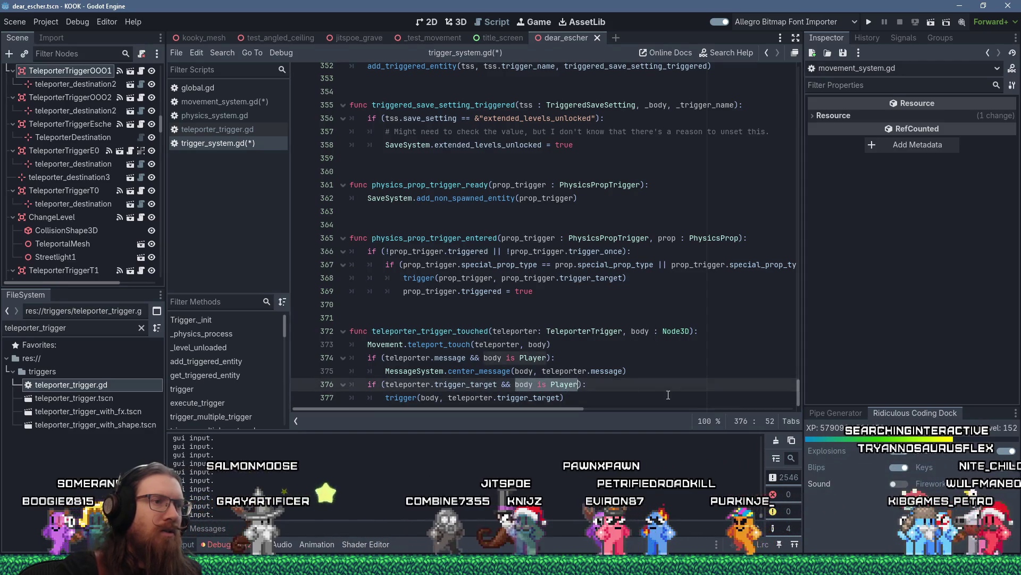
key(shift+Delete)
key(Up)
key(Up)
key(Up)
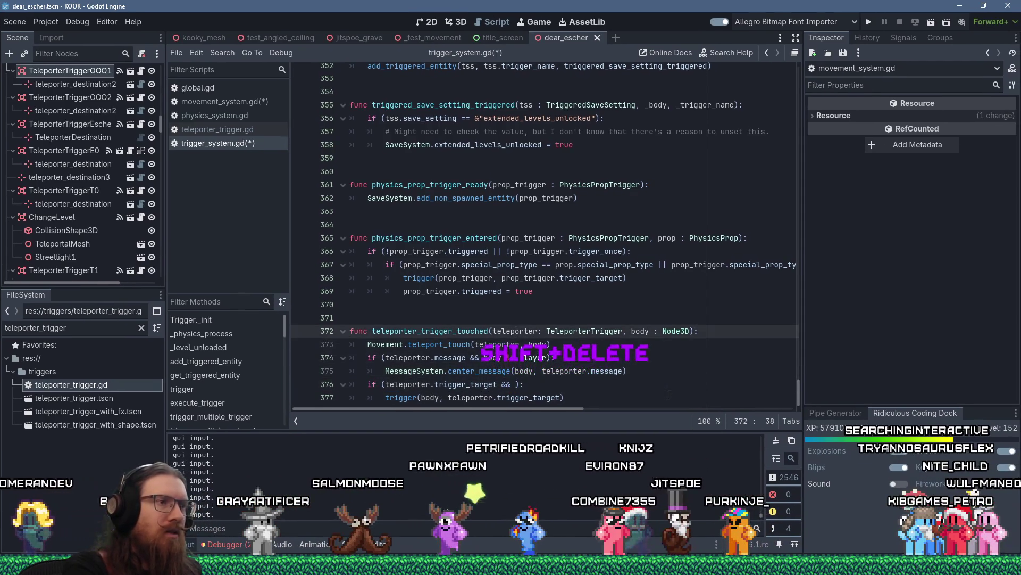
- Add a Player check after the teleport call and indent the message lines under it
key(End)
key(Return)
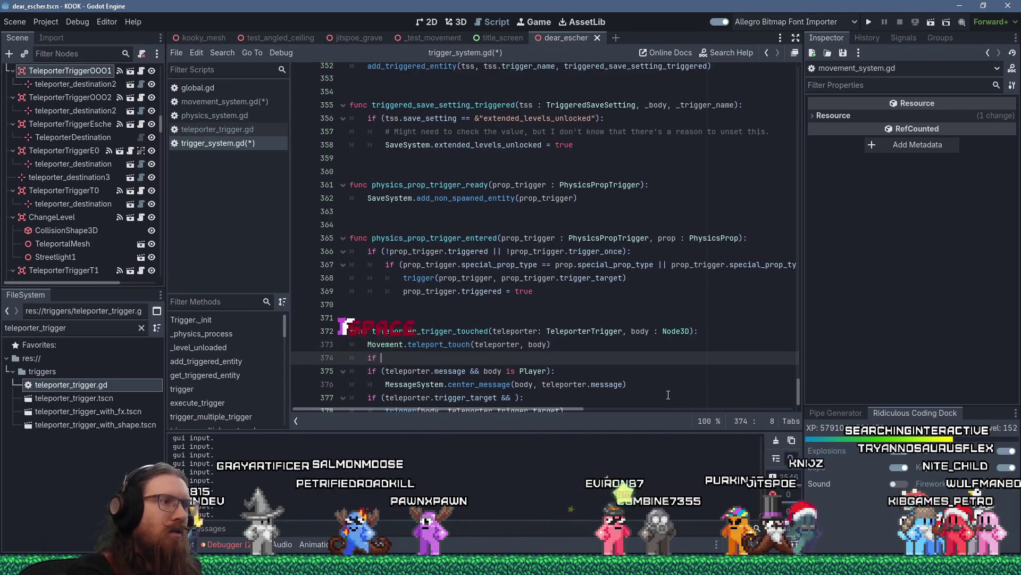
key(ctrl+v)
text():)
key(Down)
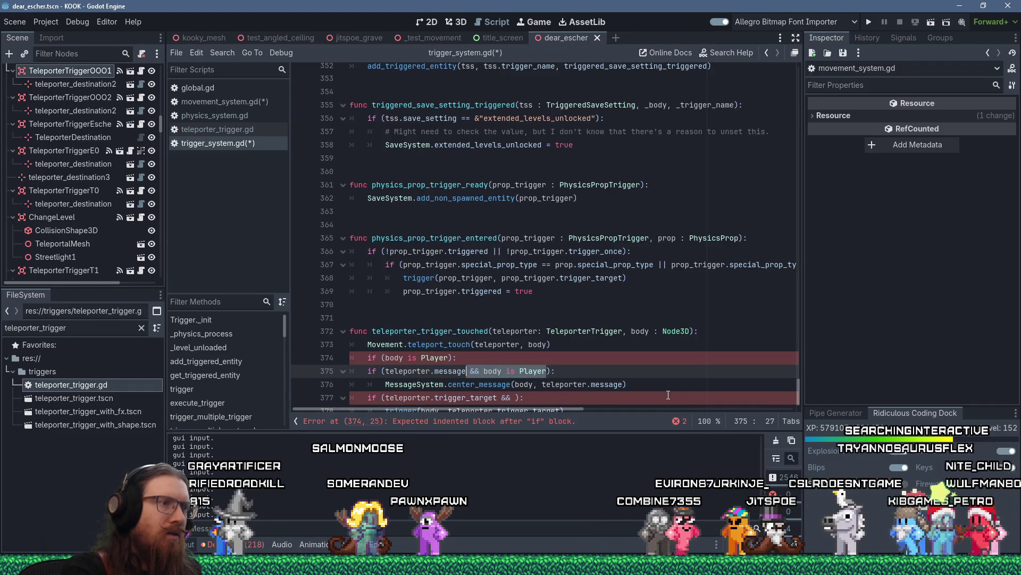
key(shift+Down)
key(shift+Down)
key(shift+Down)
key(Tab)
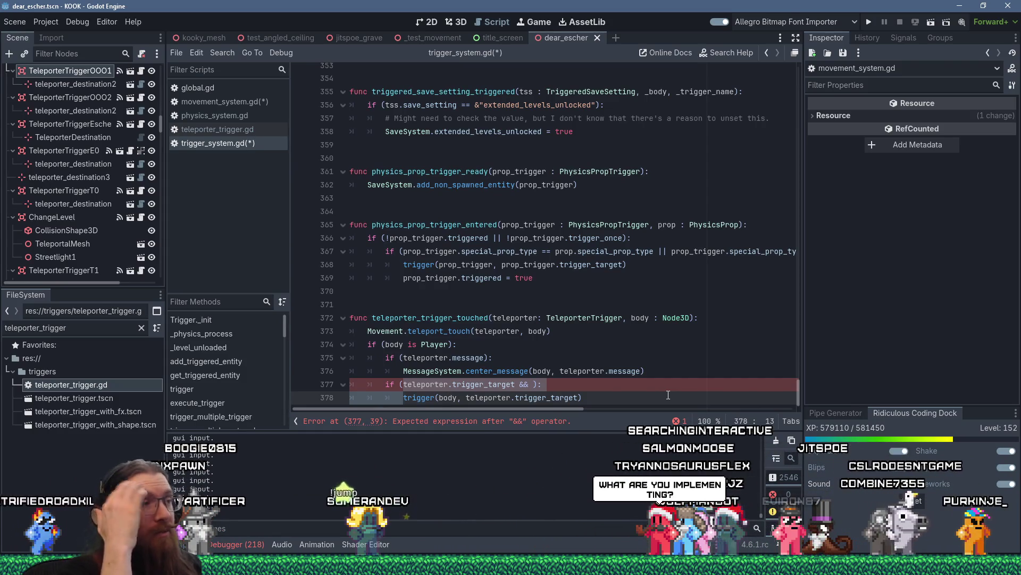
click(606, 358)
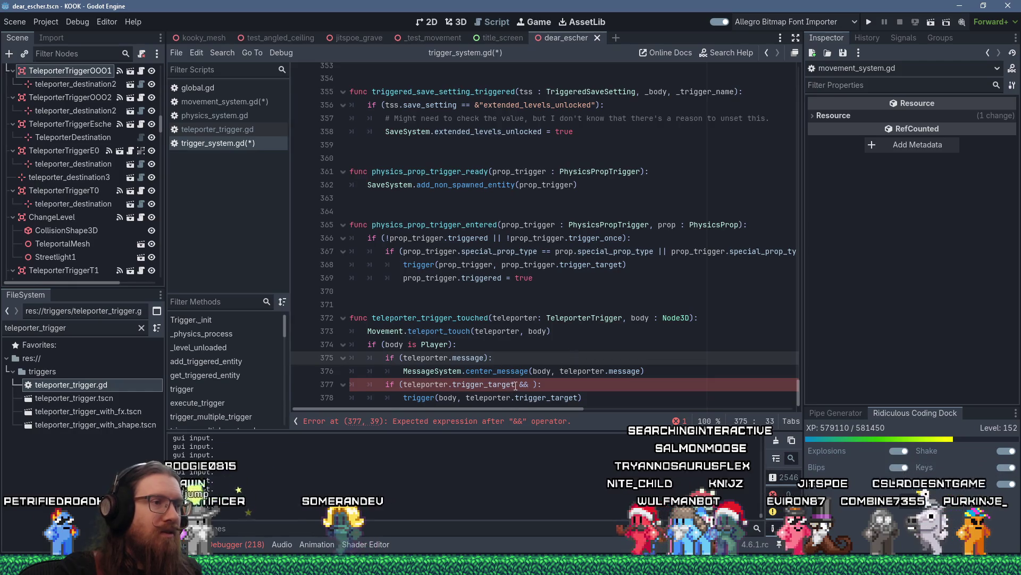
- Remove the leftover && from the trigger_target check, add a blank line, and save trigger_system.gd
click(516, 384)
key(Delete)
key(Delete)
key(Delete)
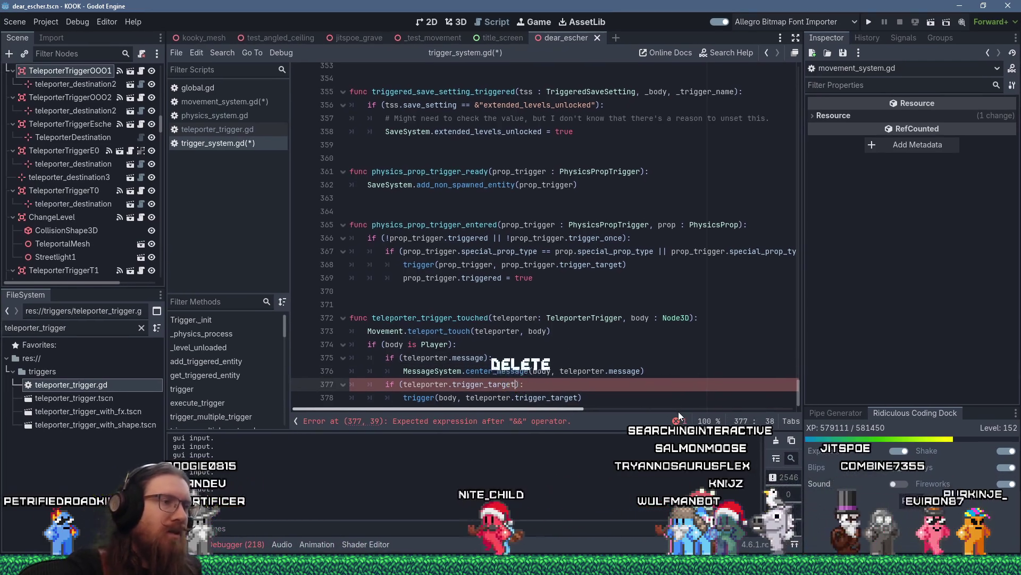
click(614, 397)
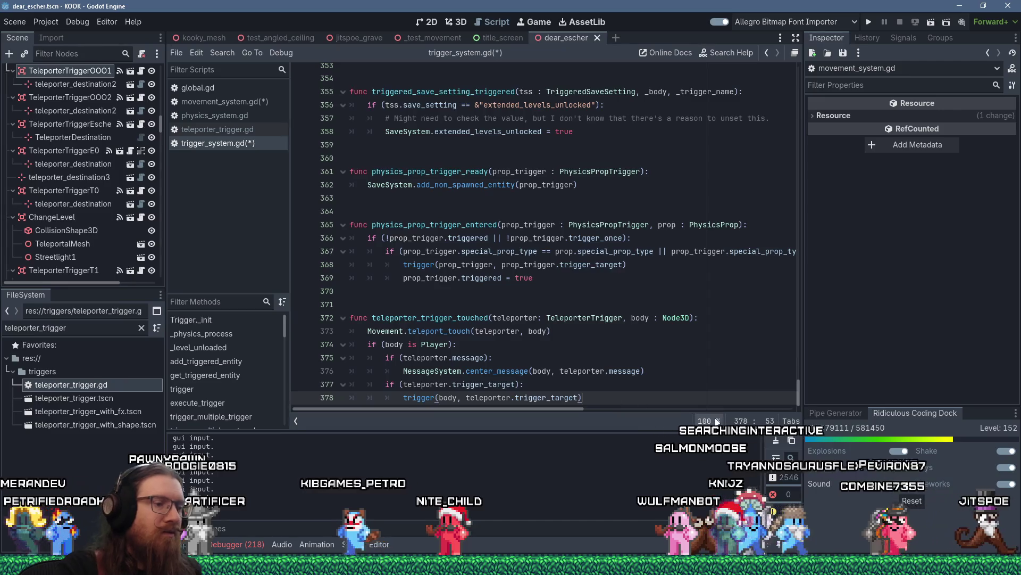
key(Return)
key(Return)
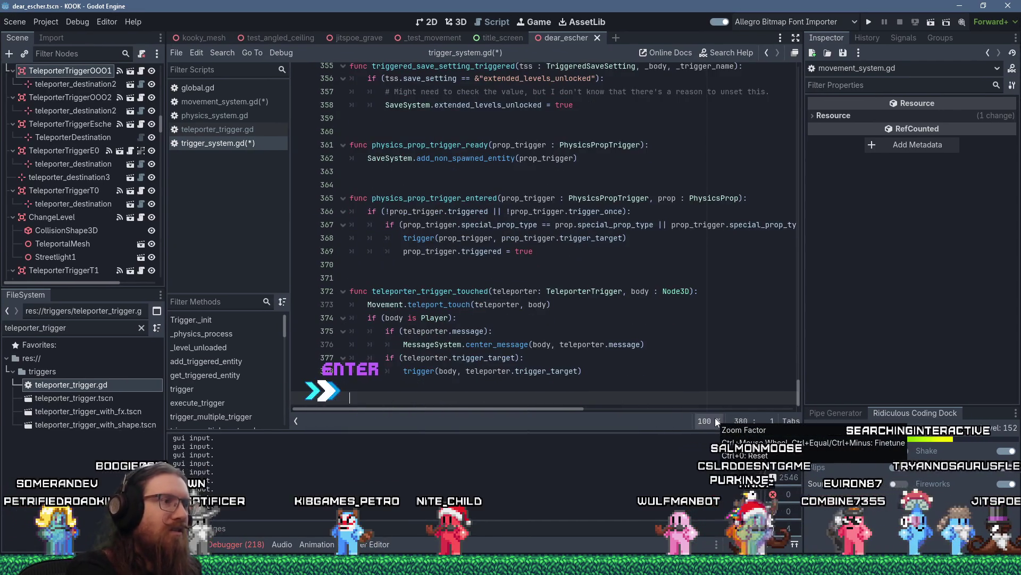
key(ctrl+s)
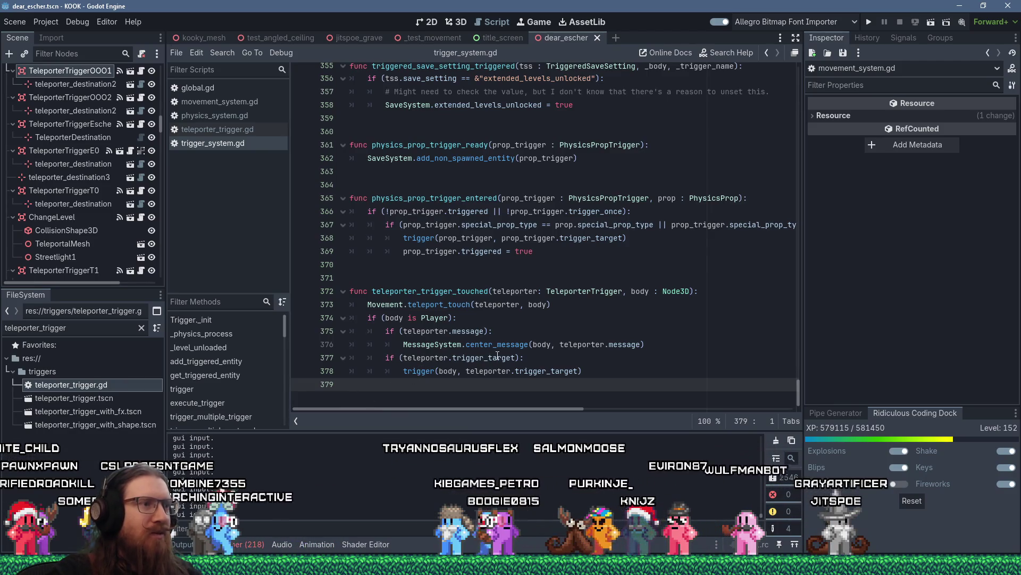
double_click(498, 357)
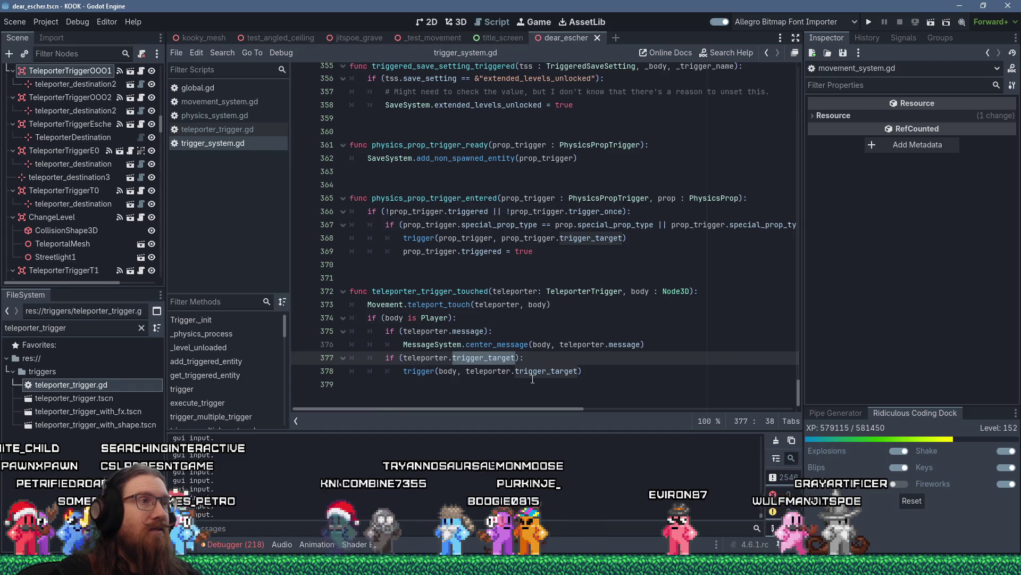
- Find every use of 'trigger_target' in the project files and shrink the results panel
click(229, 55)
click(263, 130)
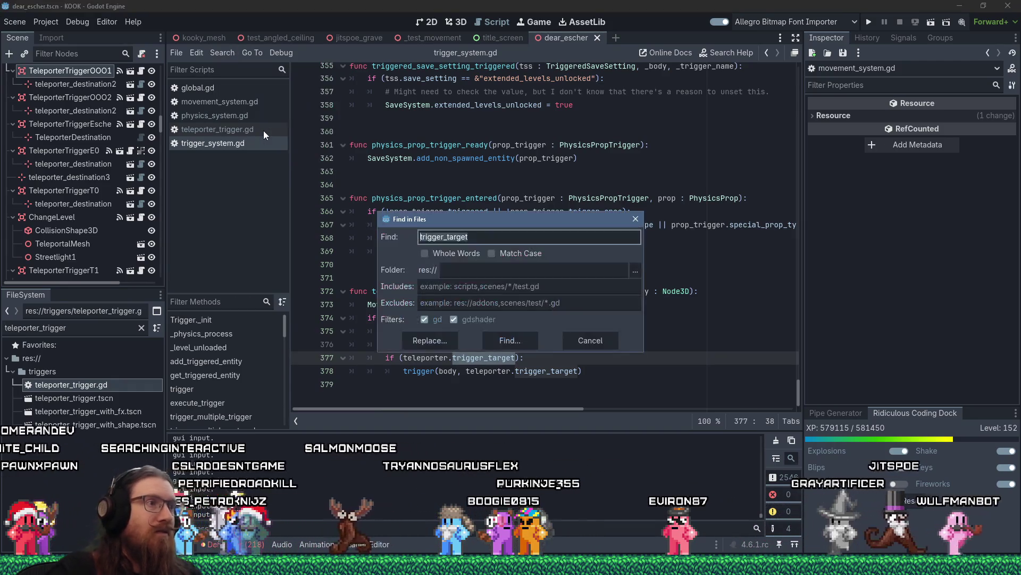
text(trigger_target)
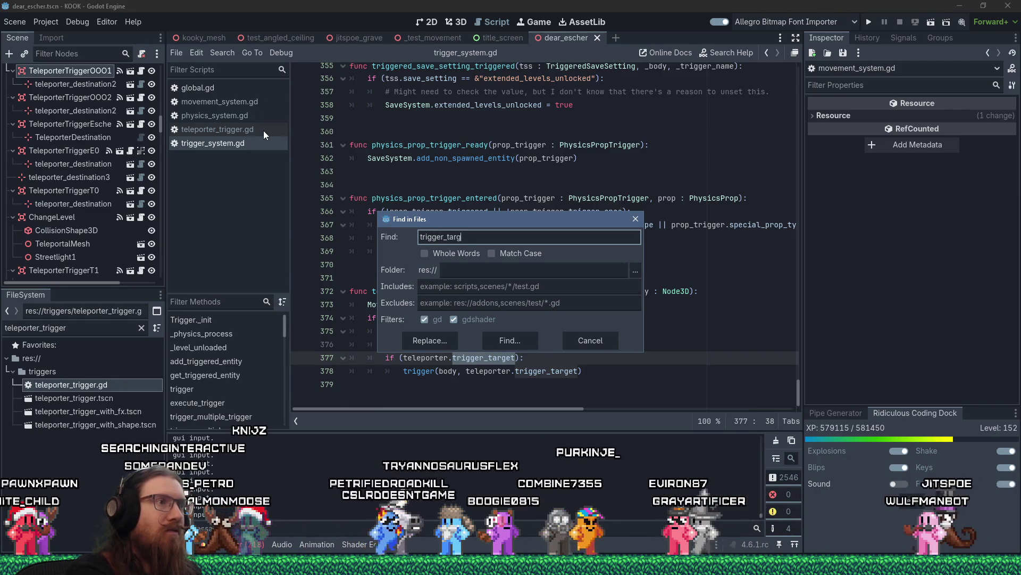
key(Return)
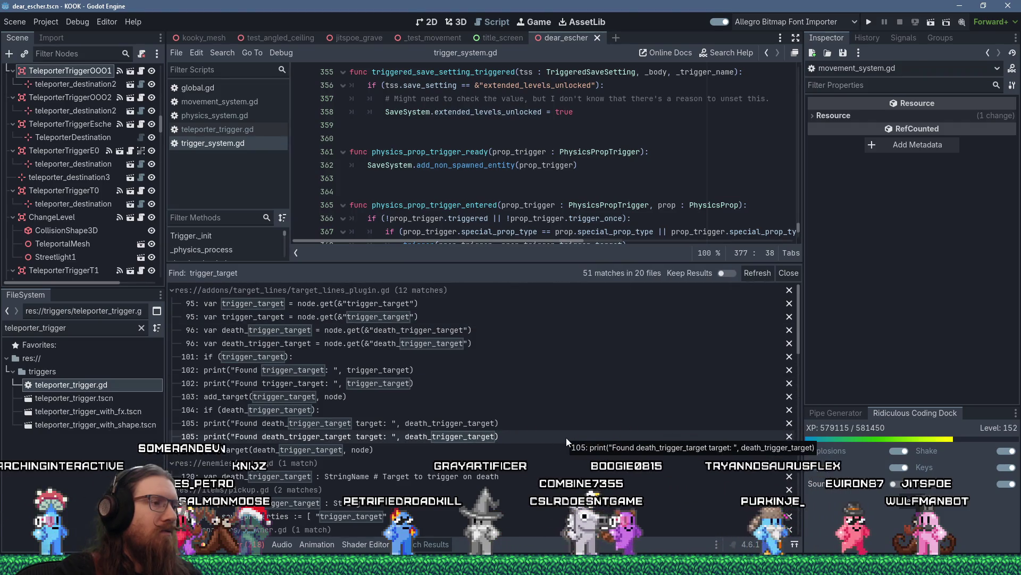
drag(538, 263, 524, 396)
click(585, 367)
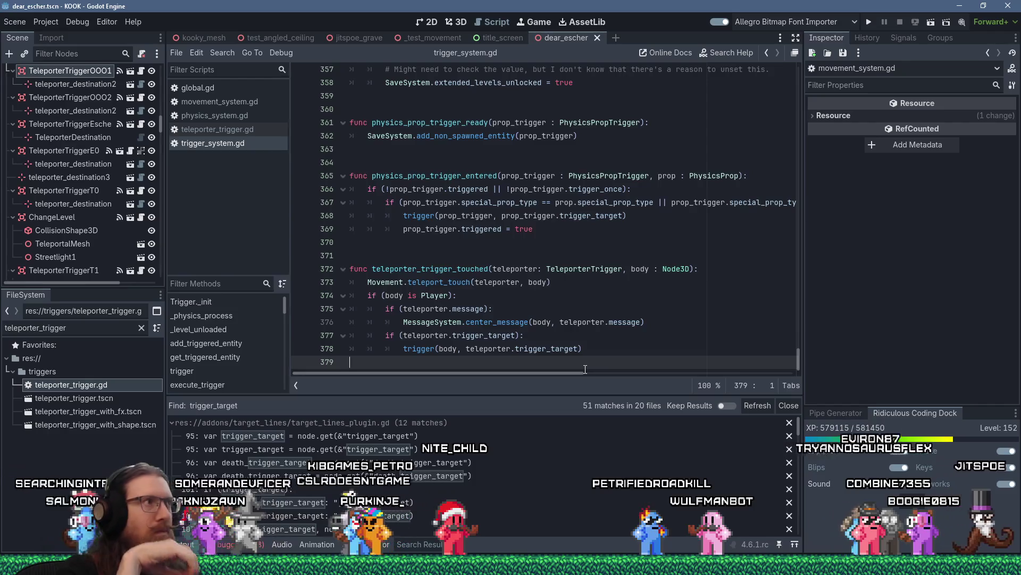
- Open teleporter_trigger.gd with the caret on blank line 4
click(228, 133)
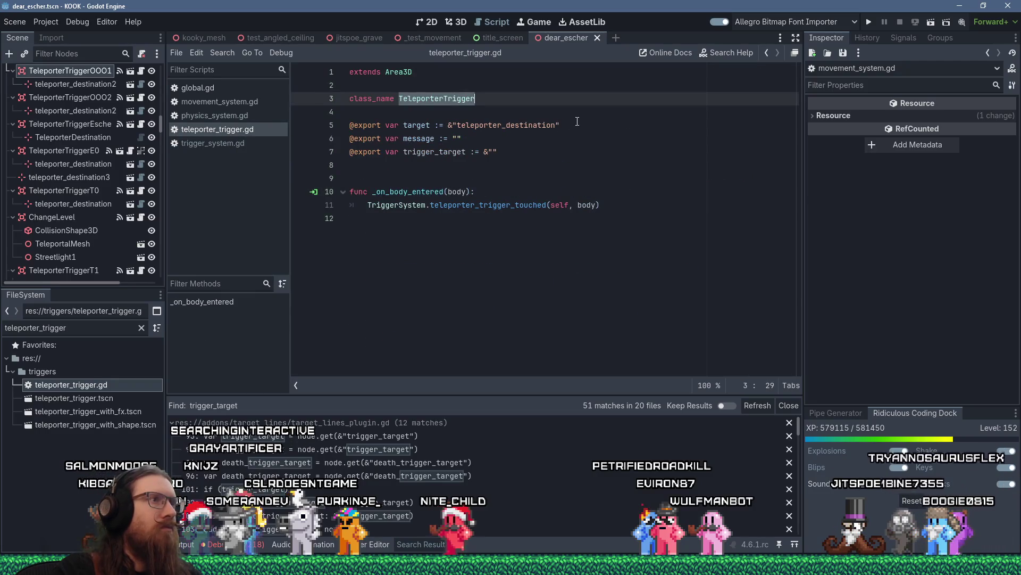
click(580, 121)
click(625, 115)
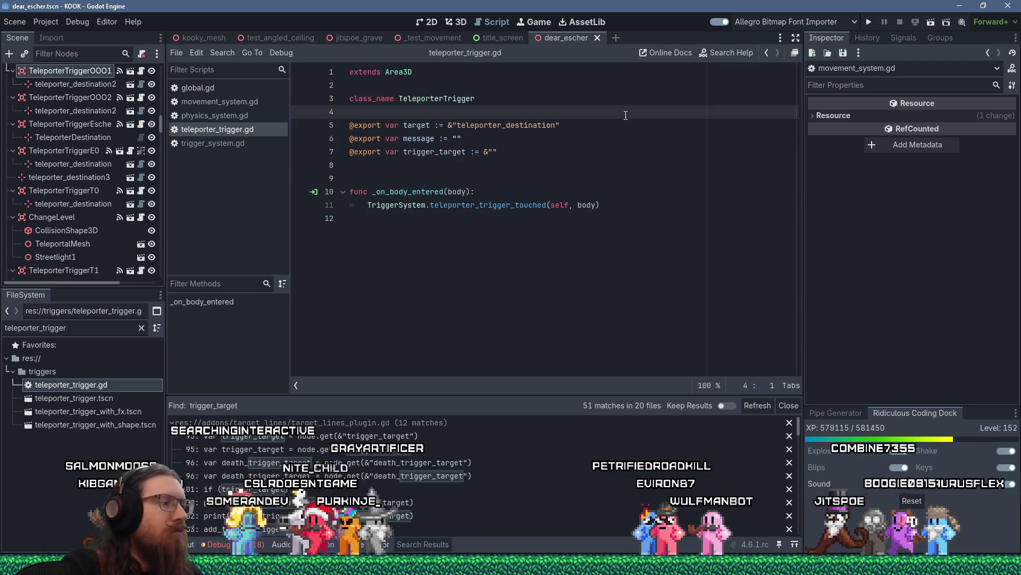
- Insert a line above the target export and type '## Destination'
key(Return)
text(## Destination to tel)
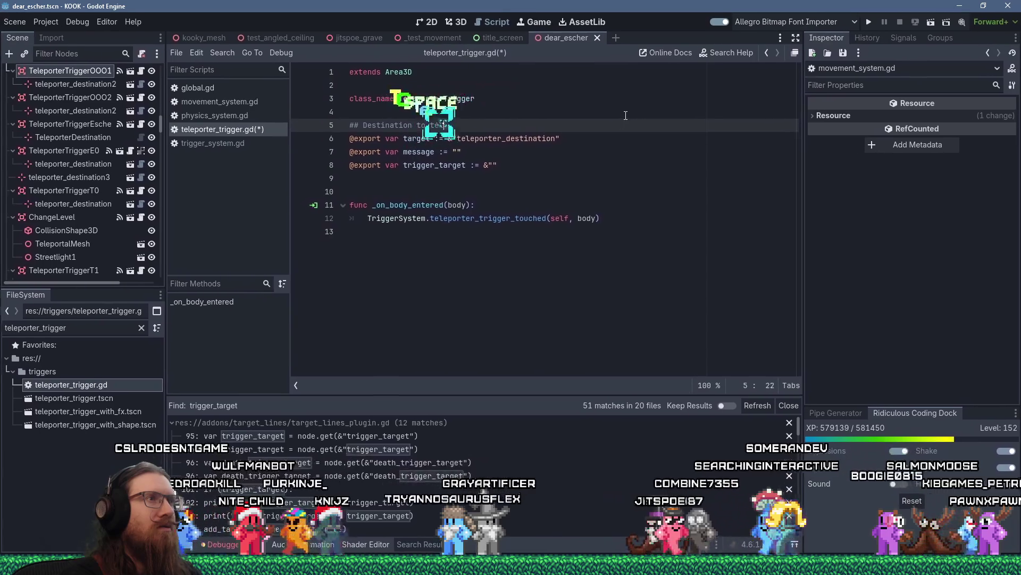
- Finish '## Destination to teleport to' and add '## Message to display when entering the teleportal'
text(eport to)
key(Down)
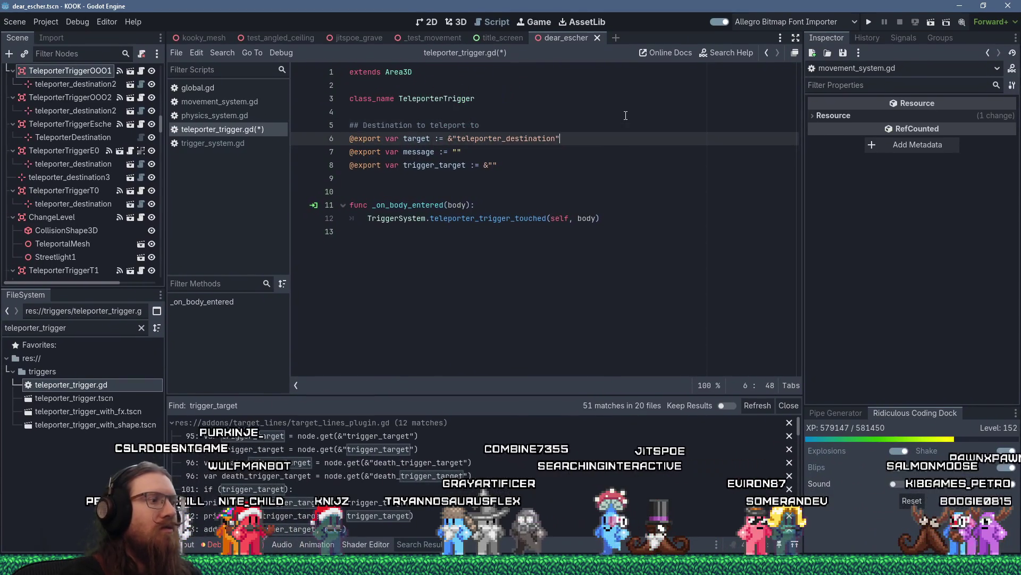
key(Return)
key(BackSpace)
text(# m)
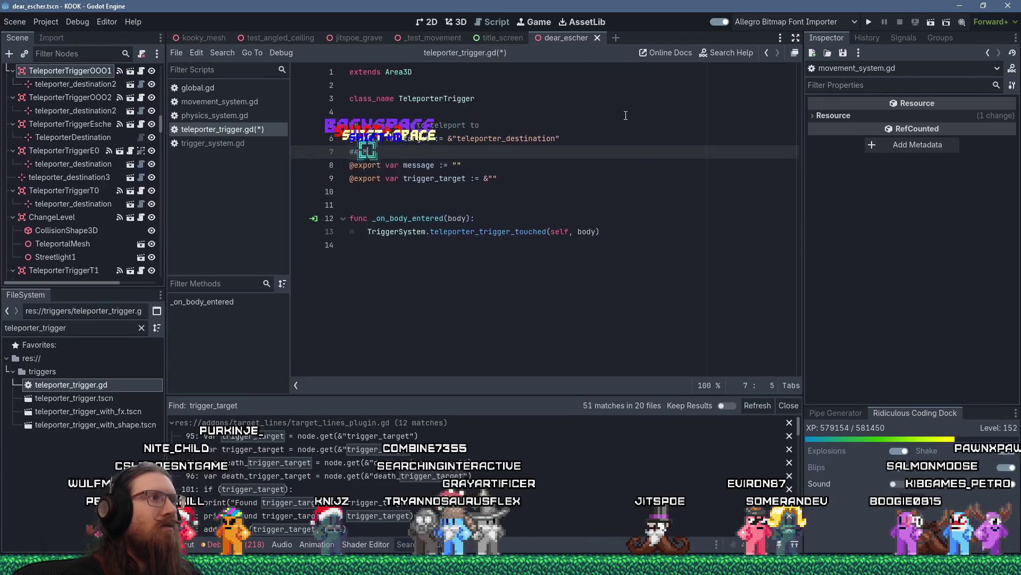
text(essage to display when )
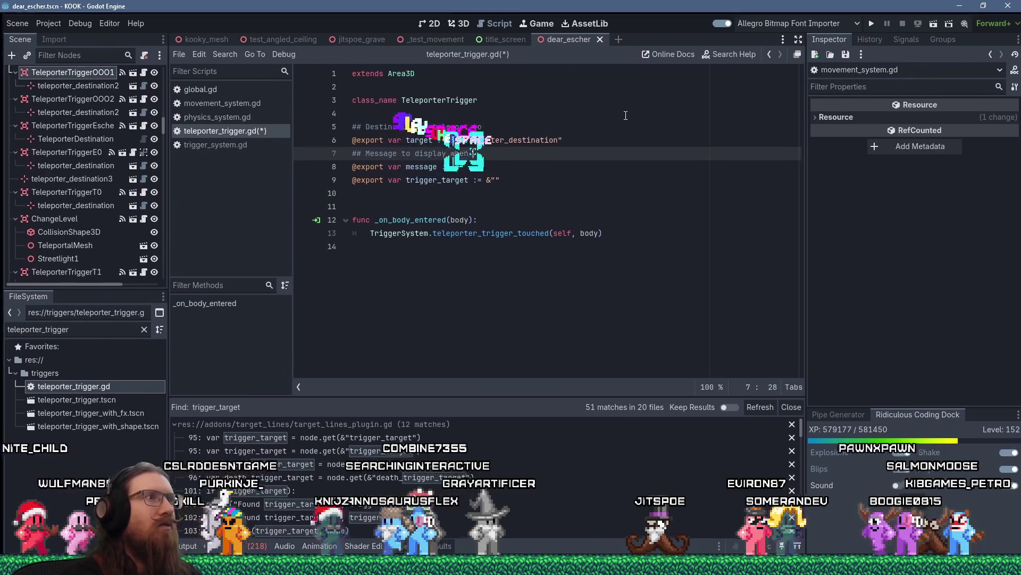
text(entering the telepo)
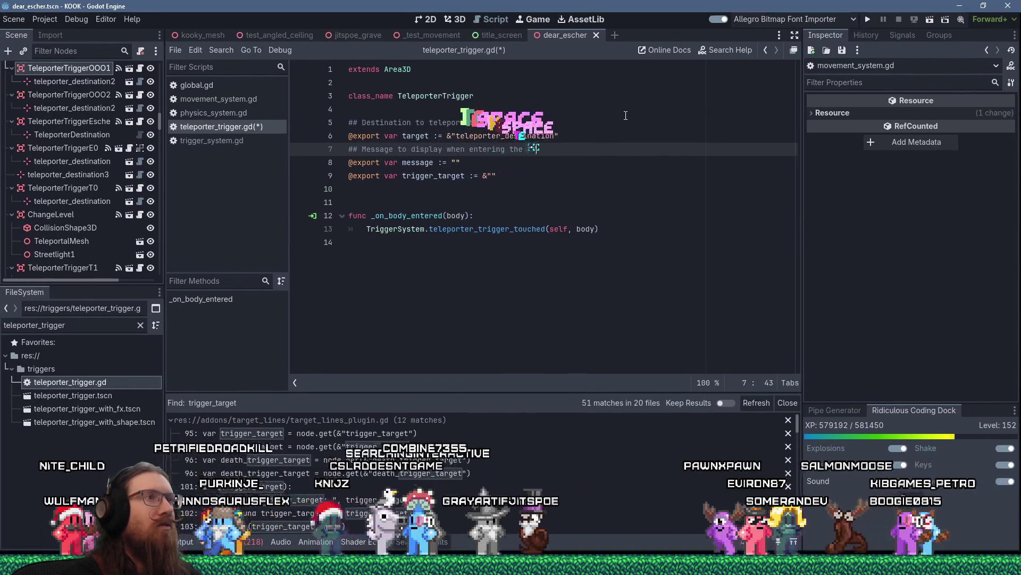
text(rtal)
- Start a '##' comment line above trigger_target
key(Down)
key(Return)
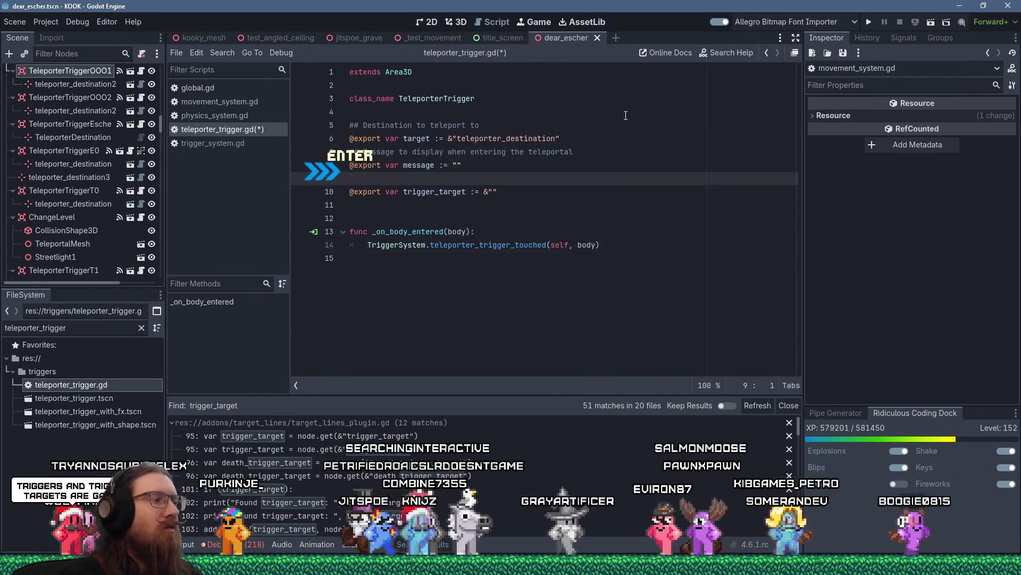
text(##)
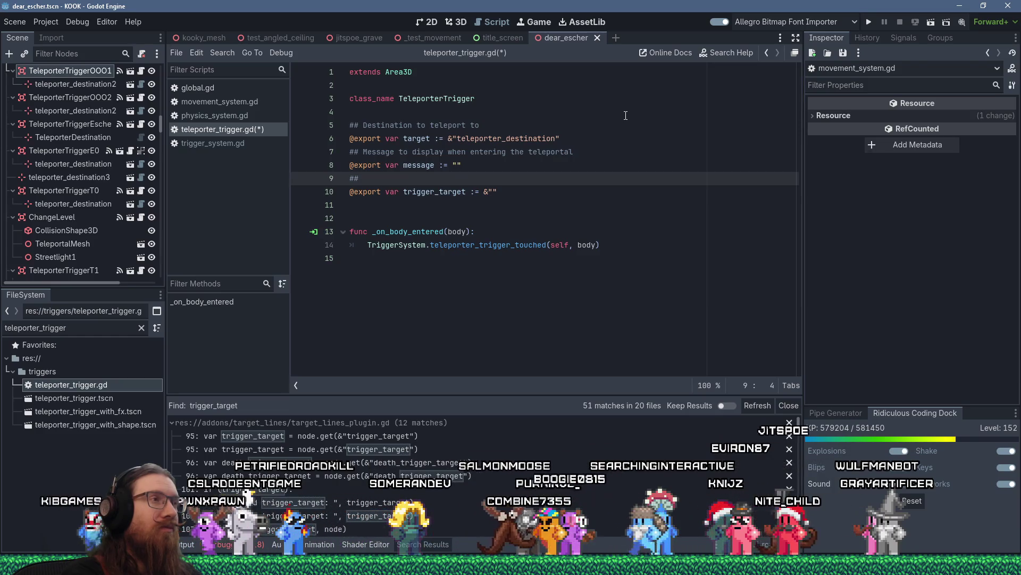
- Write '## Things to trigger when entering the teleporter (ex: enemy spawners)' and save teleporter_trigger.gd
text(hings to trigge)
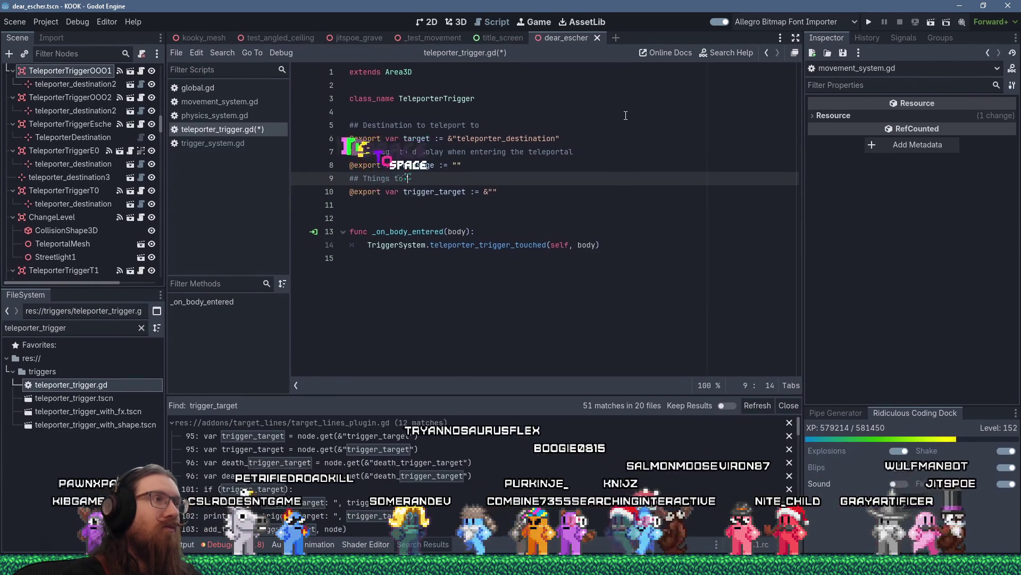
text(r when entering t)
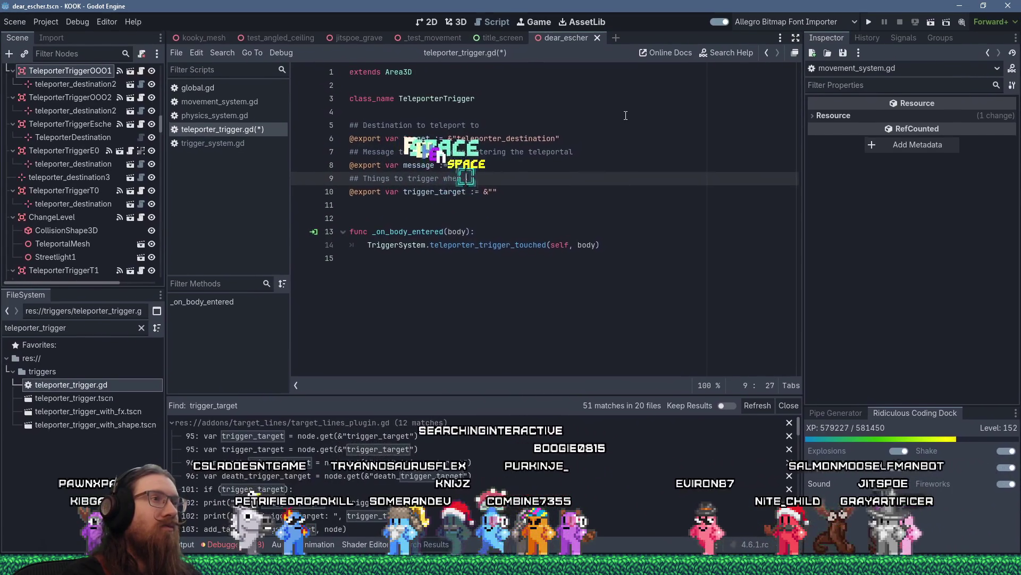
text(he teleporter)
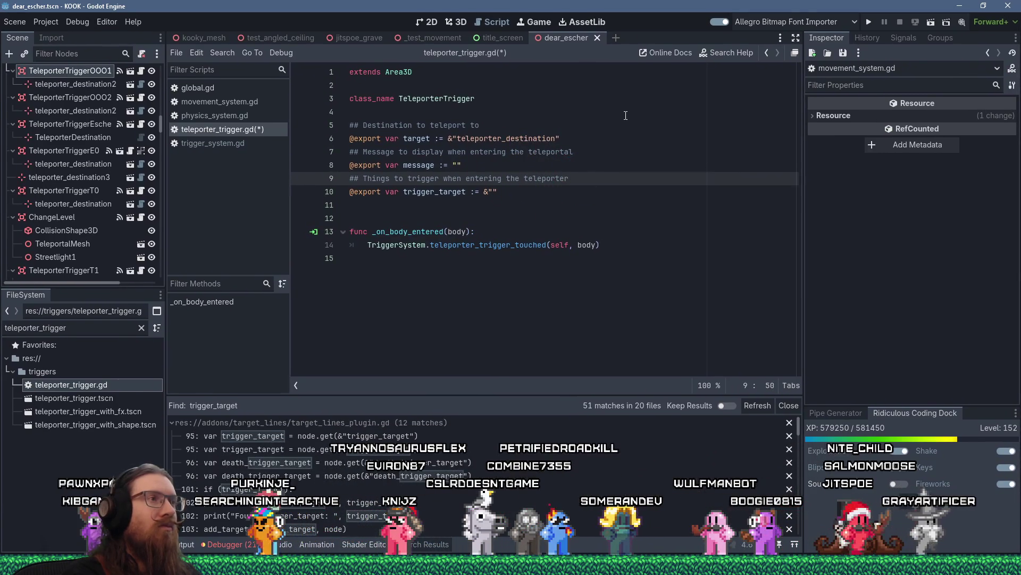
text( (ex: spawn)
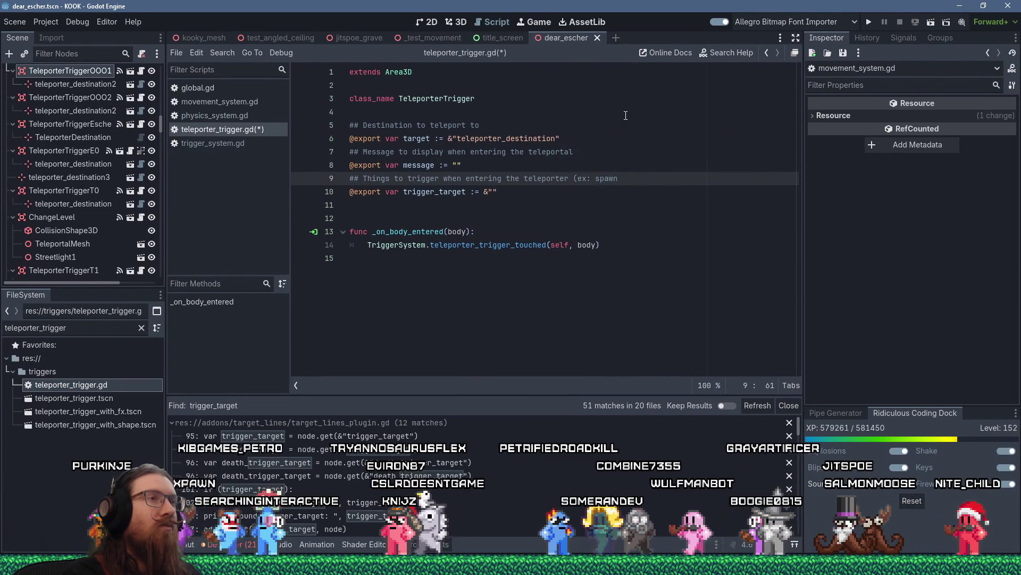
key(BackSpace)
key(BackSpace)
key(BackSpace)
text(enem)
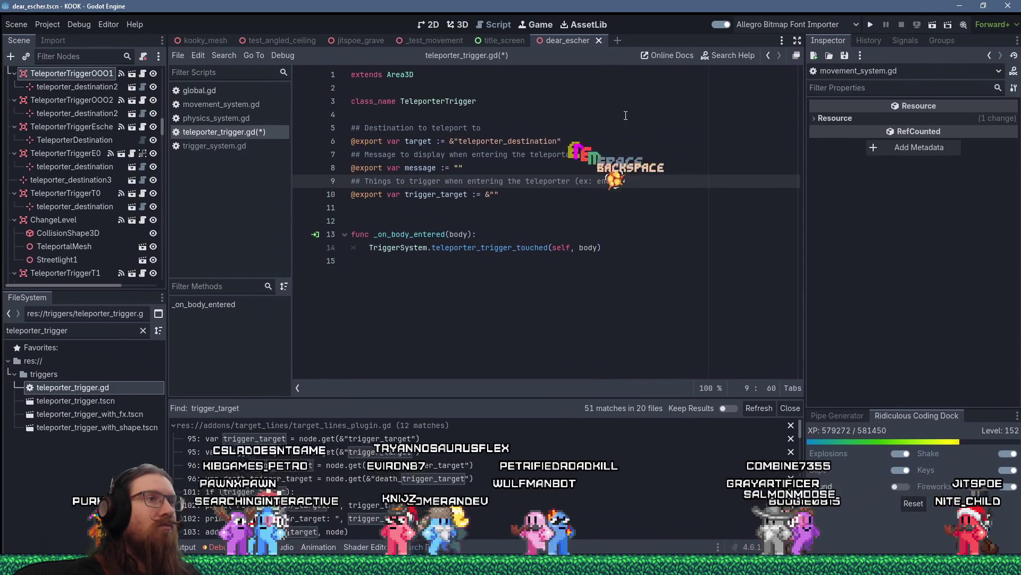
text(y spawns)
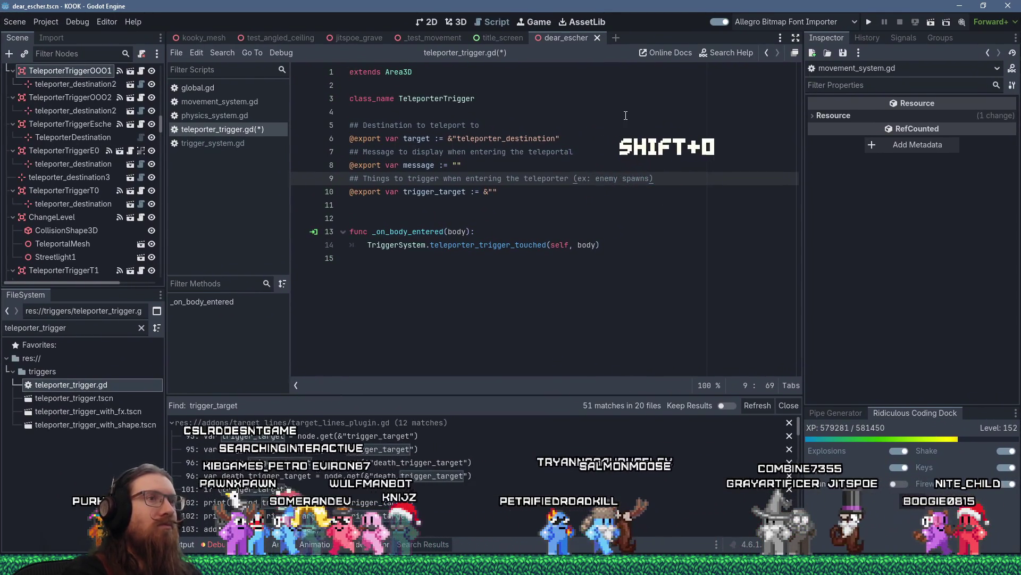
key(BackSpace)
text(ers)
key(ctrl+s)
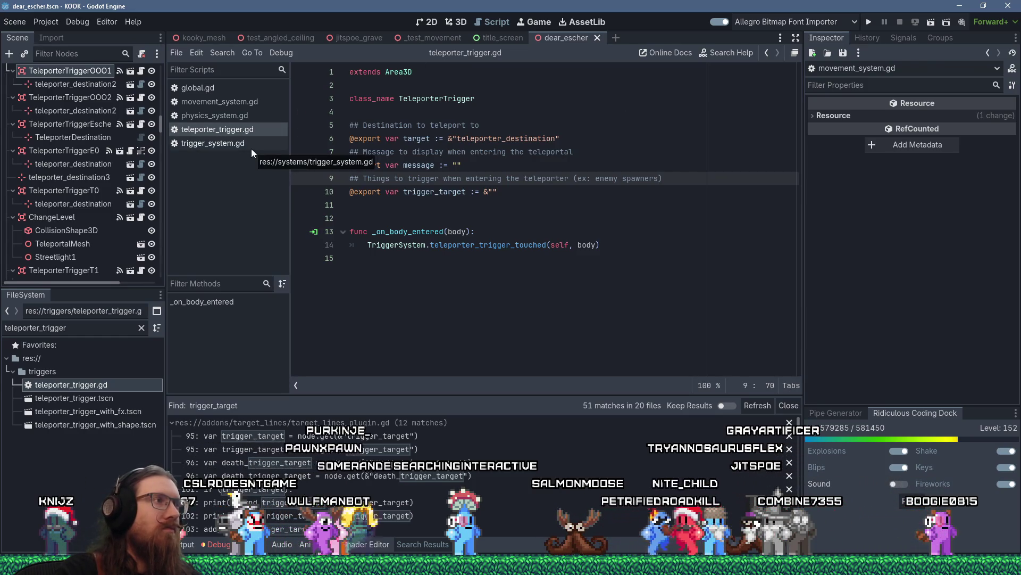
- Cycle through the open scripts and switch to the 3D view of dear_escher
click(251, 149)
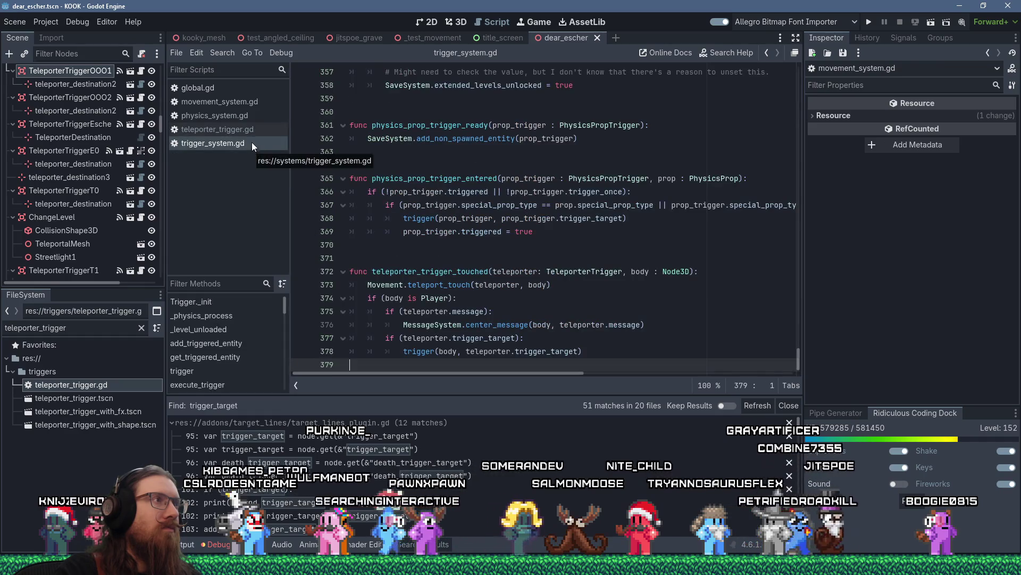
click(251, 128)
click(244, 116)
click(244, 106)
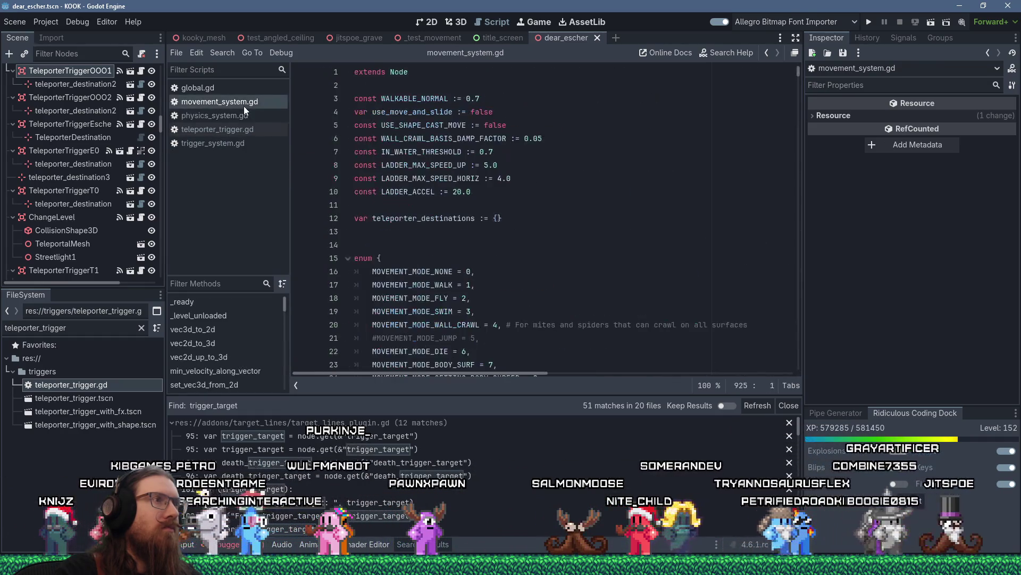
click(447, 22)
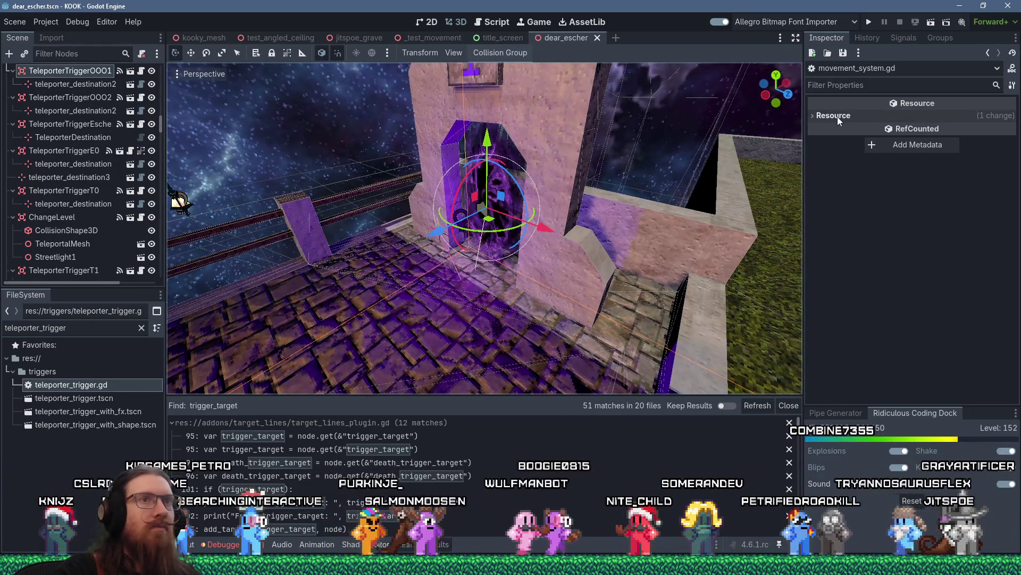
- Select TeleporterTrigger001 and set its Trigger Target to inverse_teleporter
click(502, 197)
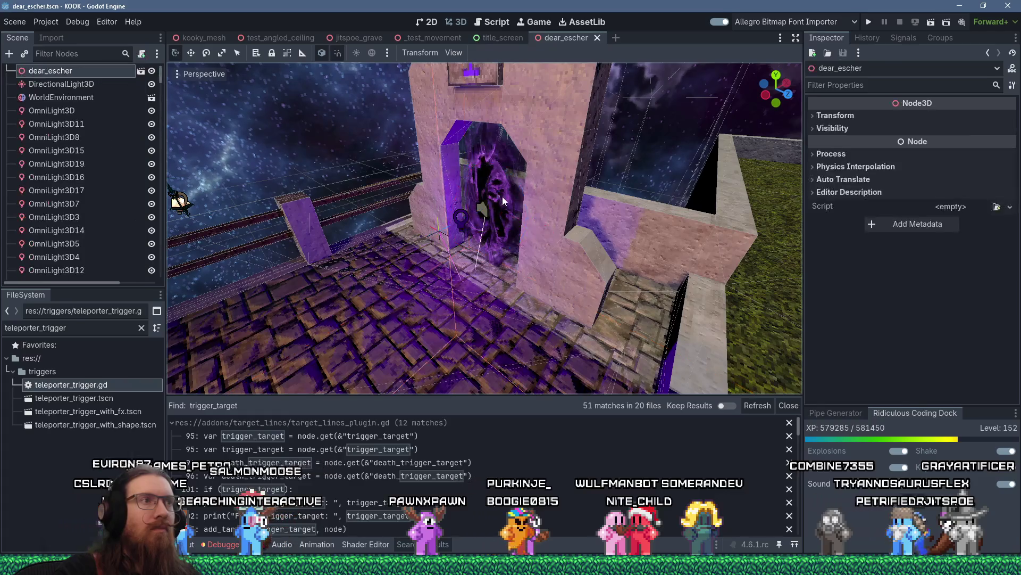
click(502, 199)
click(929, 150)
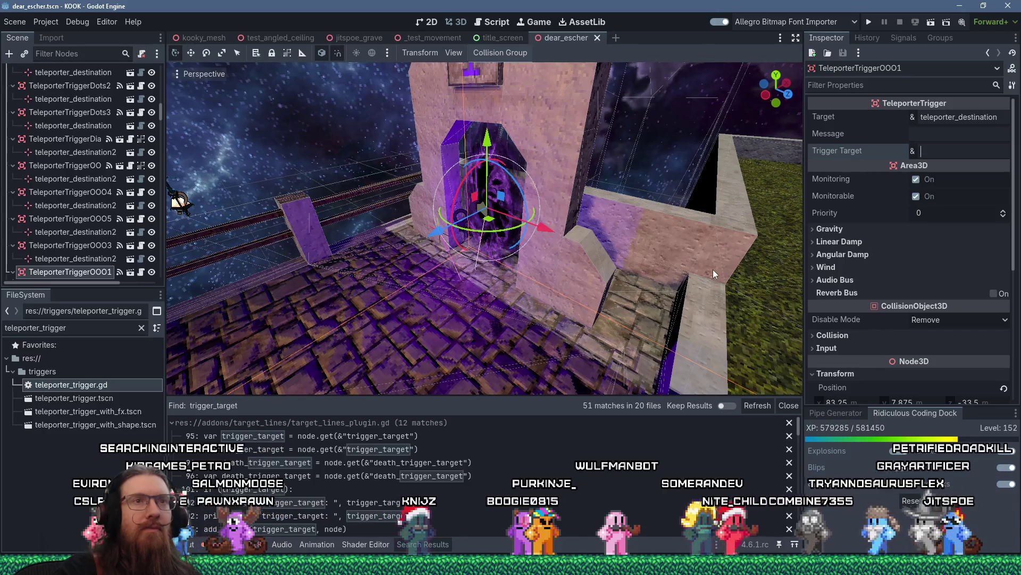
drag(713, 269, 586, 261)
scroll(up, 3)
scroll(up, 3)
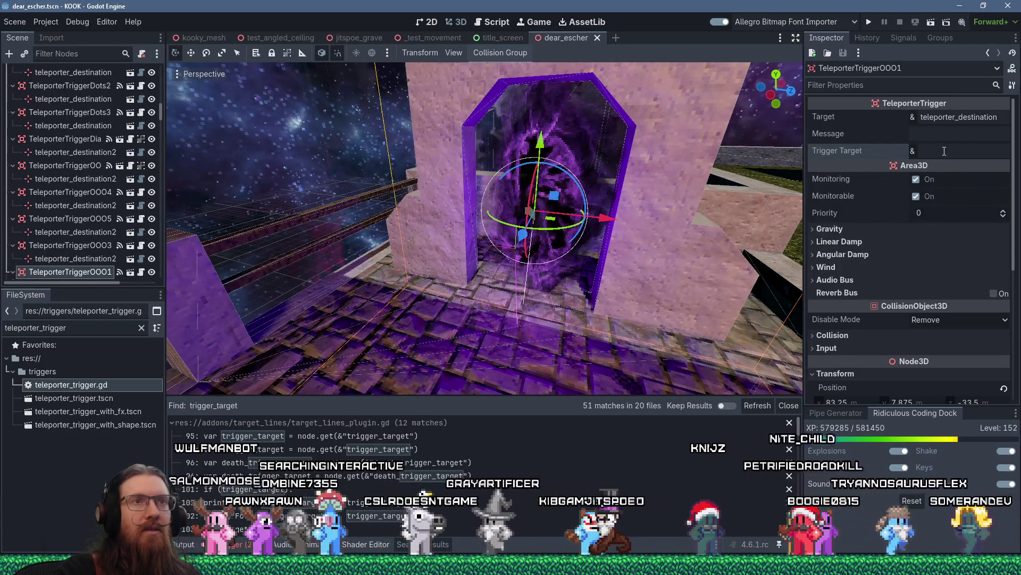
mouse_move(962, 167)
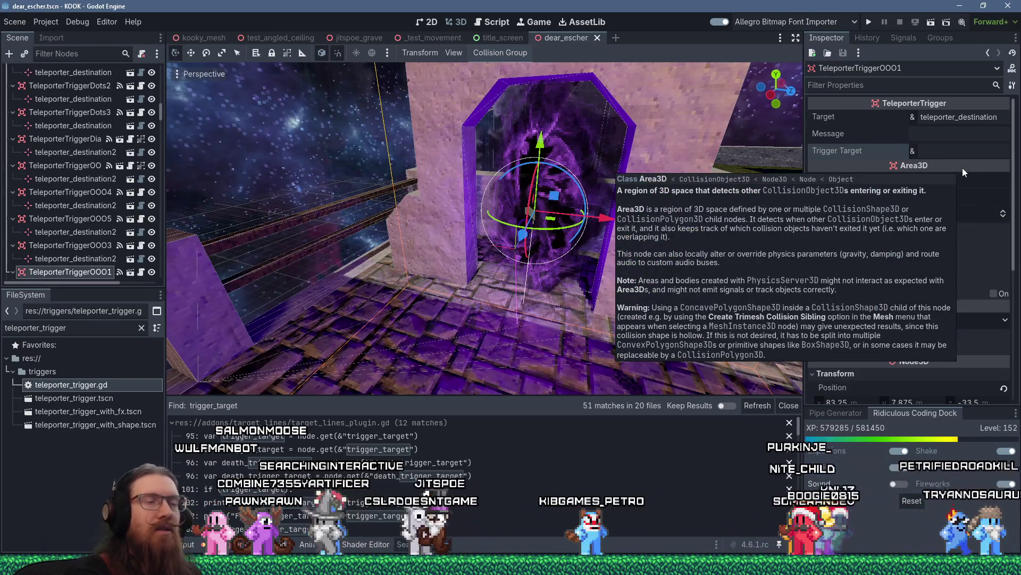
text(inverse_teleporte)
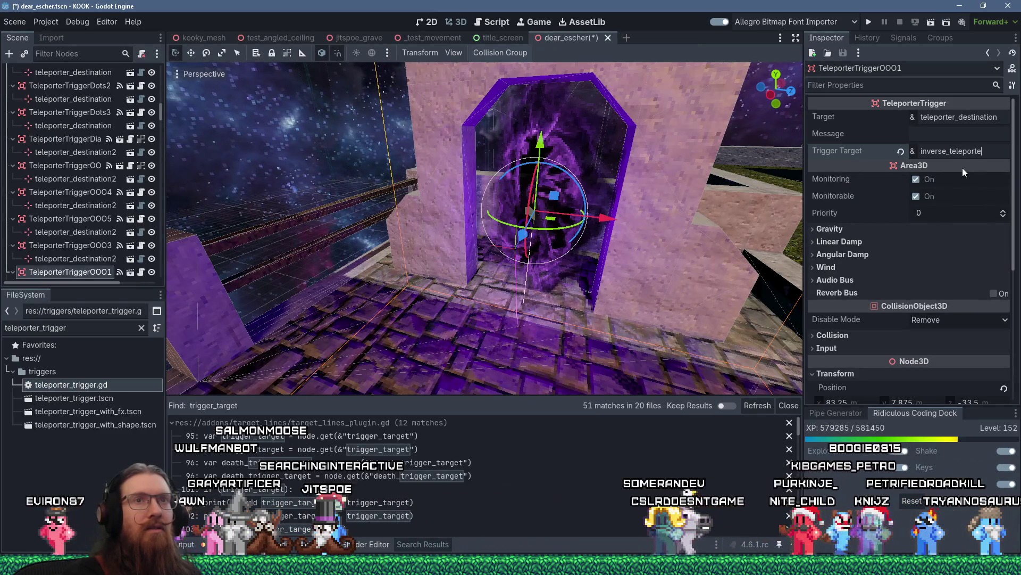
drag(745, 159, 402, 201)
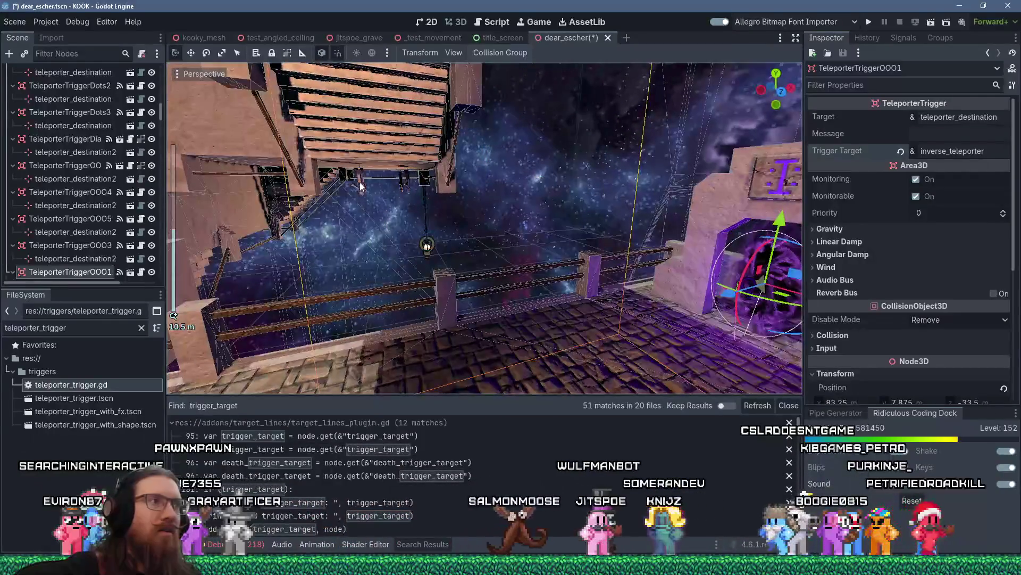
- Duplicate the cultist pistol spawner near the ceiling with Ctrl+D
click(361, 186)
scroll(up, 3)
scroll(down, 3)
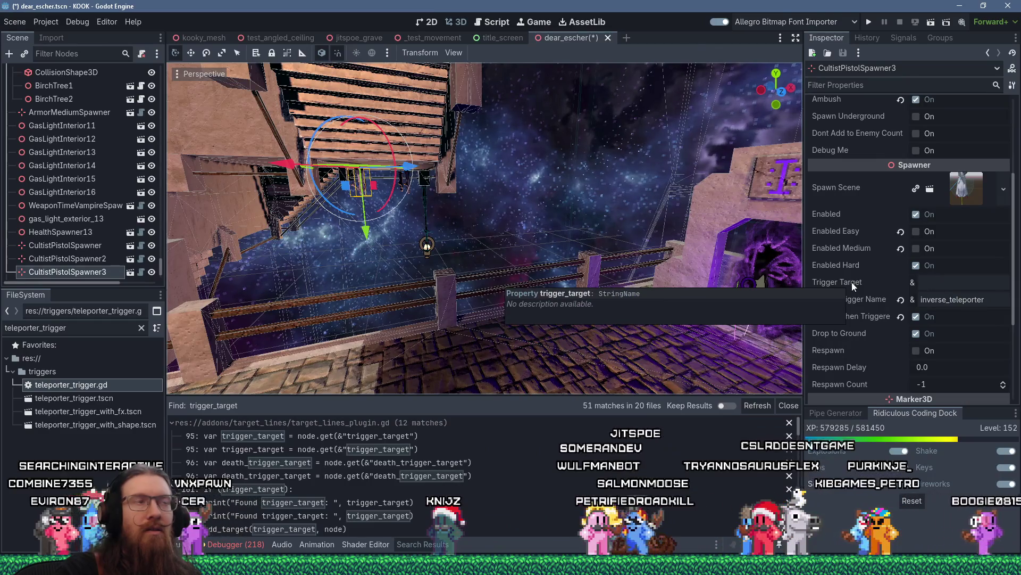
drag(630, 248, 512, 190)
key(ctrl+d)
- Raise CultistPistolSpawner3, Spawner2 and Spawner slightly, then save and close dear_escher
drag(594, 199, 491, 186)
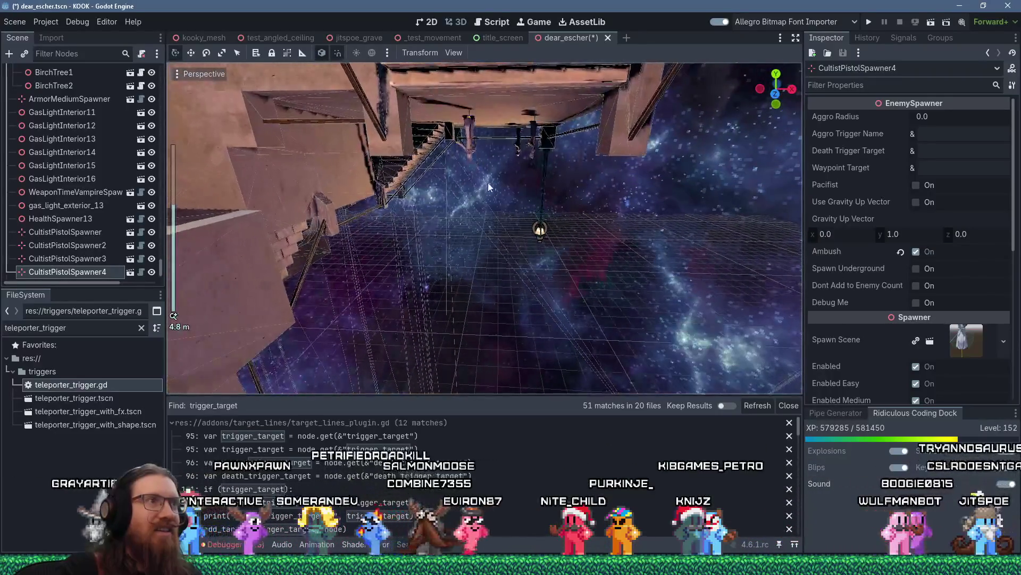
click(468, 135)
click(524, 144)
drag(524, 144, 532, 191)
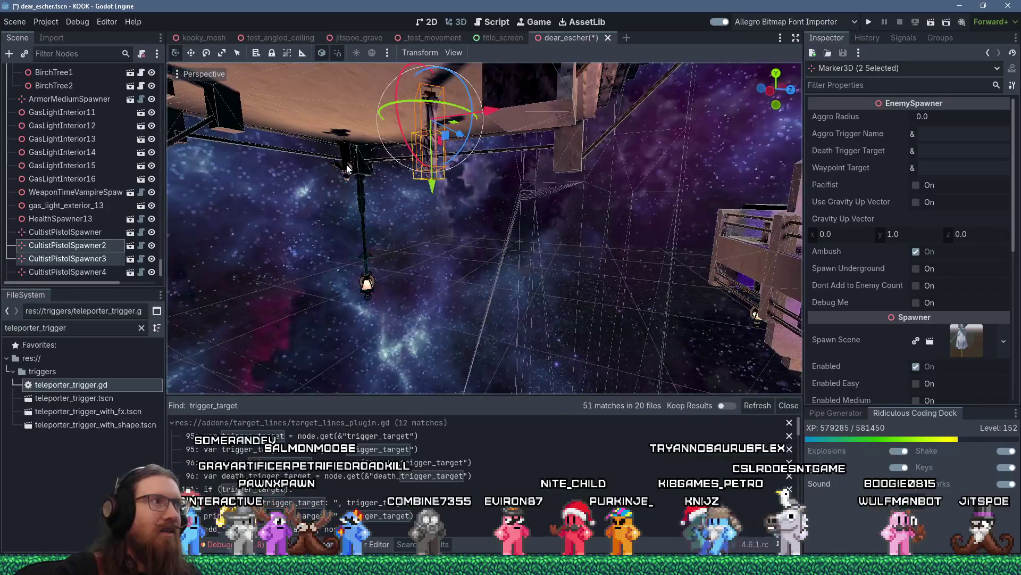
click(345, 160)
drag(398, 183, 399, 187)
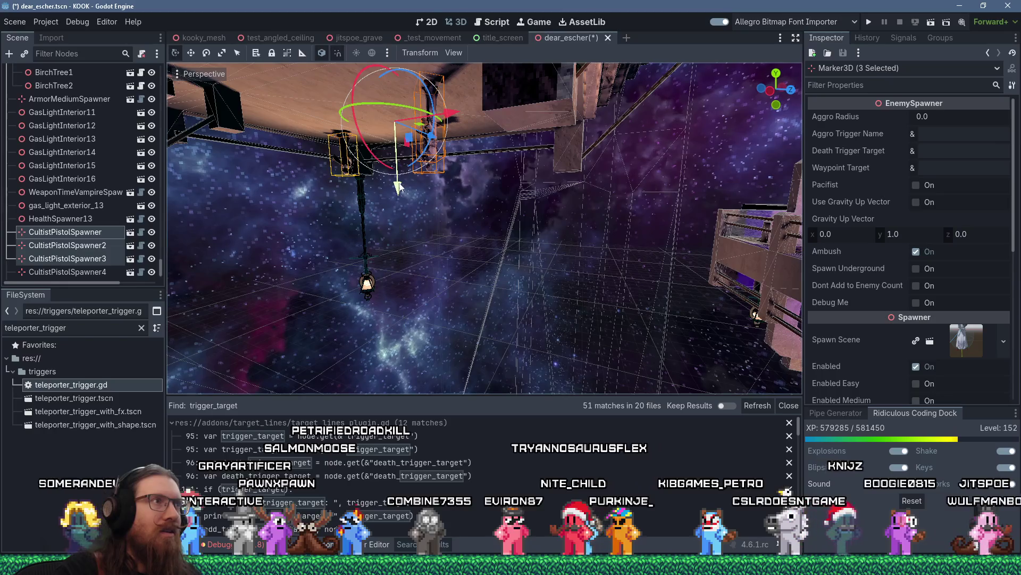
key(ctrl+s)
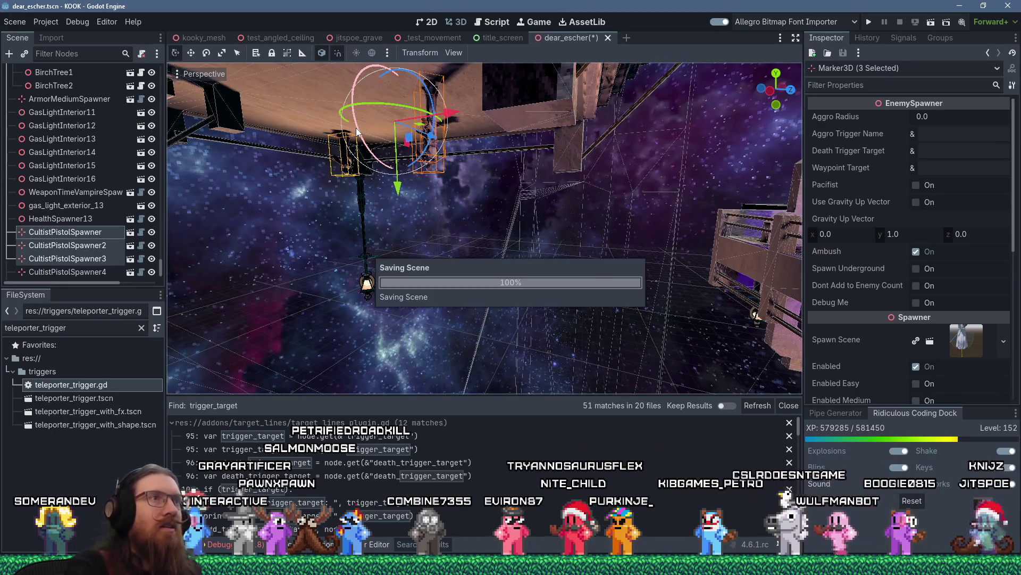
key(ctrl+shift+w)
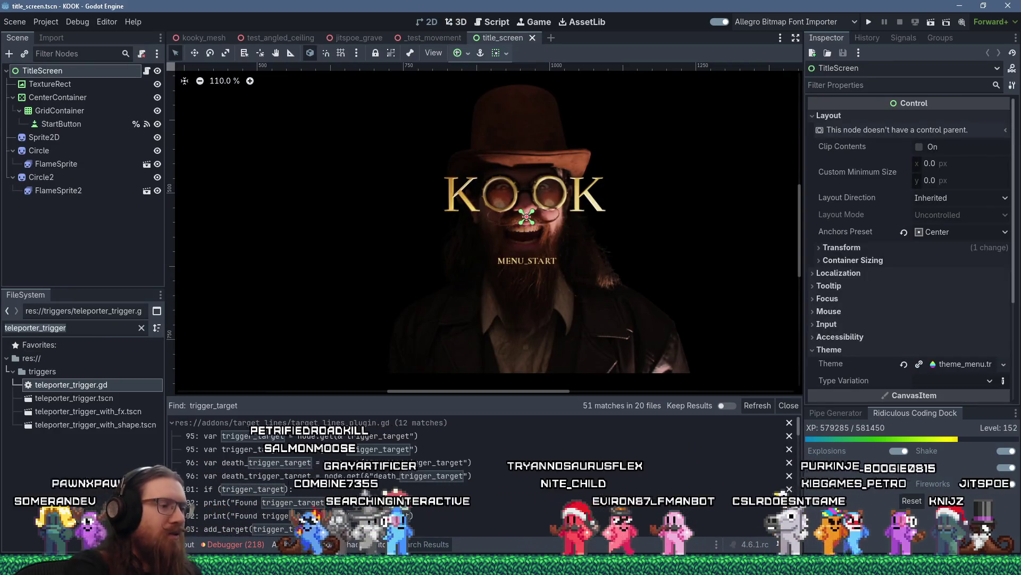
- Filter the FileSystem dock for 'dear_esch' and reopen dear_escher.tscn
text(dear_esch)
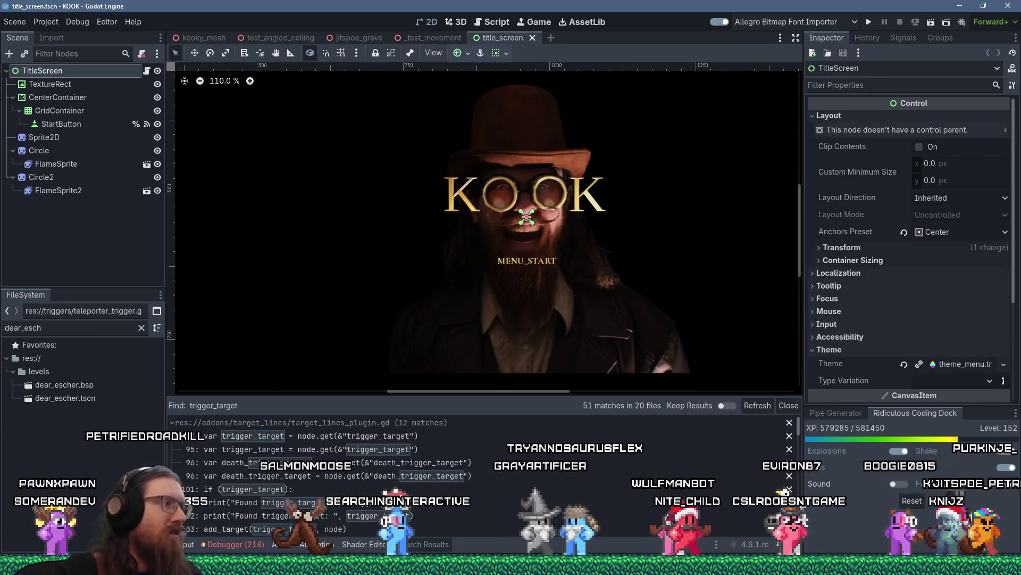
click(63, 400)
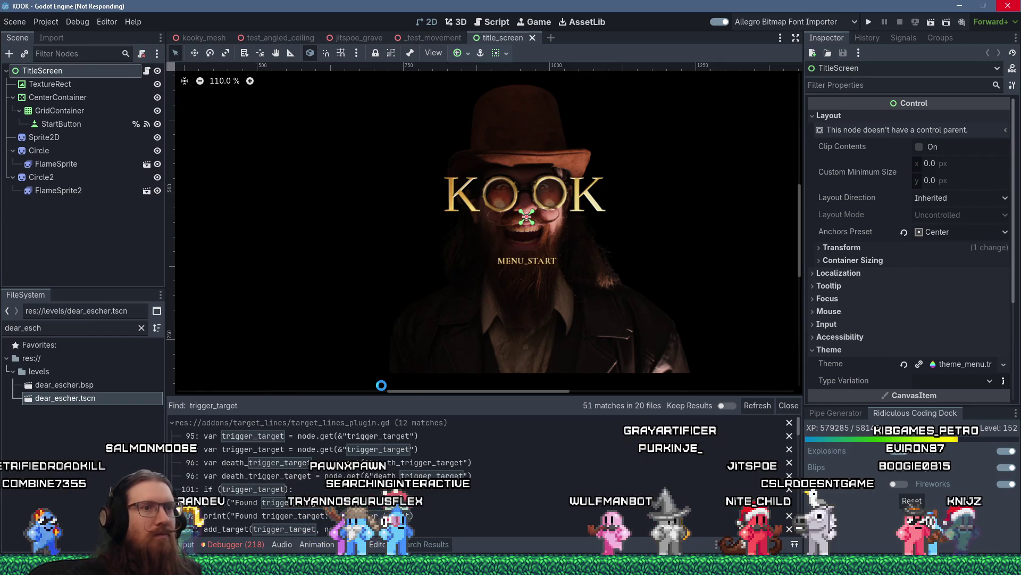
drag(508, 290, 462, 196)
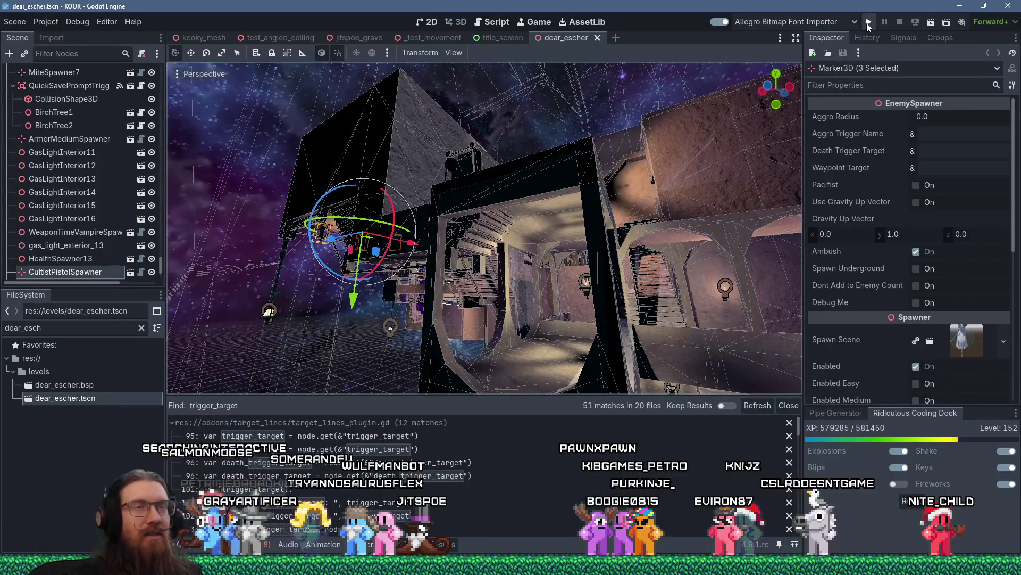
- Launch a test run of the project and orbit the editor view to the lantern wall
click(869, 25)
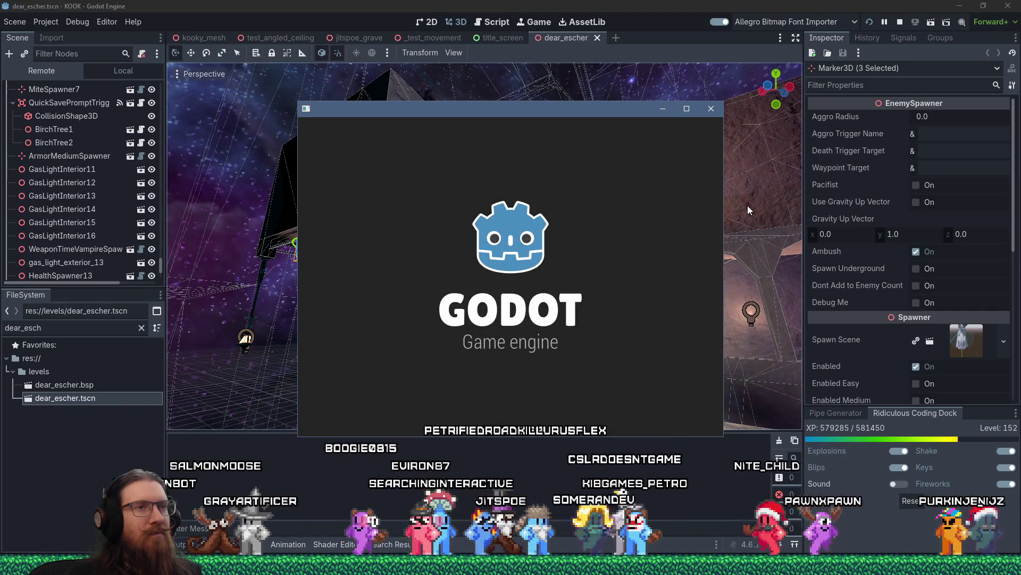
drag(748, 206, 512, 207)
- Filter files for 'shotgun spawn' and place an ammo_shotgun_spawner.tscn under the room's ceiling
click(22, 333)
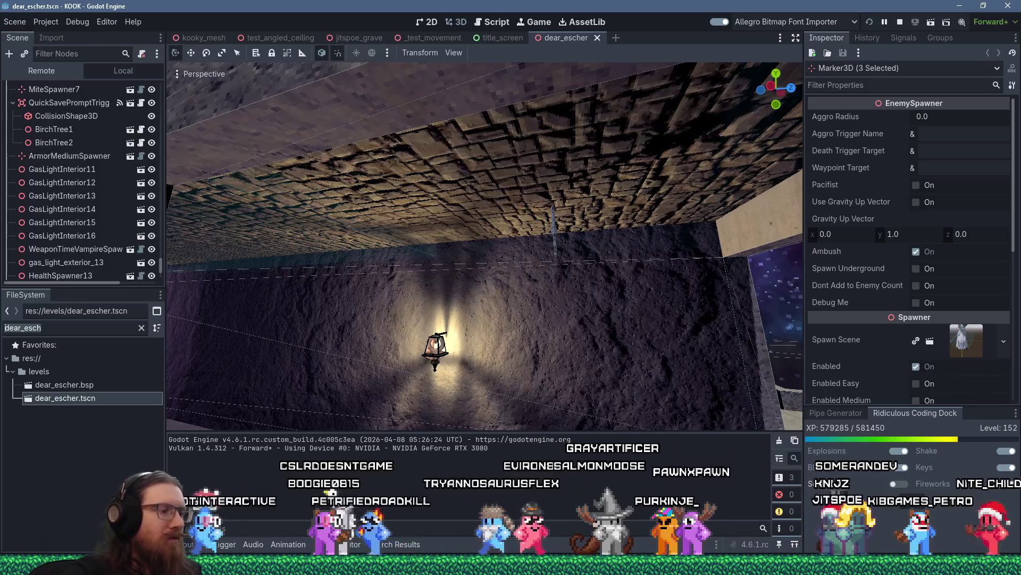
text(shotgun s)
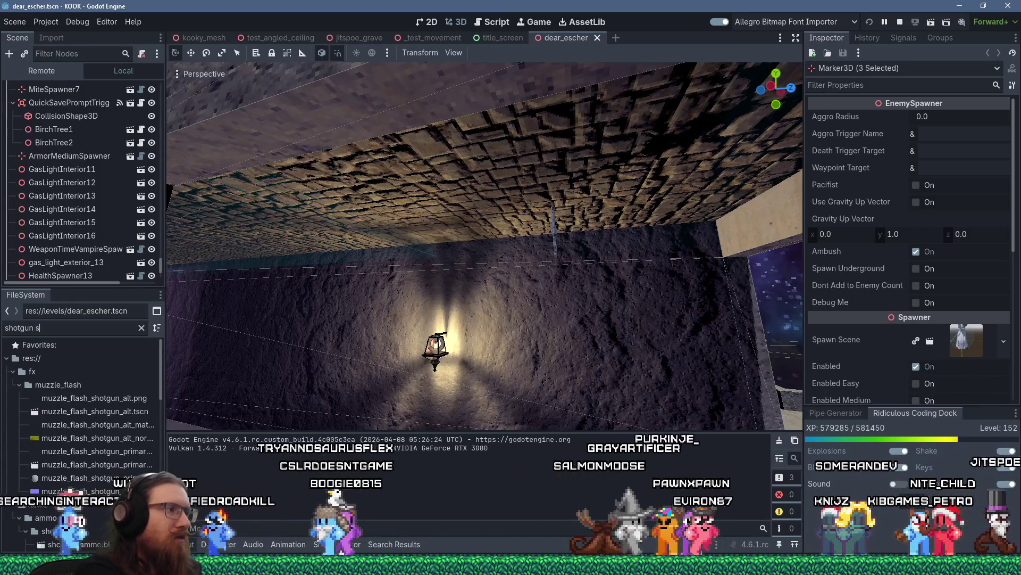
text(pawn)
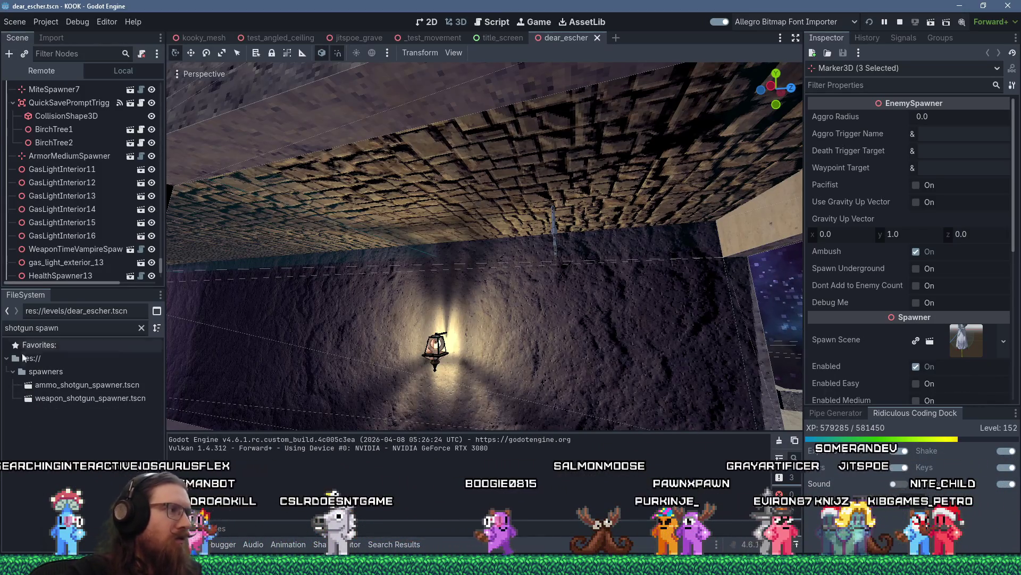
drag(103, 392, 494, 183)
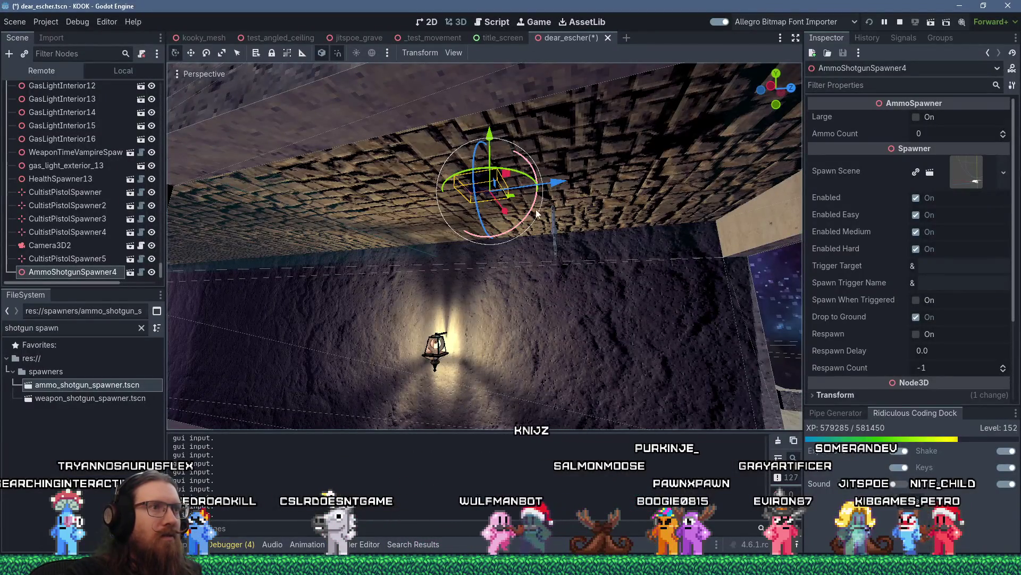
click(405, 155)
scroll(up, 3)
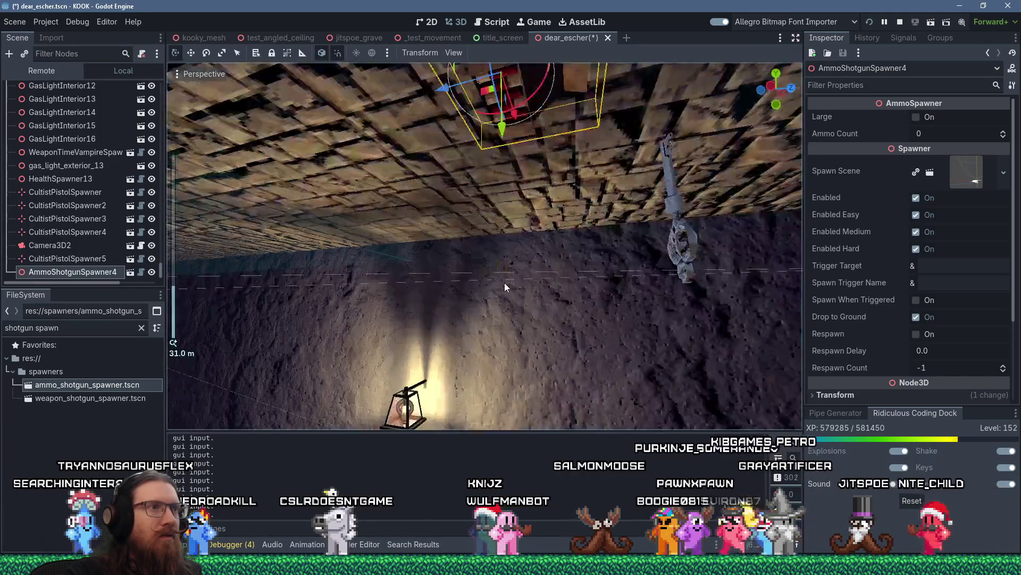
scroll(down, 3)
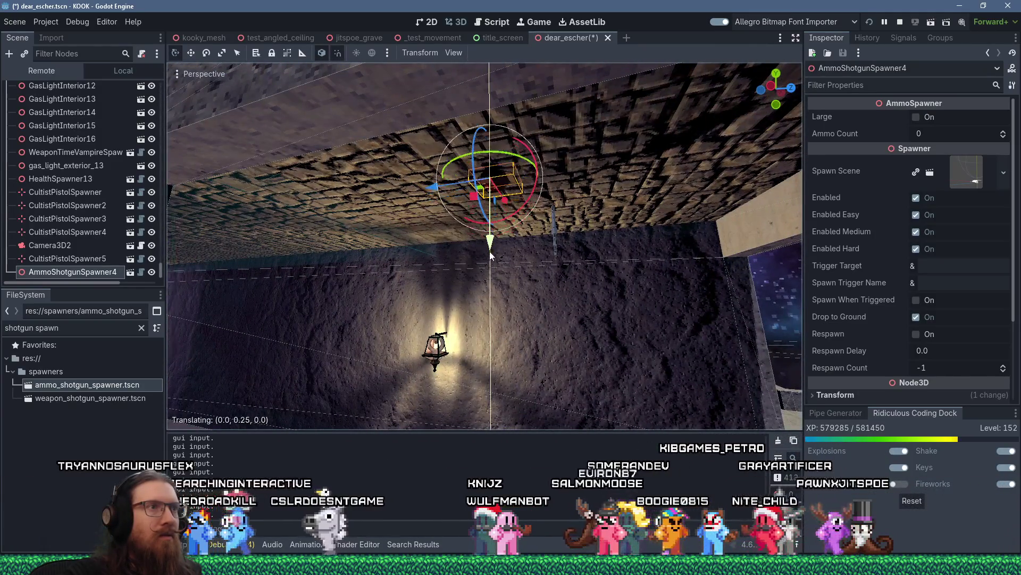
drag(488, 266, 352, 112)
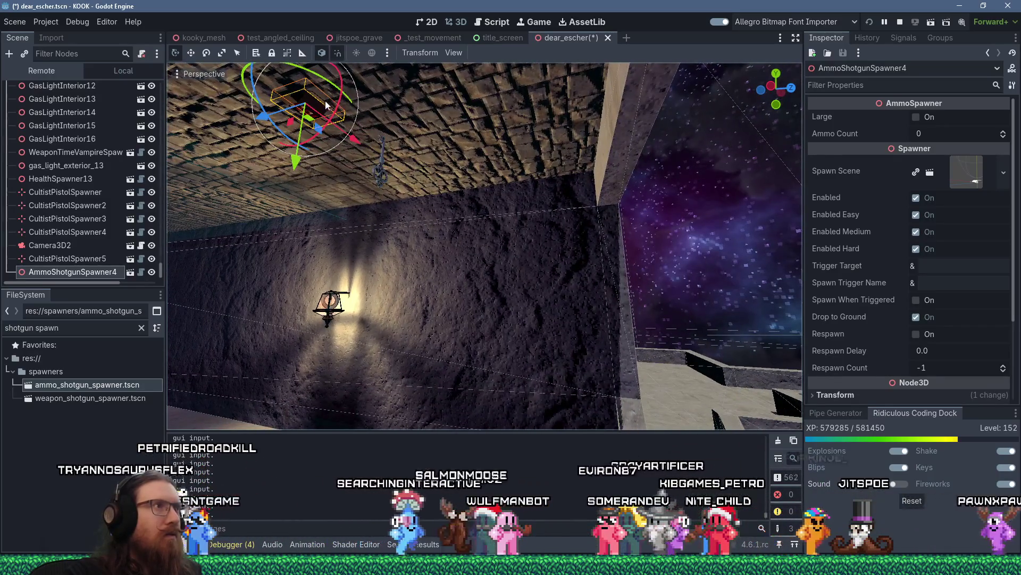
click(370, 199)
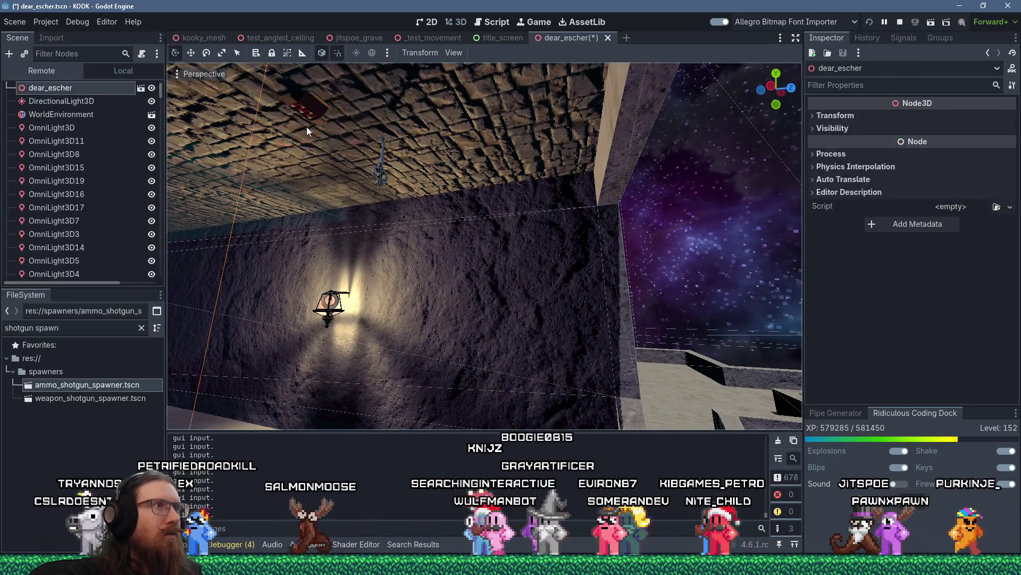
click(314, 108)
key(alt+Tab)
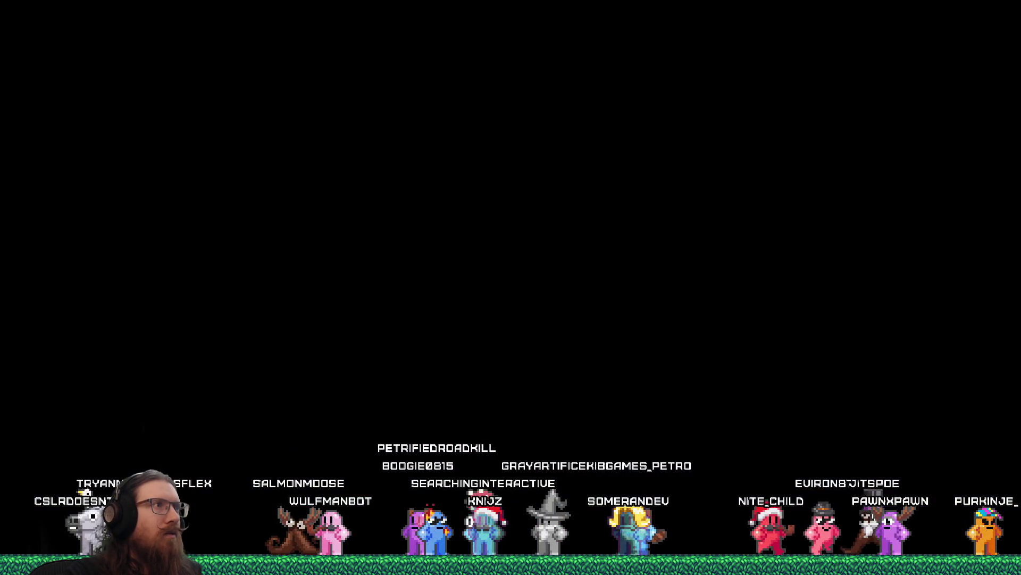
key(alt+Tab)
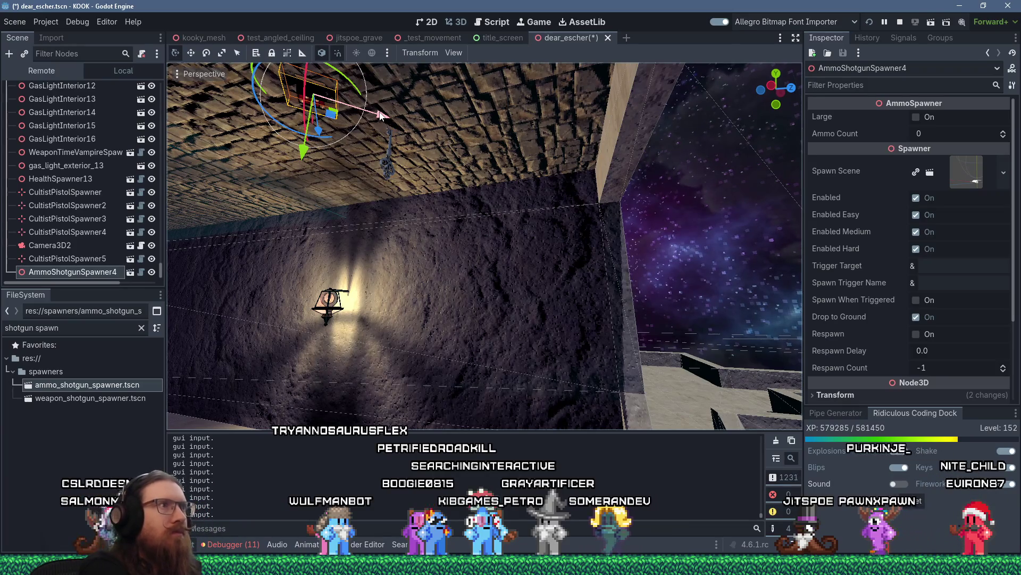
- Duplicate the spawner, move the copy toward the ceiling's centre, then switch to the game
key(ctrl+d)
drag(393, 127, 522, 113)
drag(445, 125, 538, 164)
scroll(down, 3)
click(471, 165)
scroll(up, 3)
key(alt+Tab)
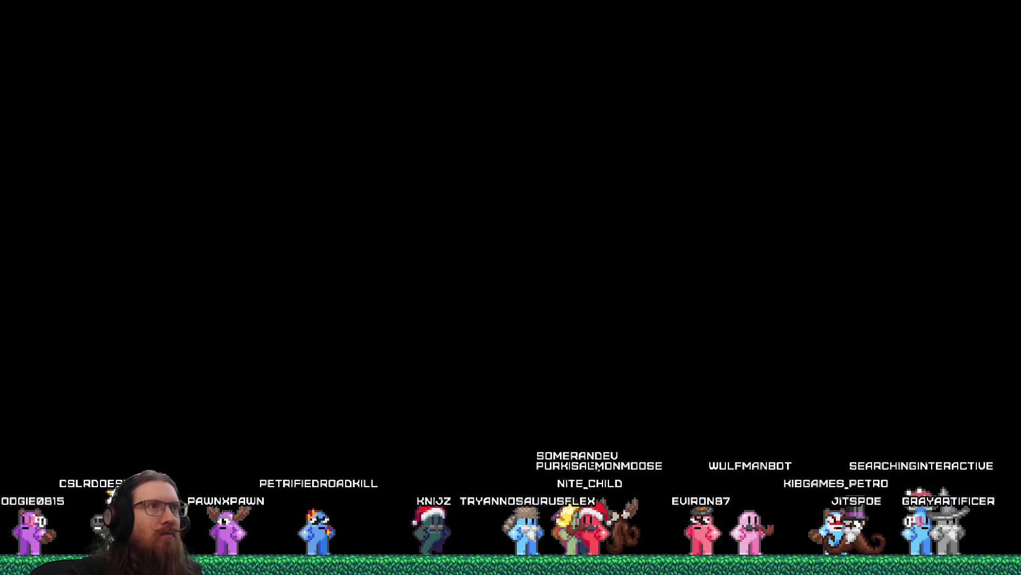
- Reload dear_escher from the console and walk through the purple portals collecting revolvers
key(w)
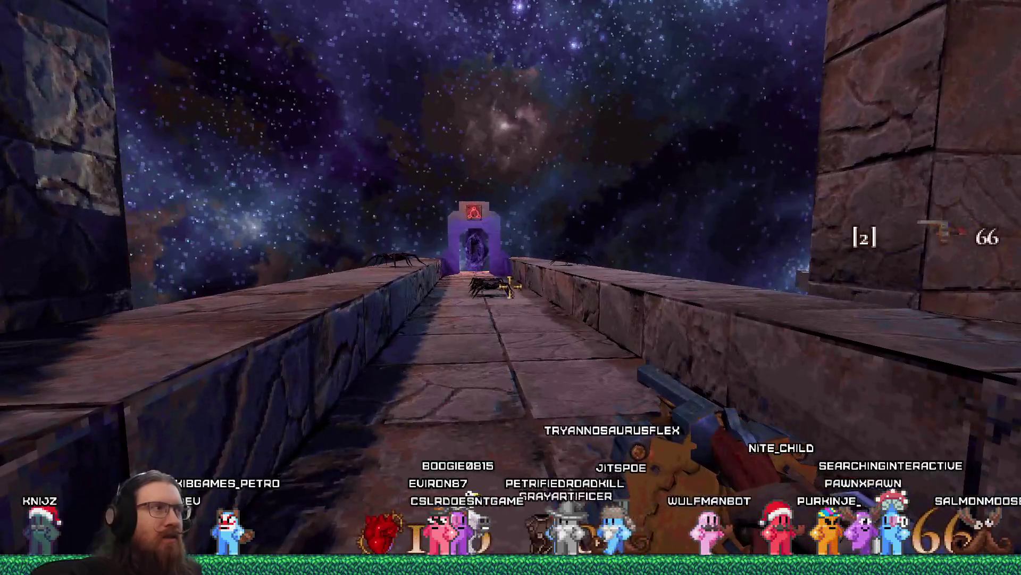
key(grave)
text(quit)
key(Up)
key(Return)
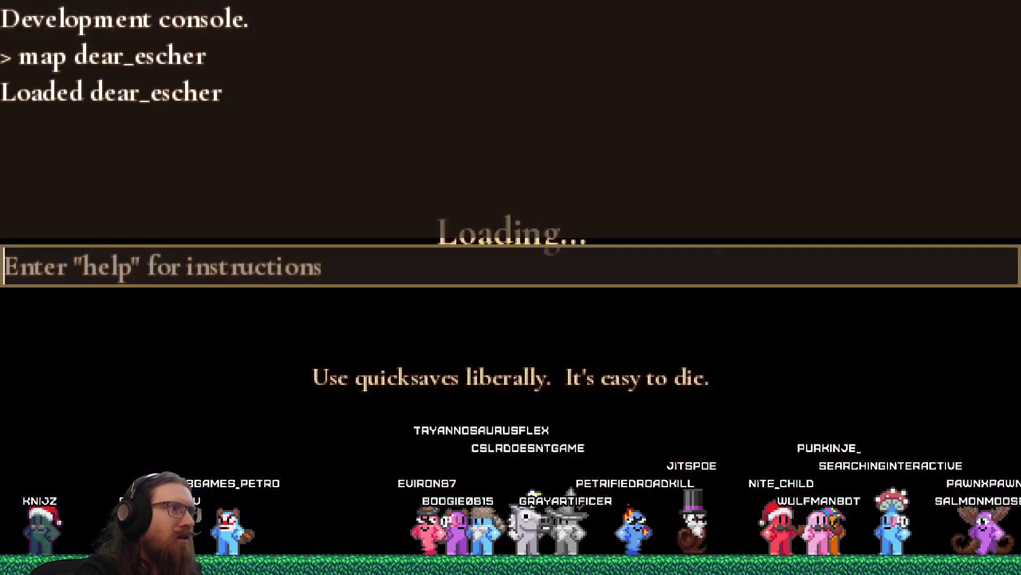
key(w)
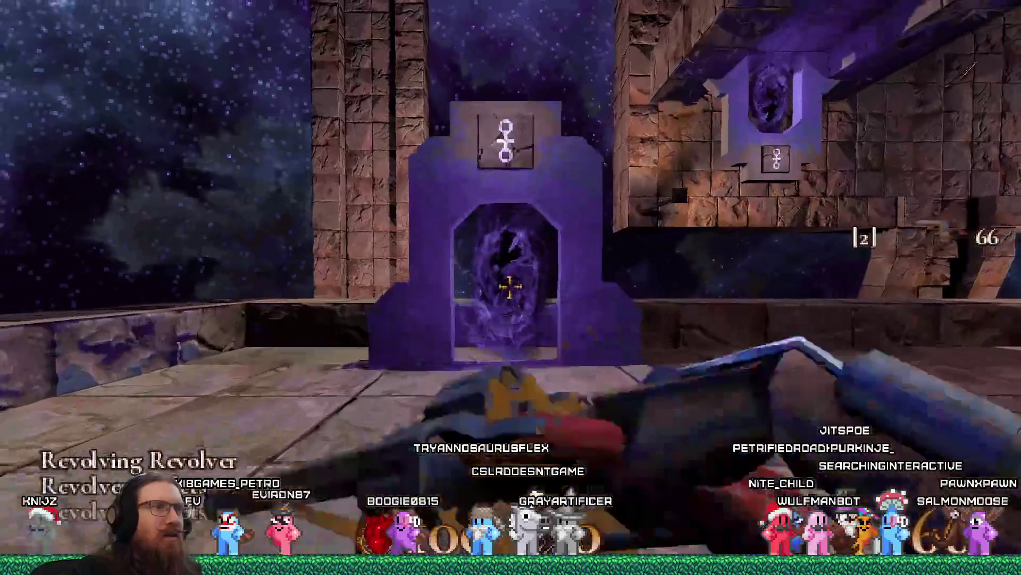
key(w)
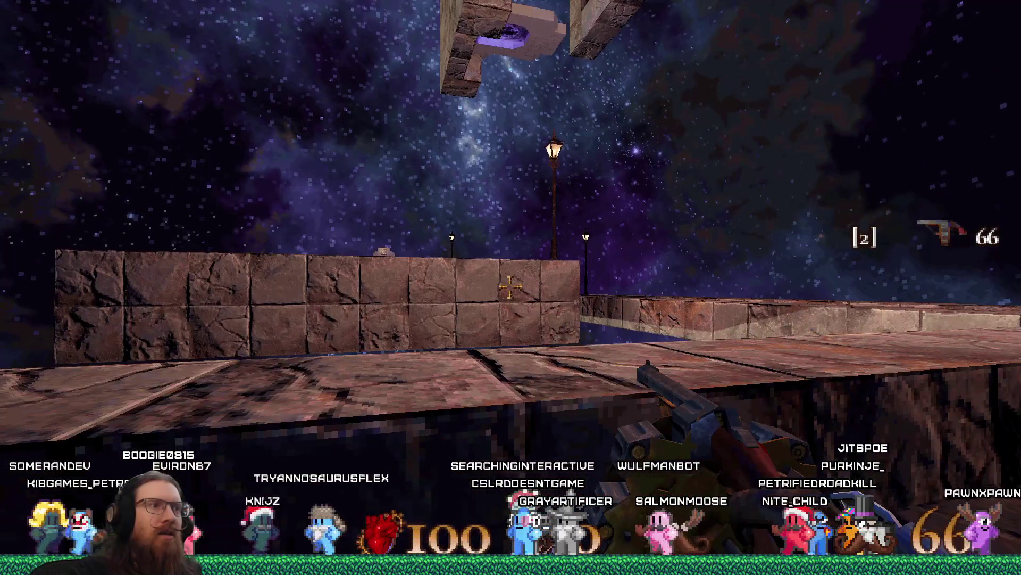
- Quit the game from the console and fly the editor view into the level's interior stairs
key(grave)
text(t)
key(Return)
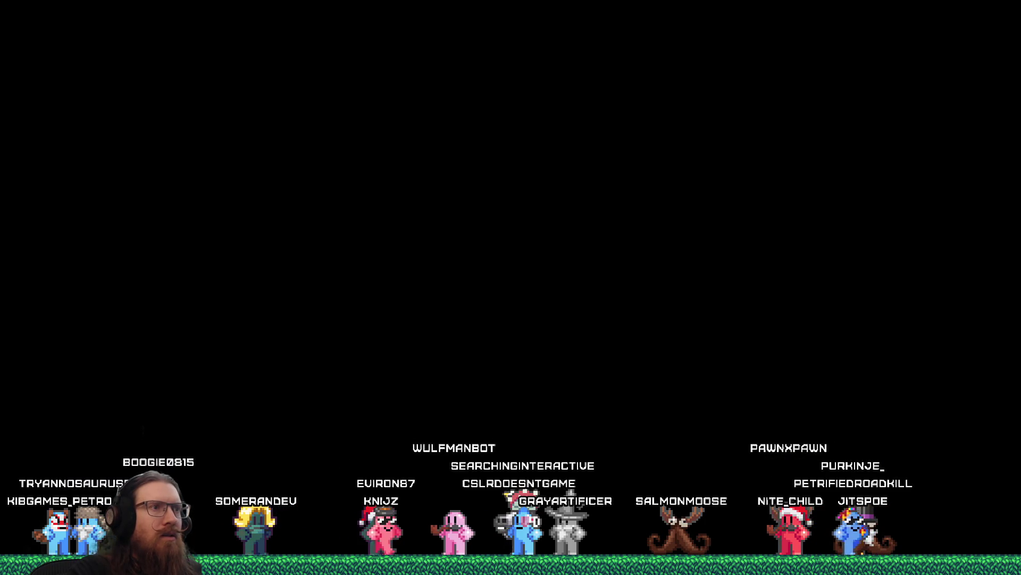
drag(558, 324, 506, 209)
scroll(down, 3)
scroll(down, 3)
scroll(up, 3)
scroll(down, 3)
scroll(down, 3)
scroll(up, 3)
scroll(up, 3)
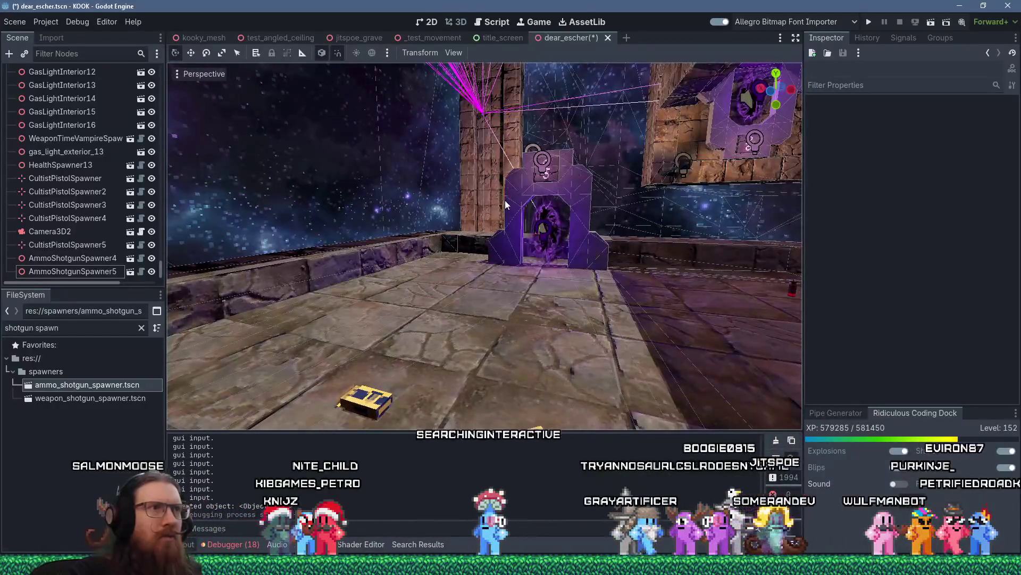
click(541, 226)
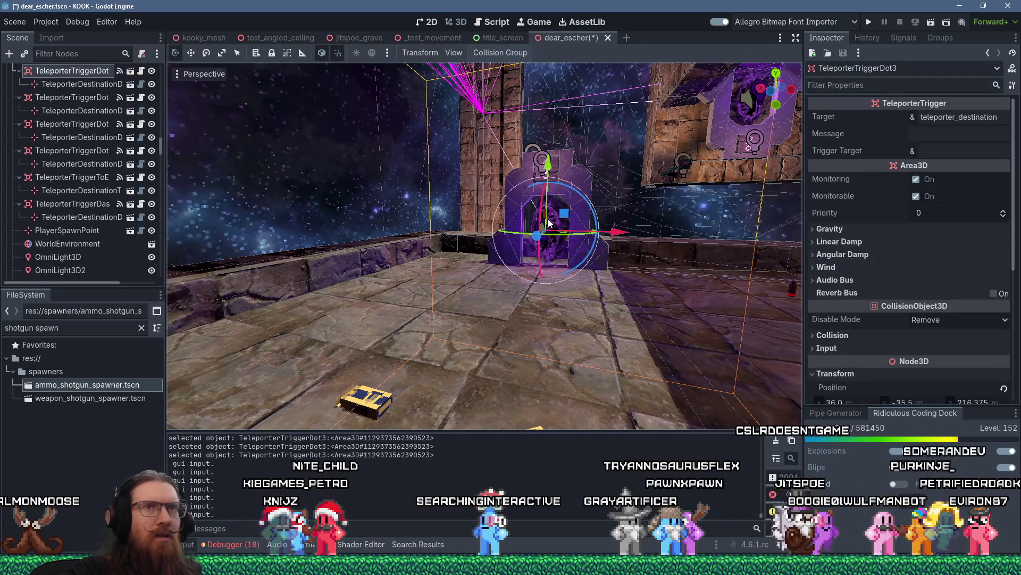
mouse_move(873, 212)
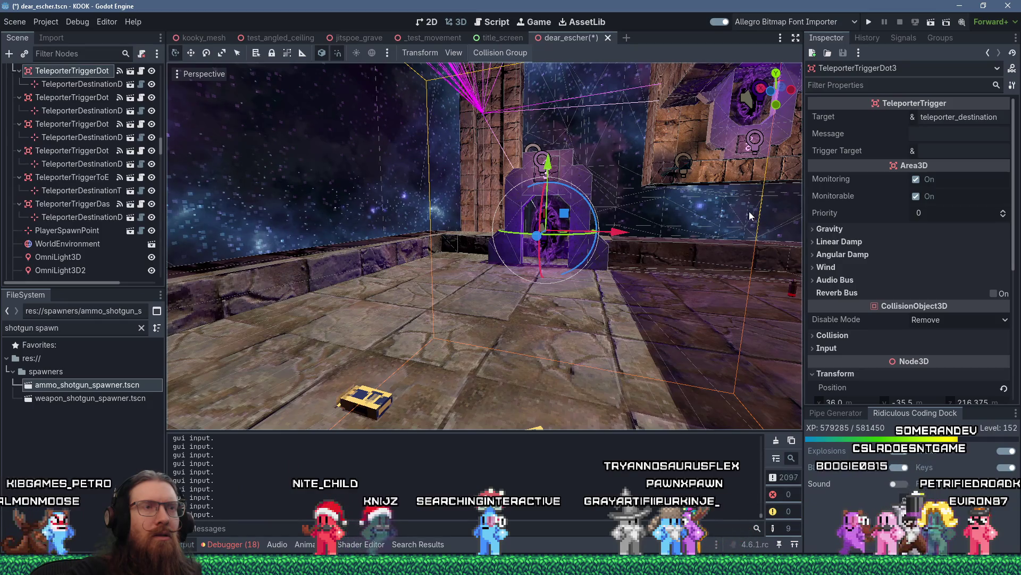
click(745, 115)
drag(677, 196, 609, 188)
scroll(up, 3)
scroll(up, 3)
click(608, 189)
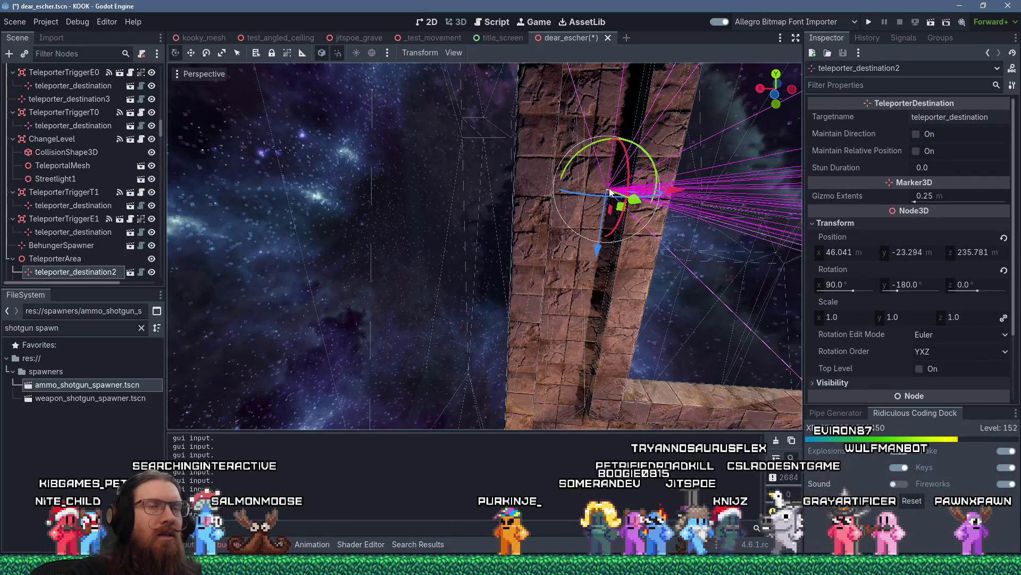
scroll(down, 3)
drag(609, 184, 575, 179)
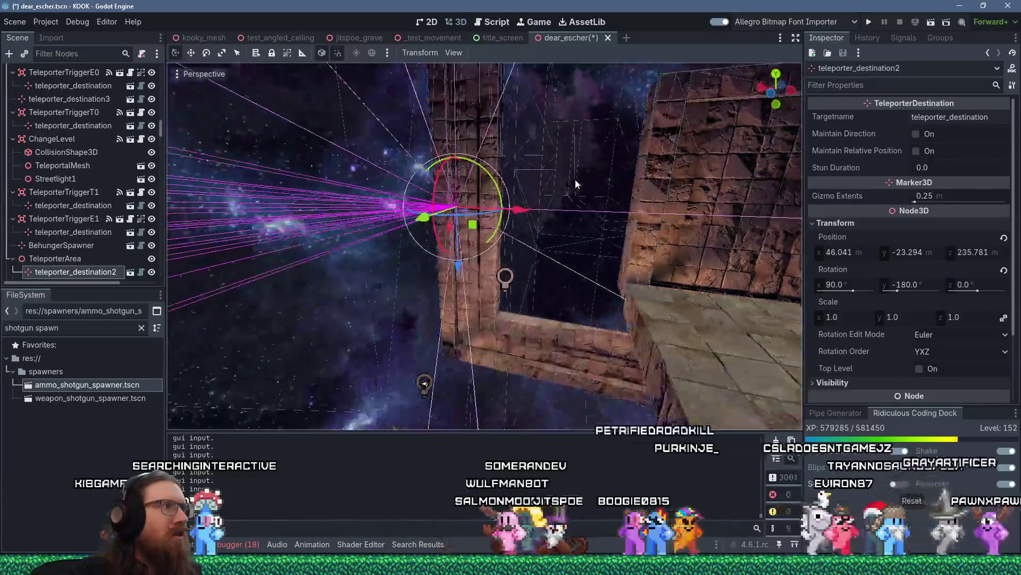
click(87, 258)
scroll(down, 3)
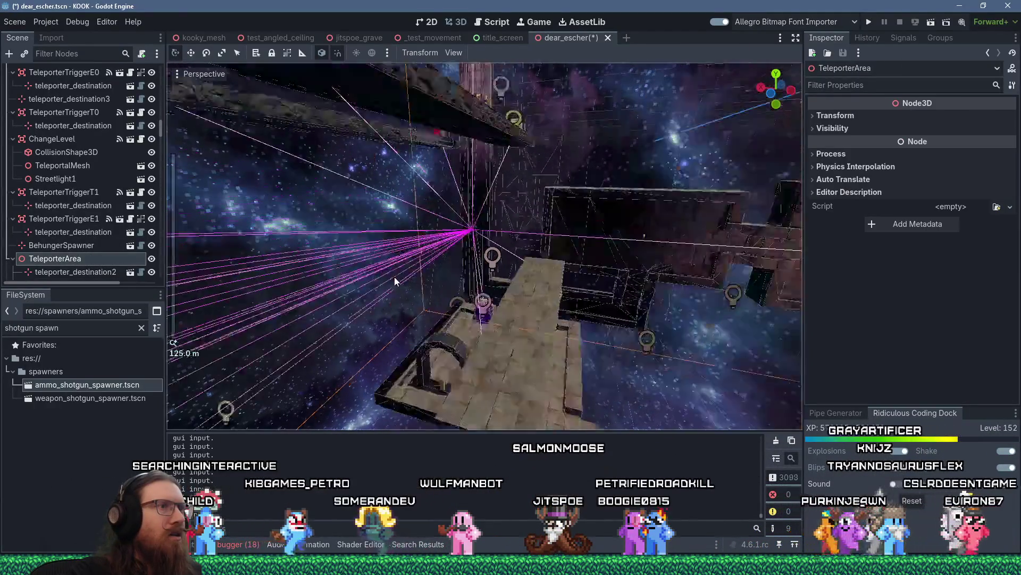
drag(403, 273, 622, 225)
scroll(up, 3)
scroll(up, 3)
scroll(up, 3)
scroll(up, 3)
scroll(down, 3)
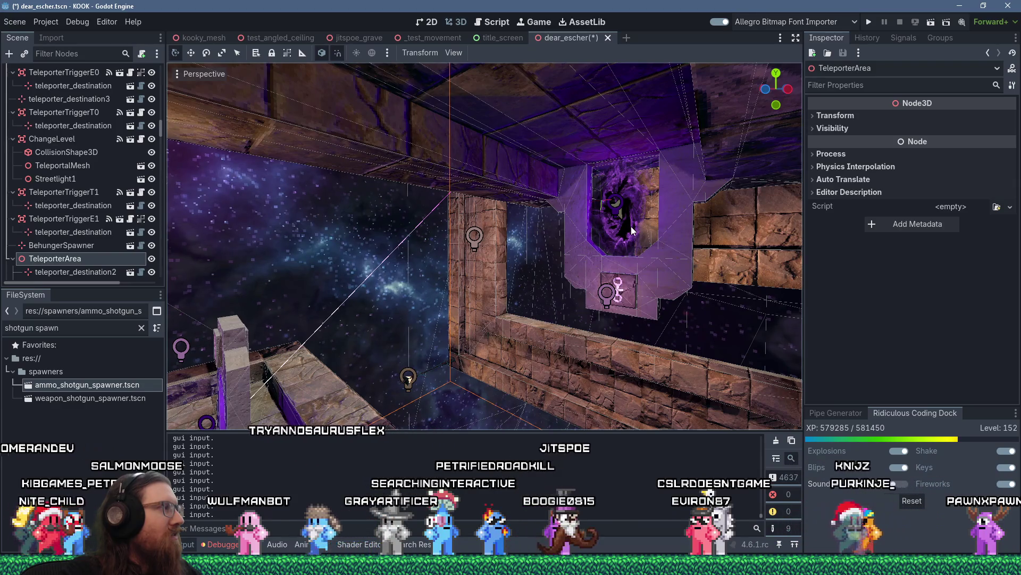
- Bring up Sourcetree and show the repository's File Status
key(alt+Tab)
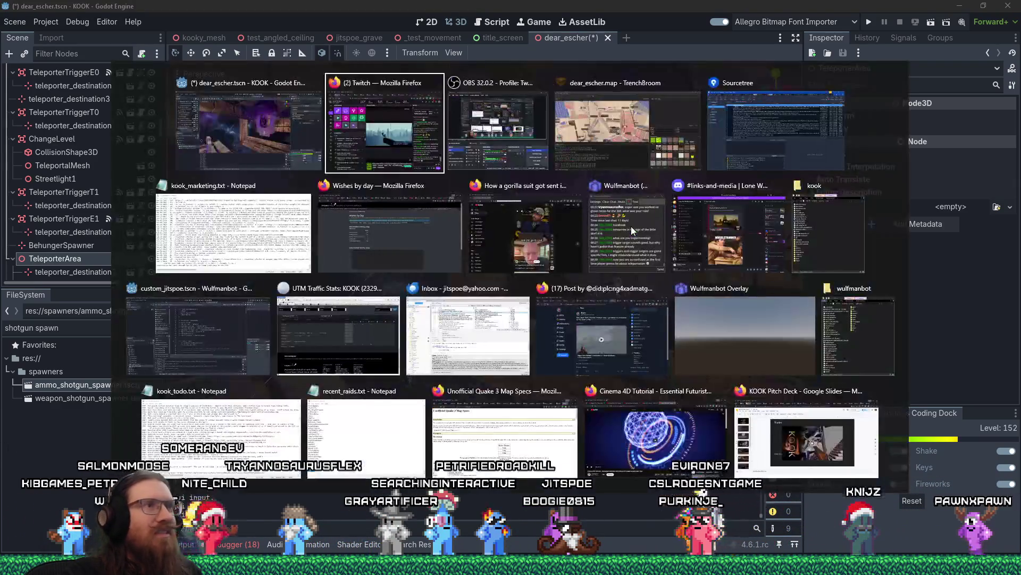
key(alt+Tab)
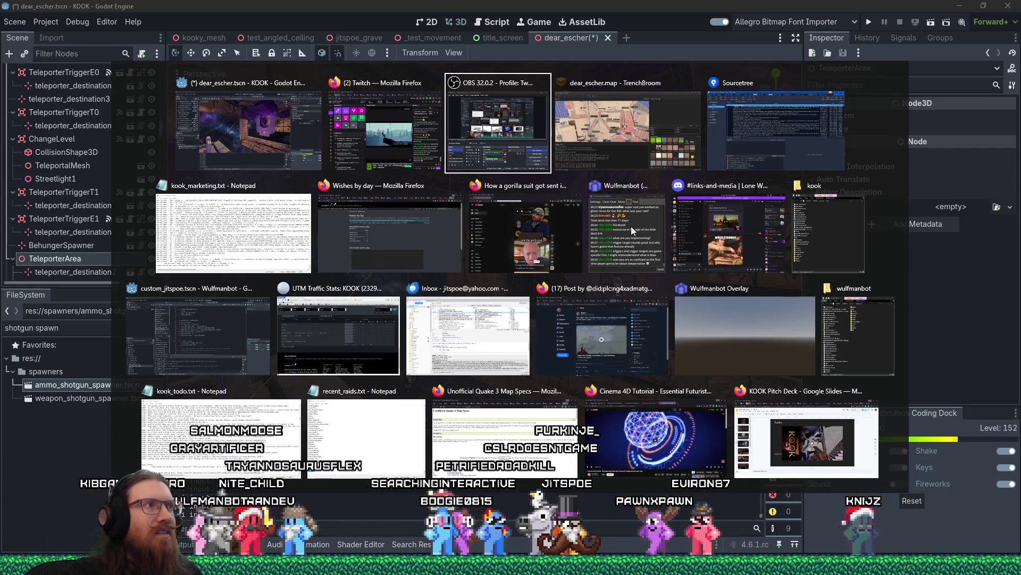
key(Escape)
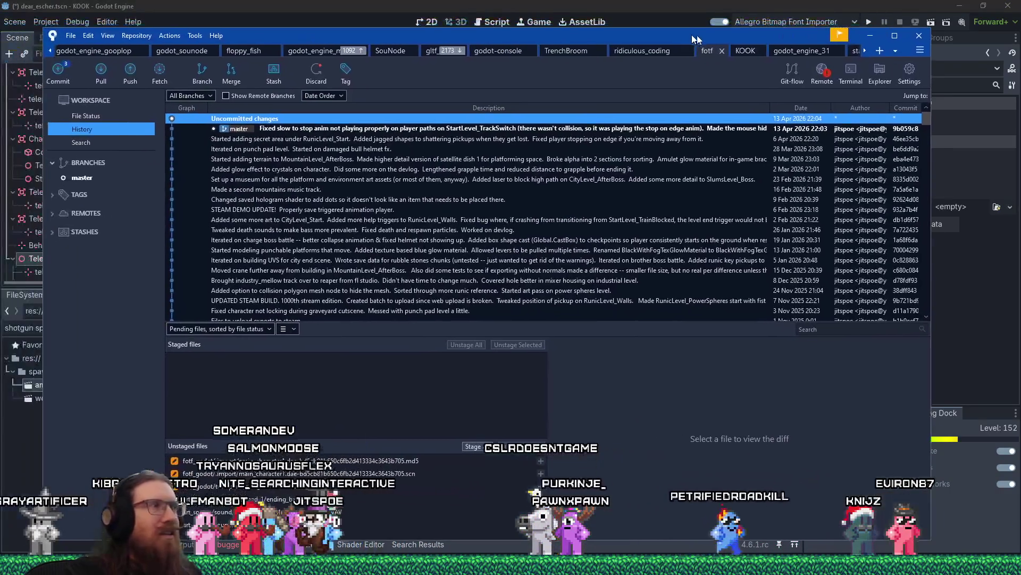
click(91, 116)
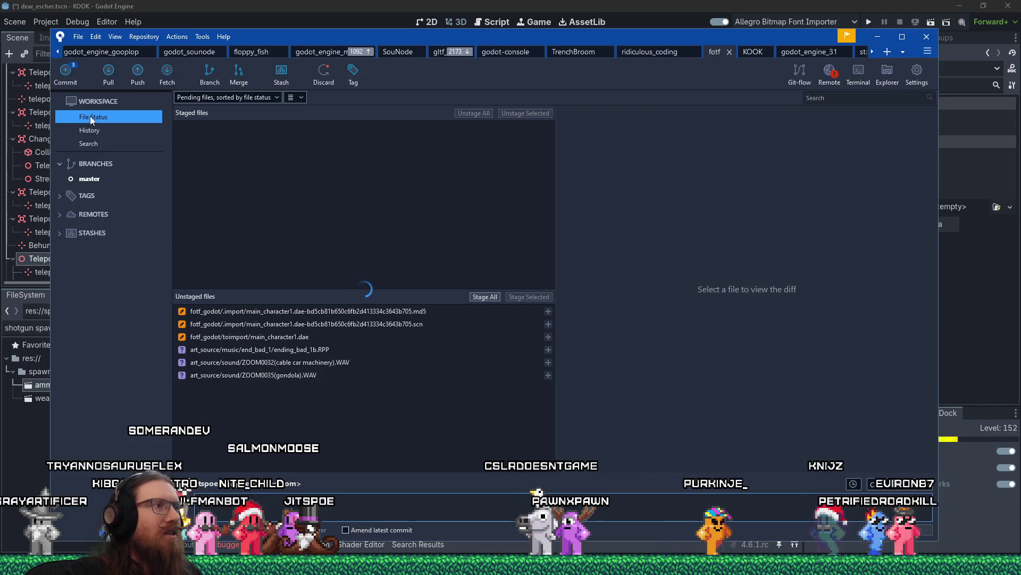
- Close the dear_escher scene in Godot with Don't Save, then return to Sourcetree
click(498, 4)
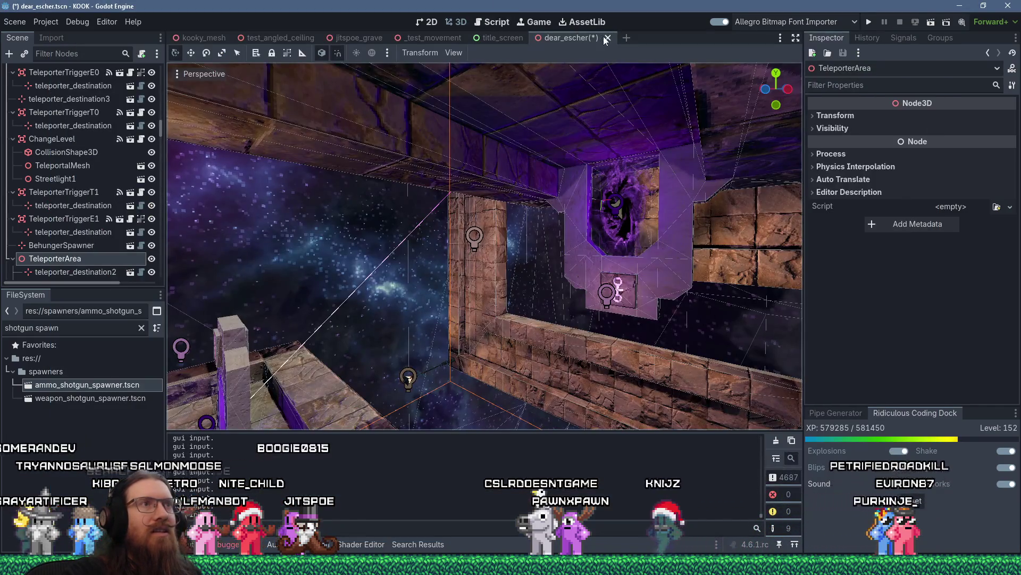
click(608, 38)
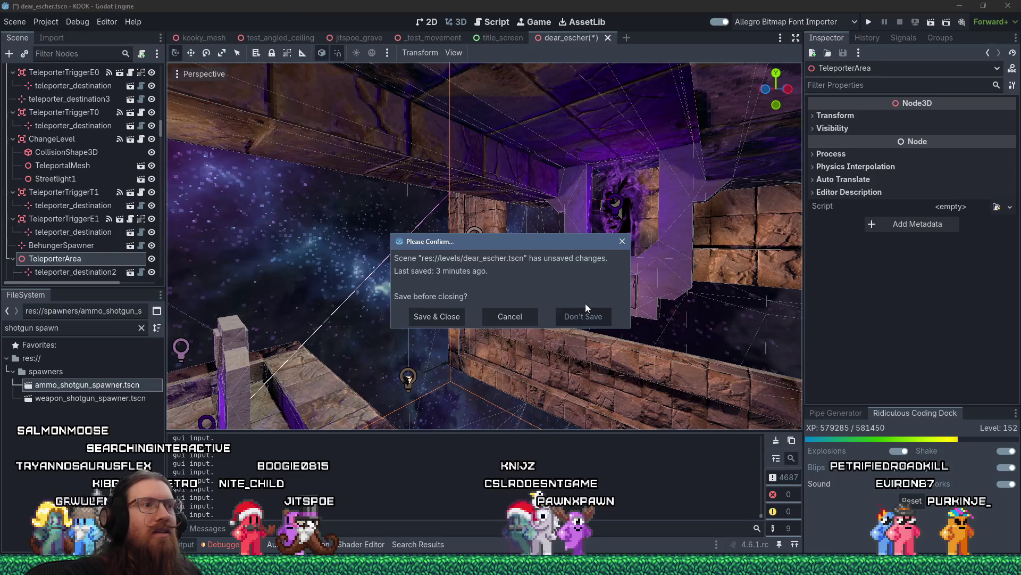
click(586, 314)
key(alt+Tab)
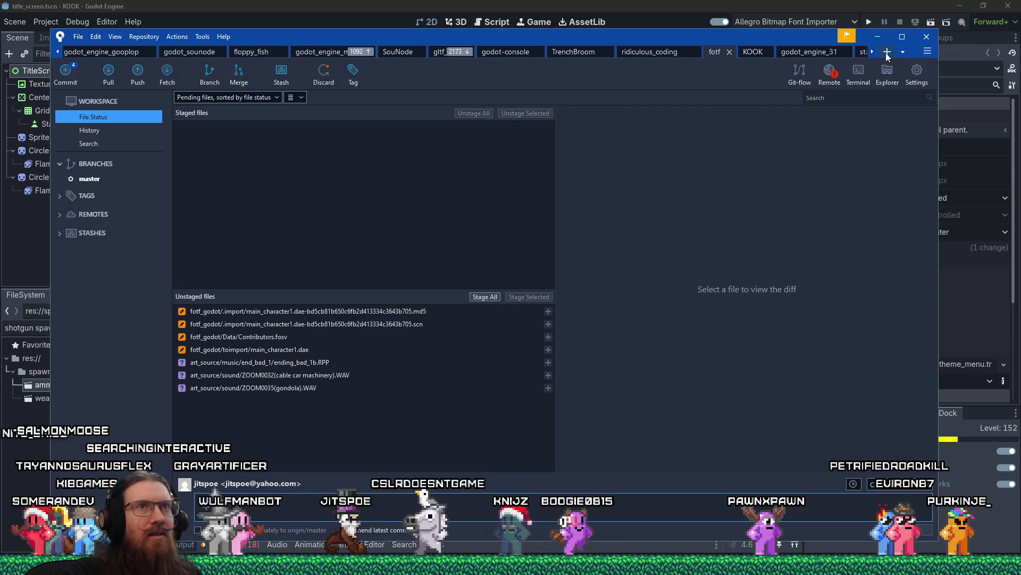
- Switch to the KOOK repository and show its File Status
click(903, 51)
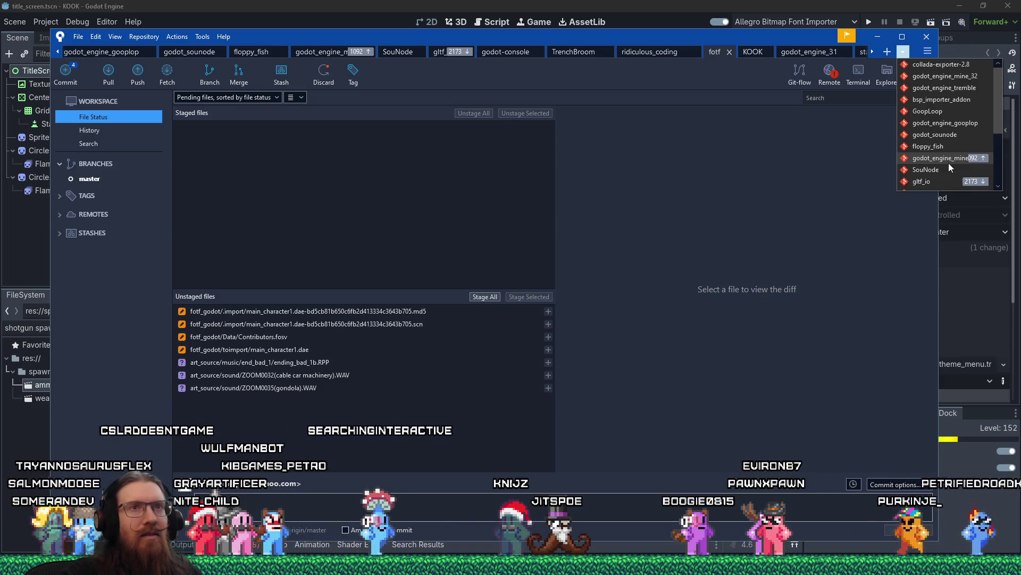
scroll(down, 3)
click(950, 147)
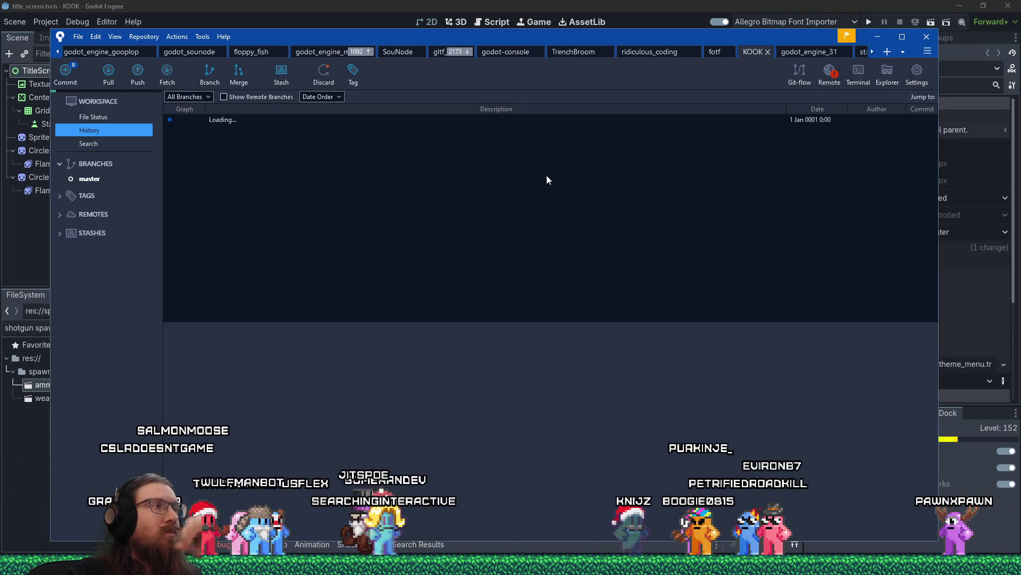
click(103, 118)
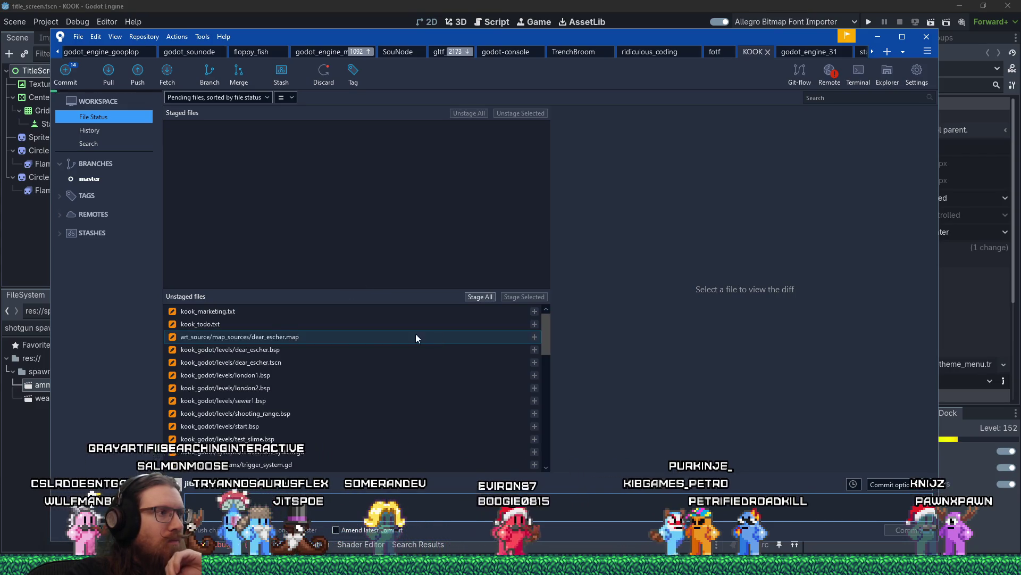
- Open the diff of kook_godot/levels/dear_escher.tscn from the unstaged files
scroll(down, 3)
scroll(up, 3)
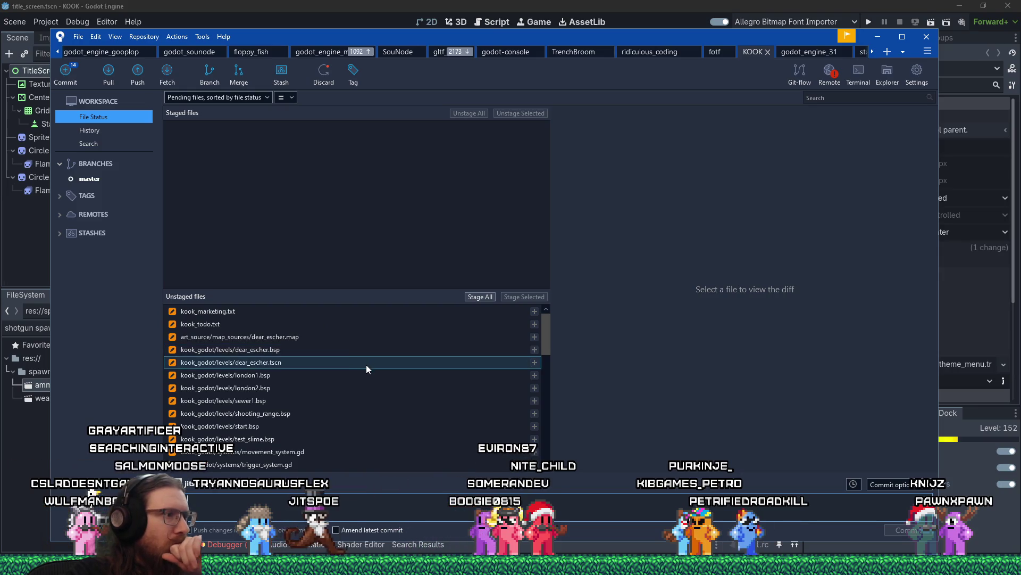
scroll(down, 3)
scroll(up, 3)
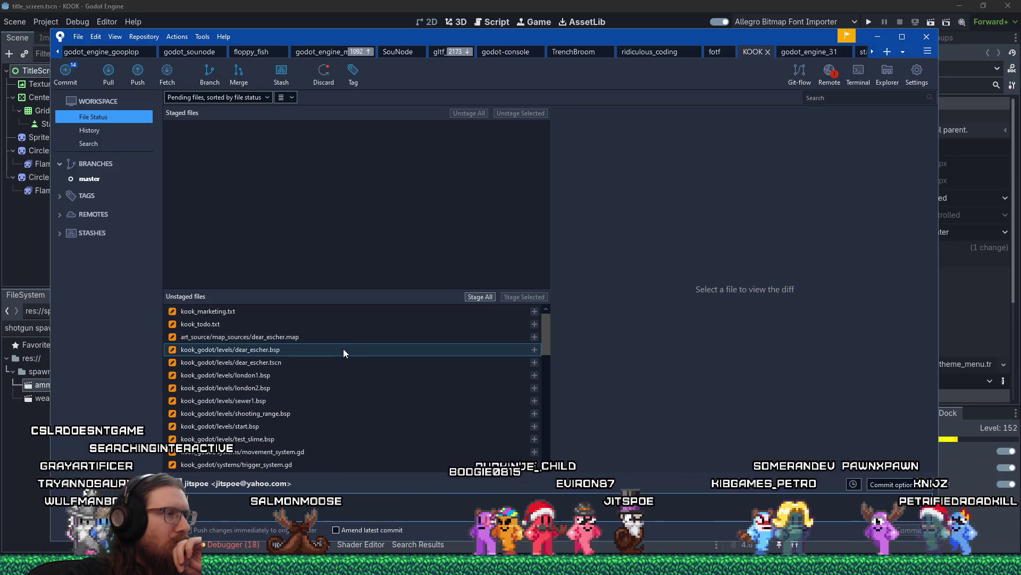
click(337, 362)
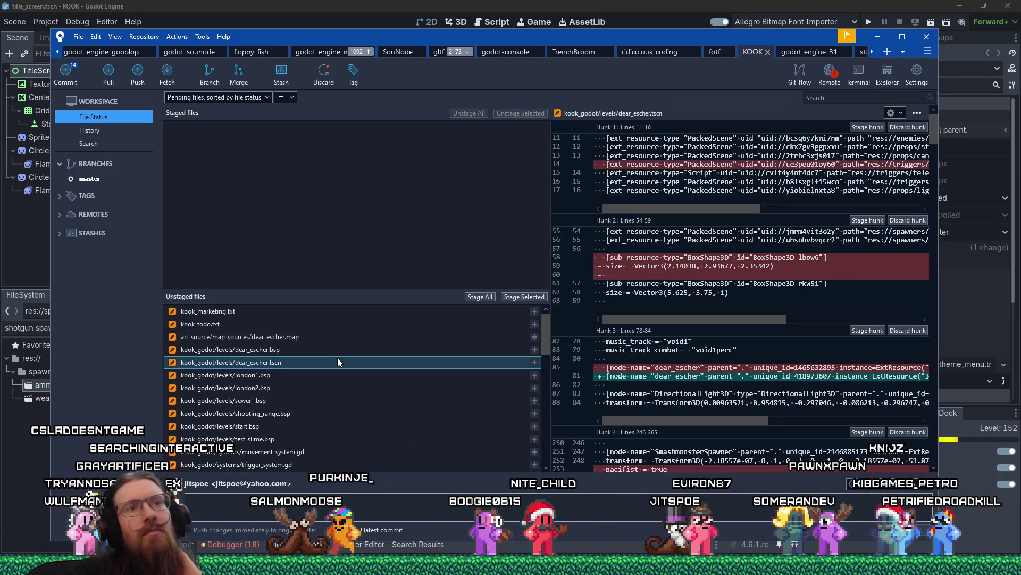
- Discard the dear_escher.tscn hunk dropping the teleporter_destination_y_1 target
scroll(right, 3)
scroll(left, 3)
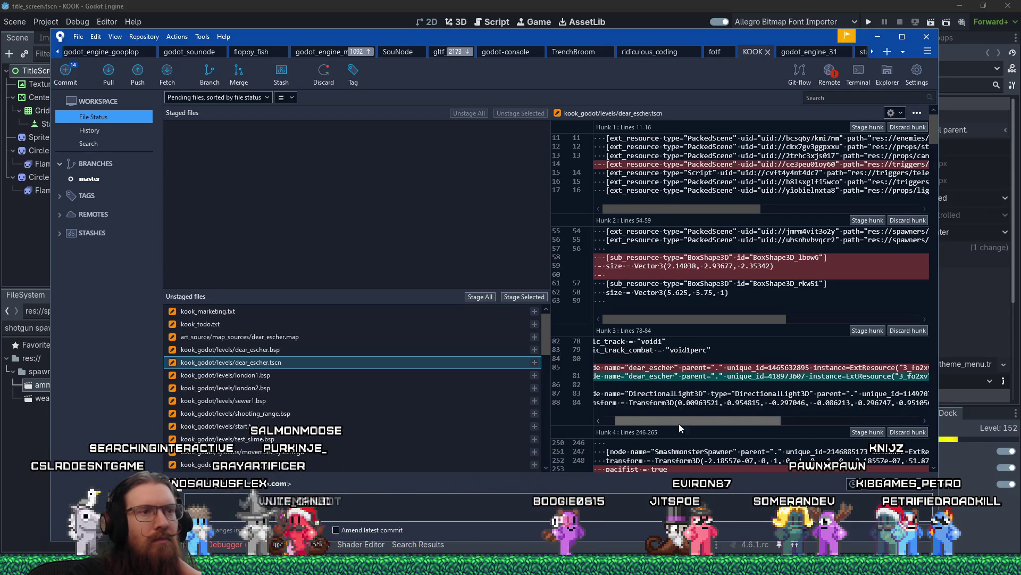
scroll(left, 3)
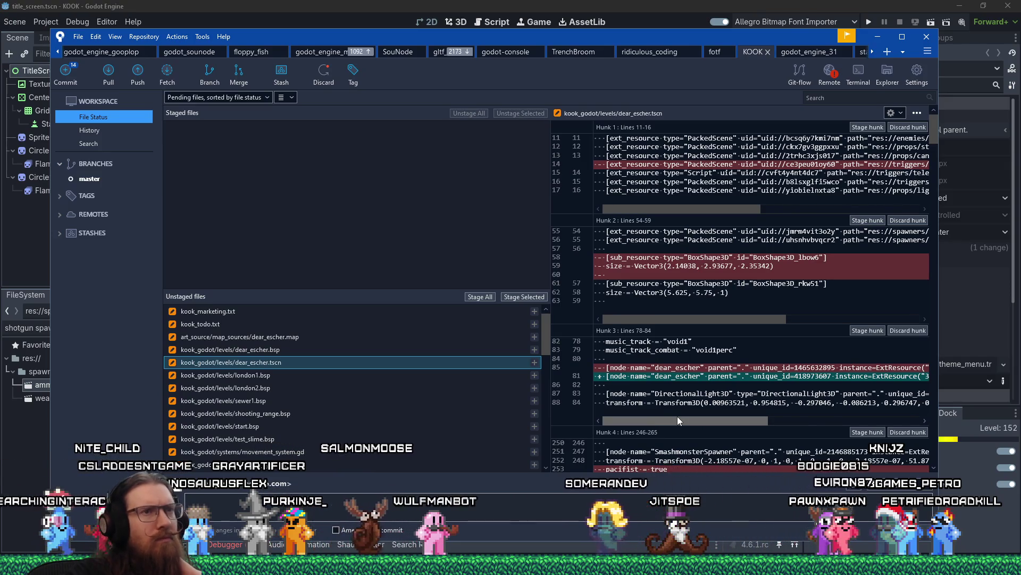
click(682, 320)
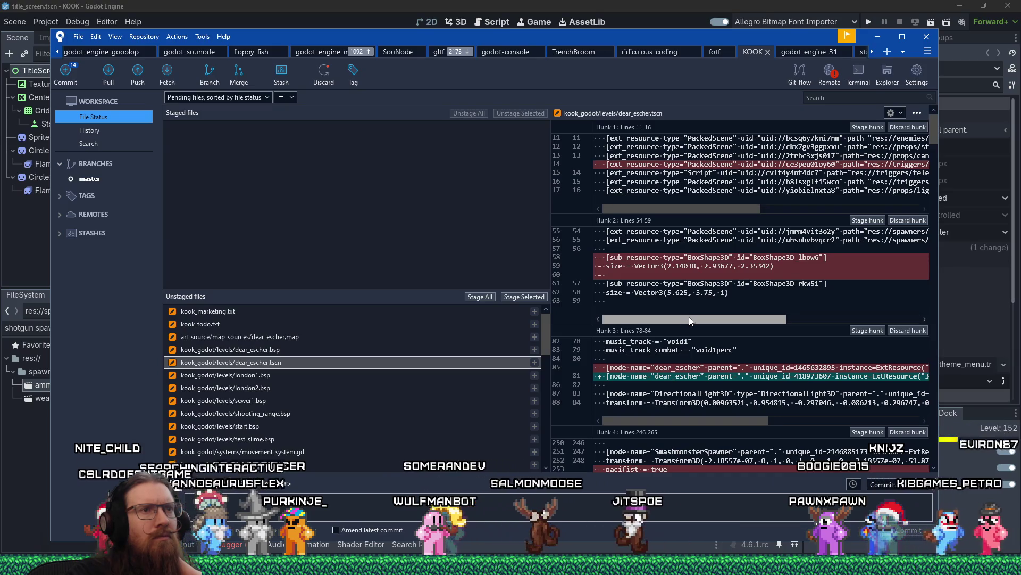
scroll(down, 3)
scroll(down, 3)
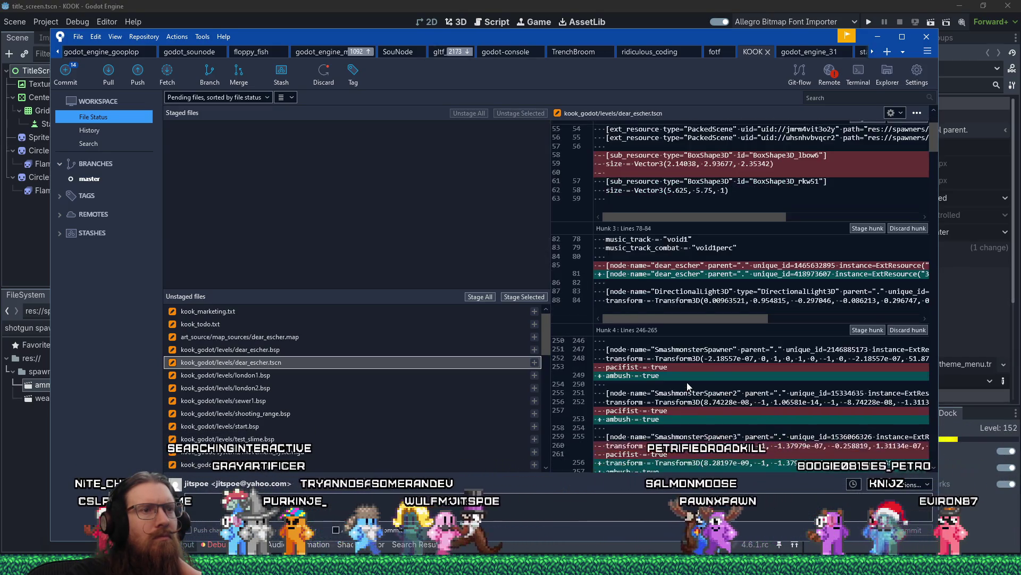
scroll(down, 3)
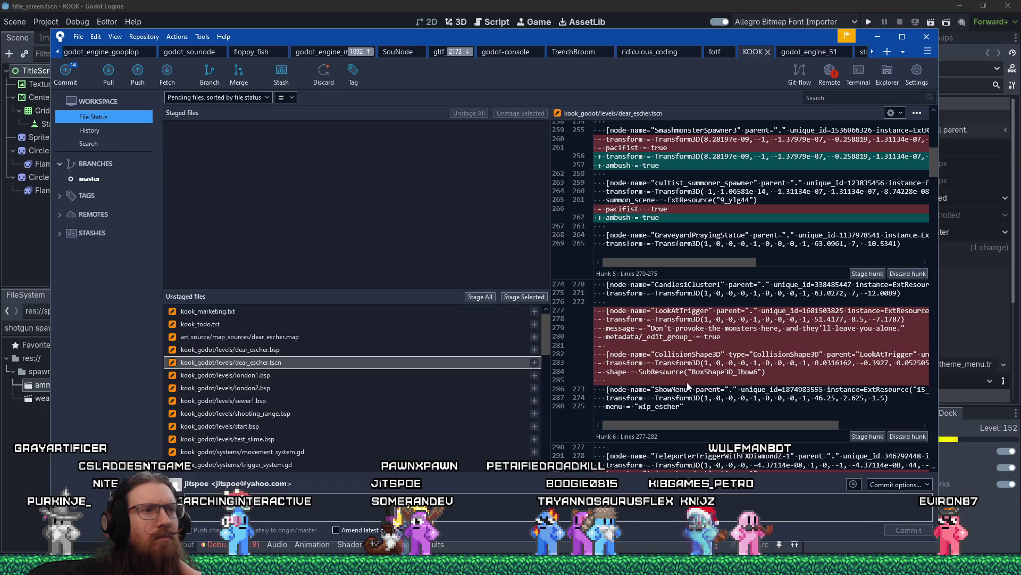
scroll(down, 3)
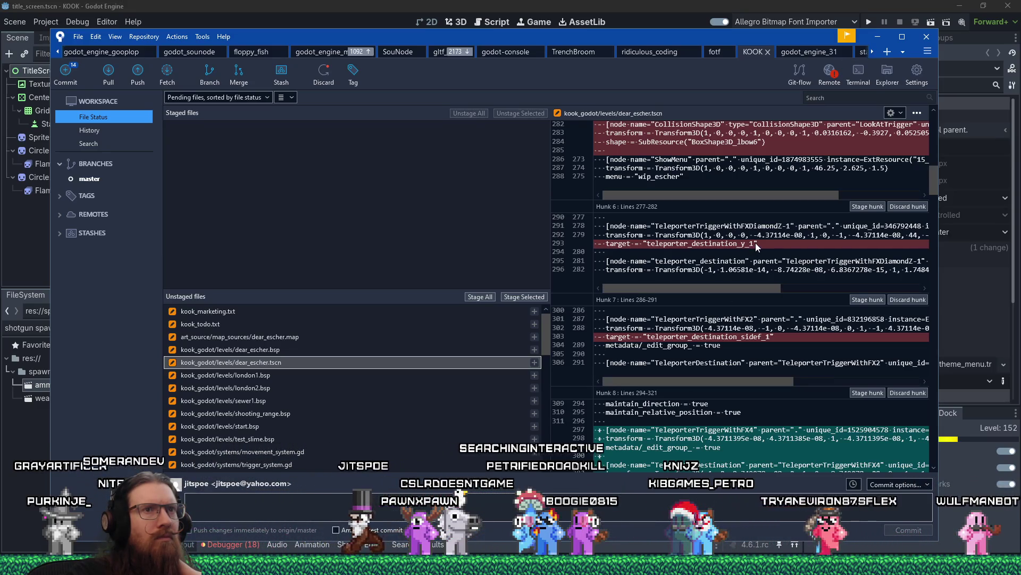
click(904, 206)
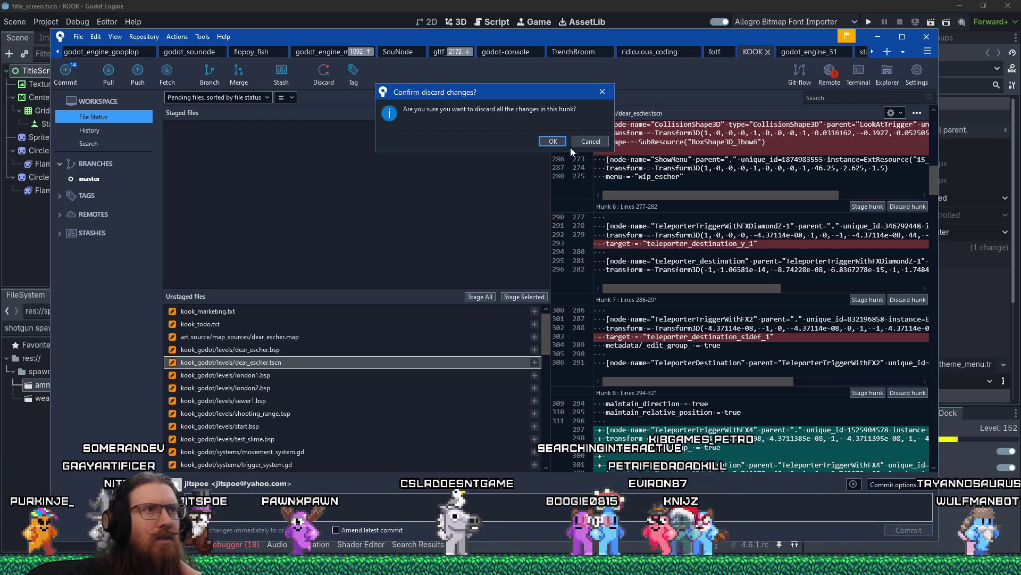
click(553, 141)
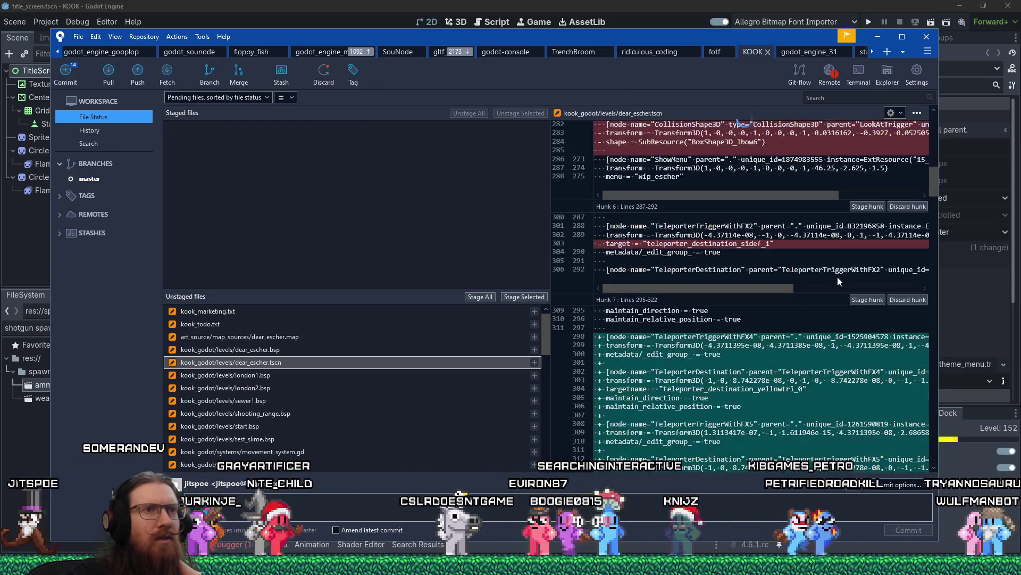
- Discard the teleporter_destination_sidef_1 hunk, then go to Godot's Script workspace
click(905, 206)
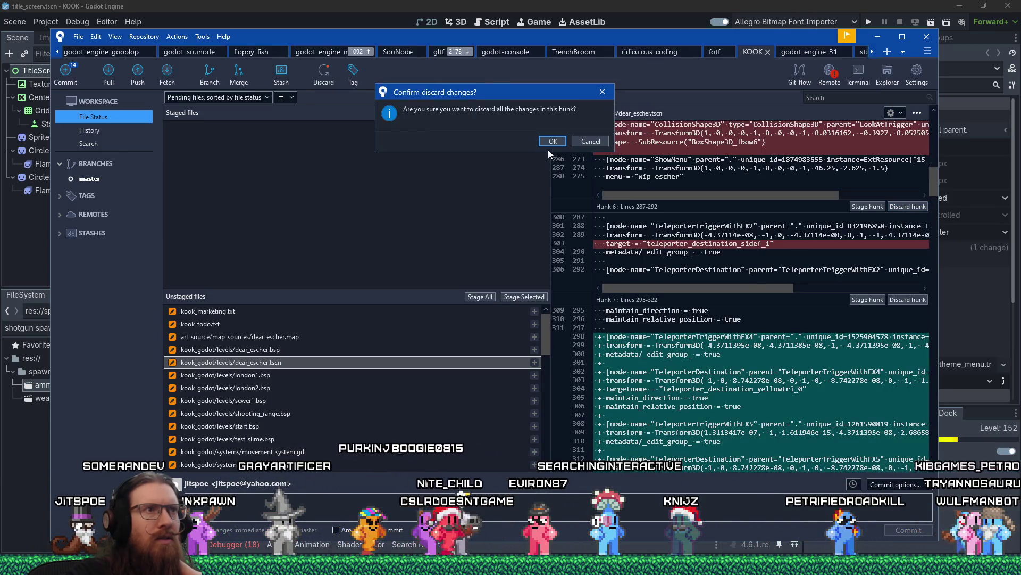
click(553, 141)
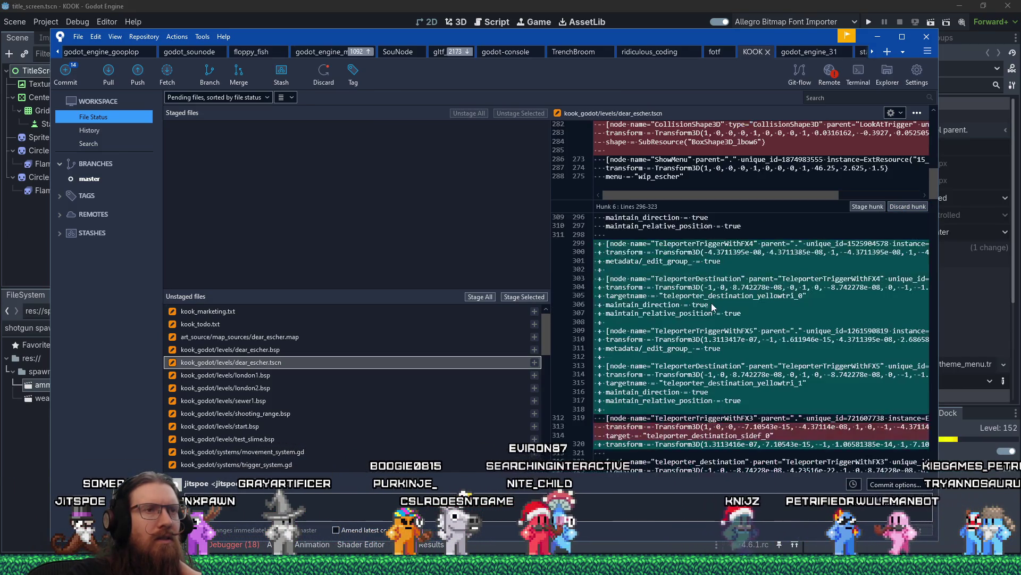
scroll(down, 3)
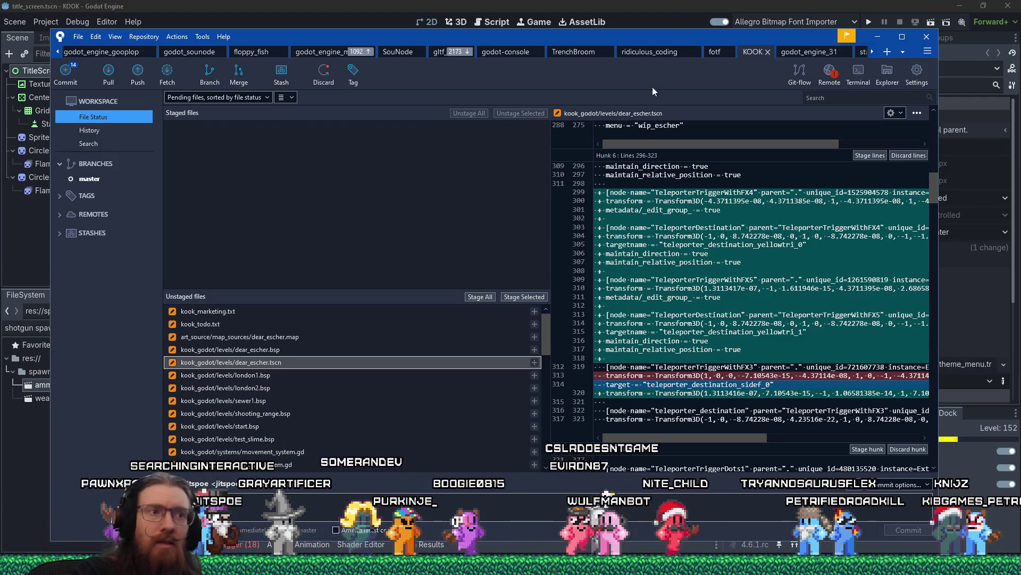
key(alt+Tab)
click(496, 22)
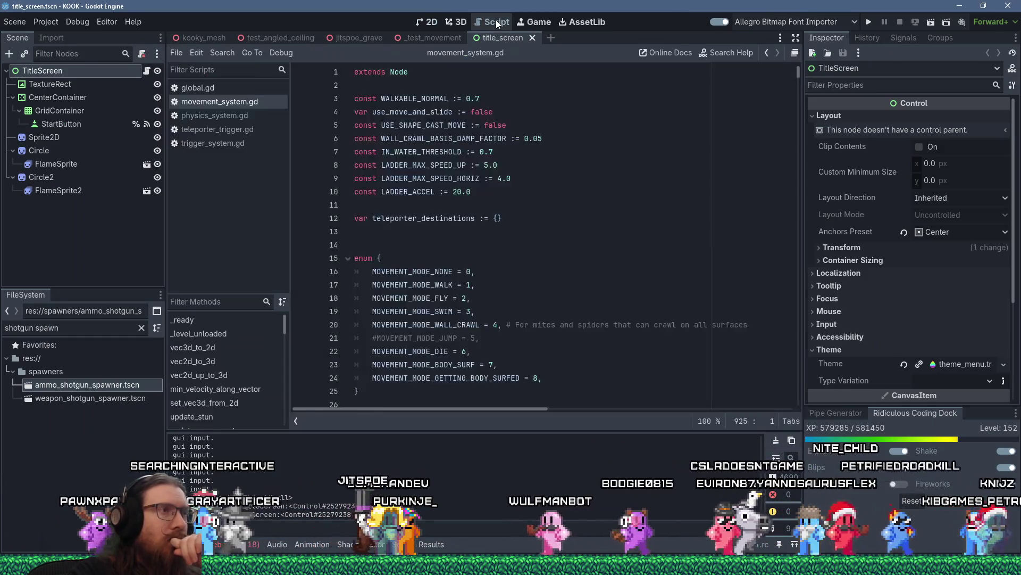
- Select the target export declaration on line 6 of teleporter_trigger.gd, then bring Sourcetree forward
click(219, 130)
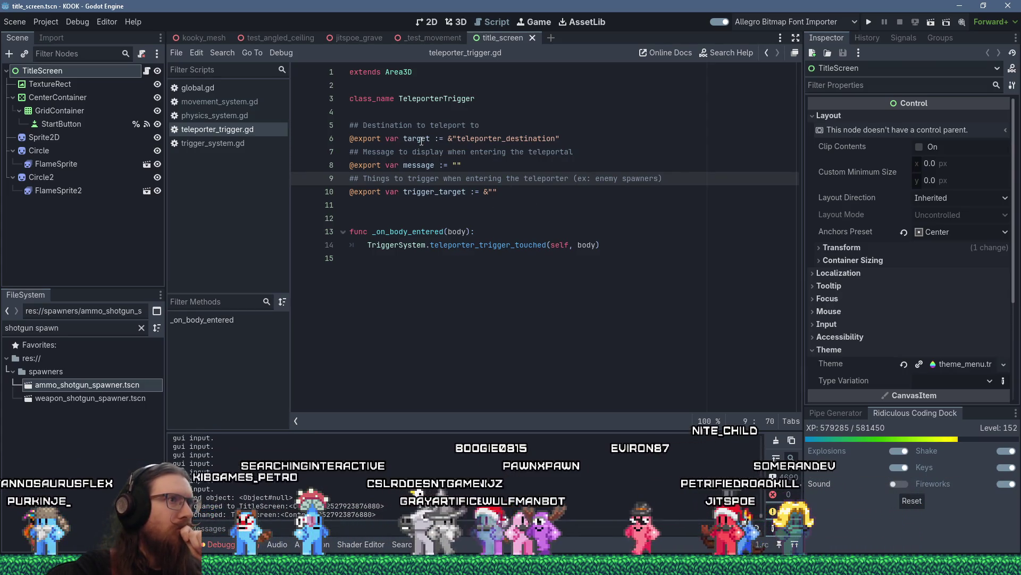
double_click(421, 139)
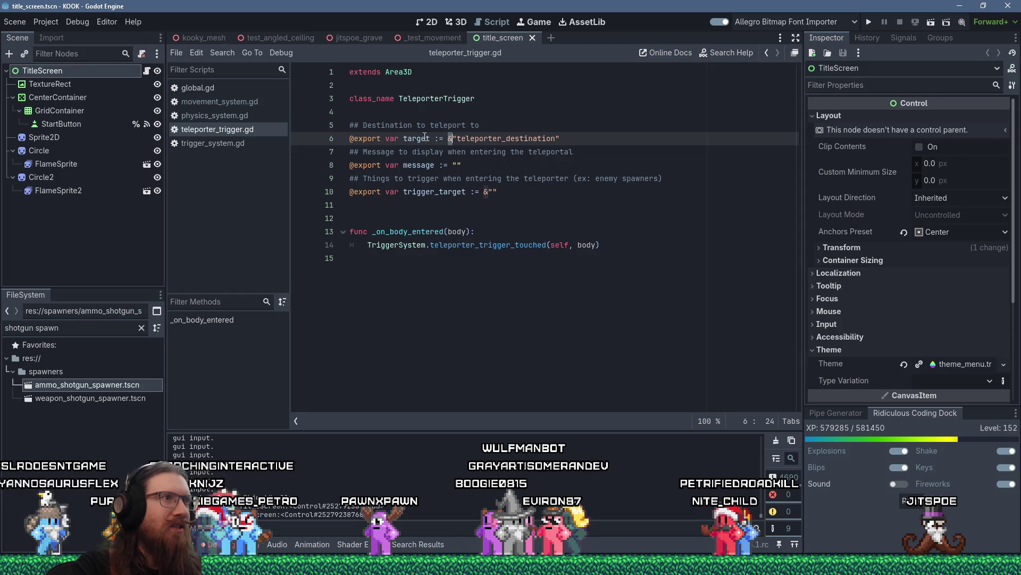
drag(506, 142, 580, 141)
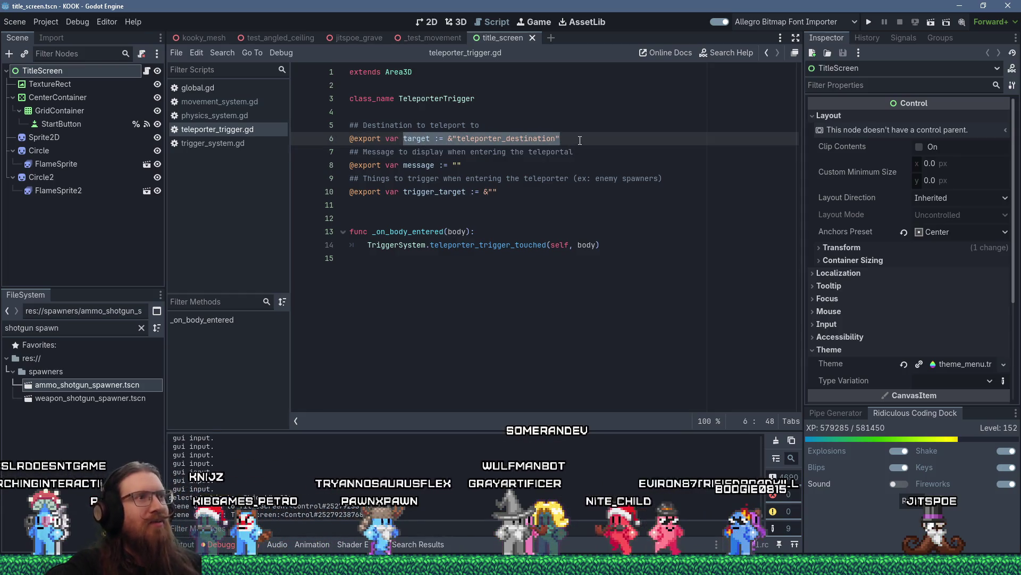
key(alt+Tab)
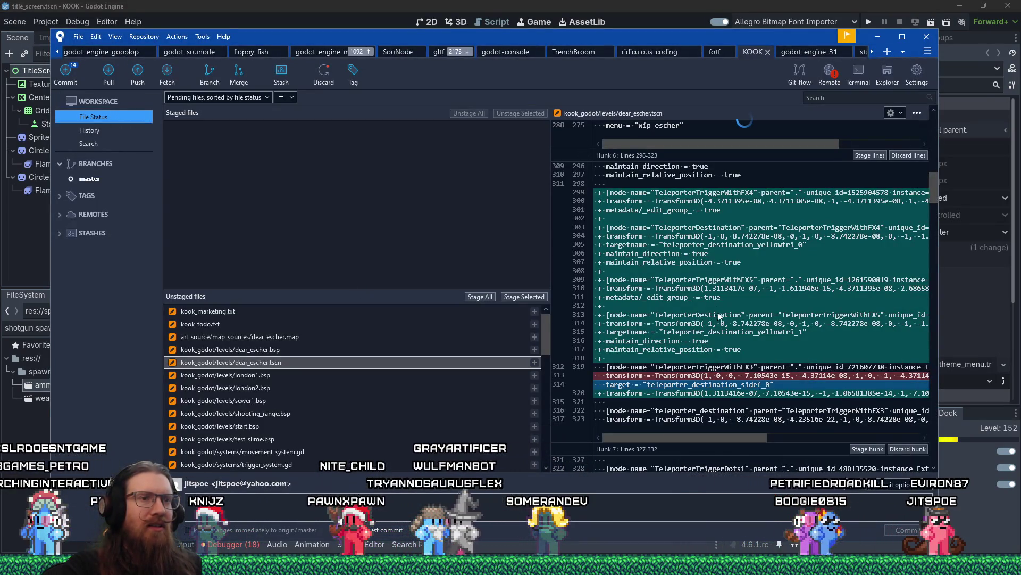
- Discard the first removed target line and the dotdotdot_0 target line in dear_escher.tscn
click(764, 385)
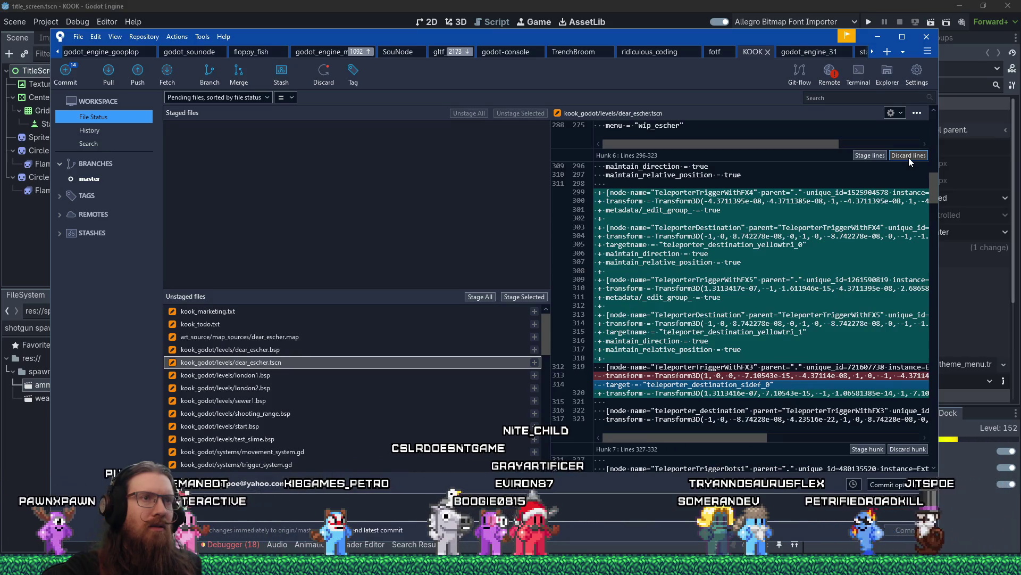
click(909, 158)
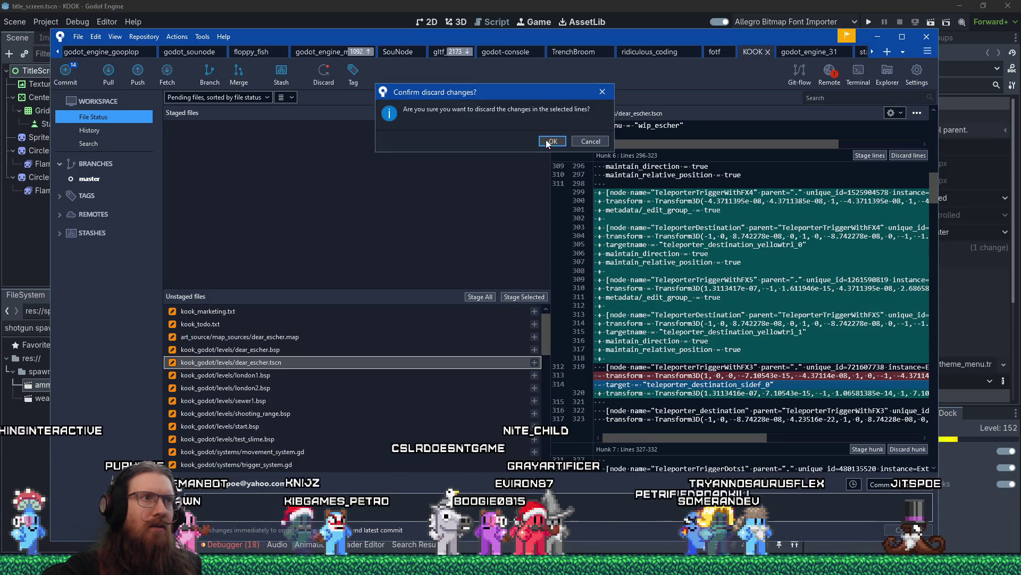
click(551, 141)
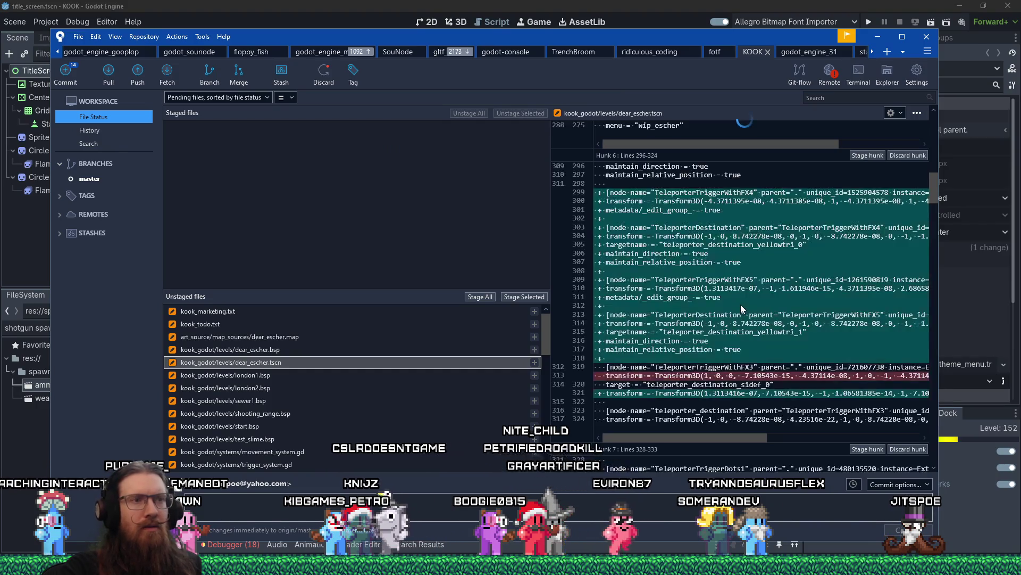
scroll(down, 3)
scroll(down, 3)
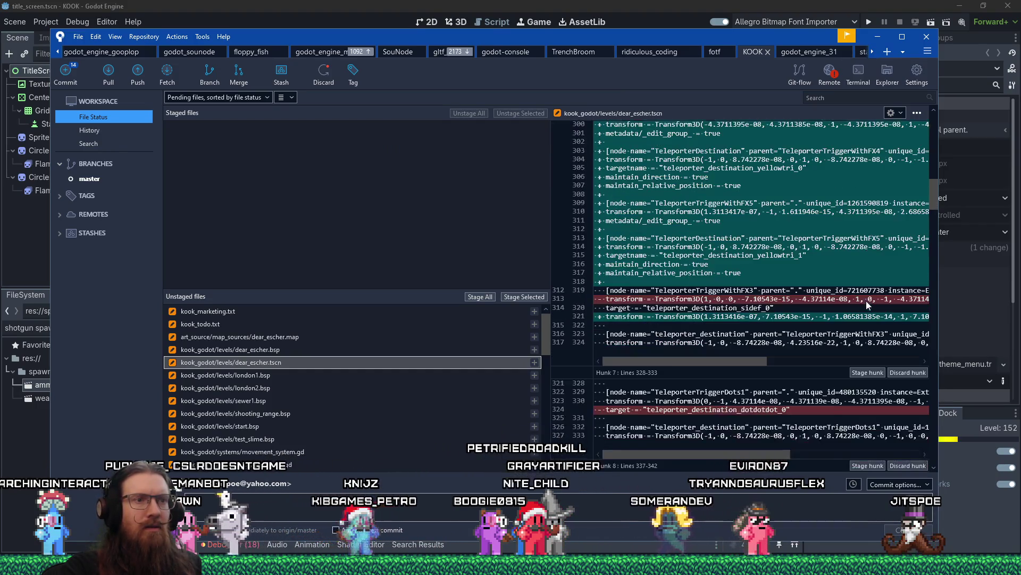
click(793, 358)
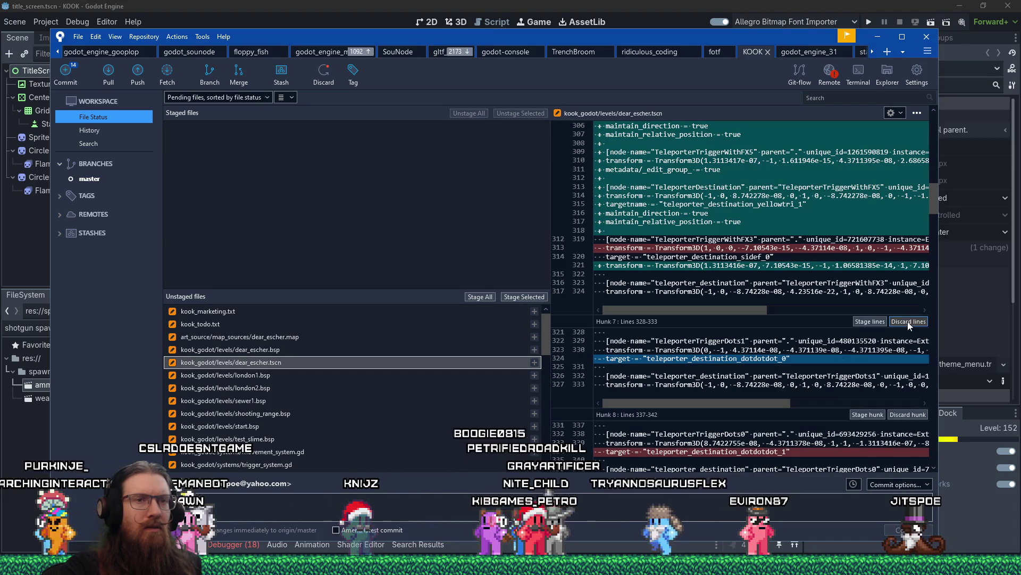
click(908, 321)
click(554, 142)
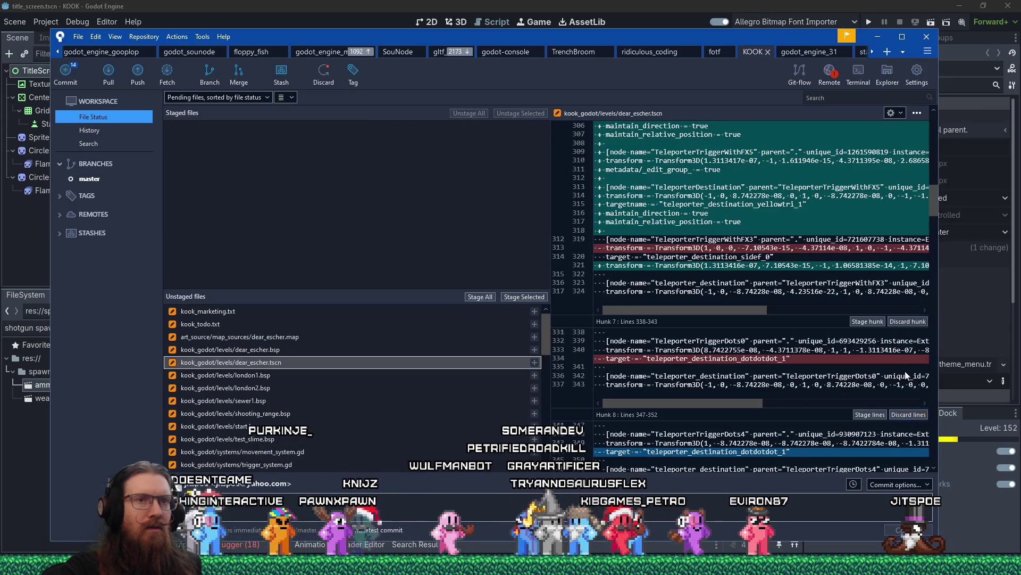
- Discard the next target hunks, including dotdotdot_1, 2is_0 and 2is_1
click(906, 322)
click(560, 143)
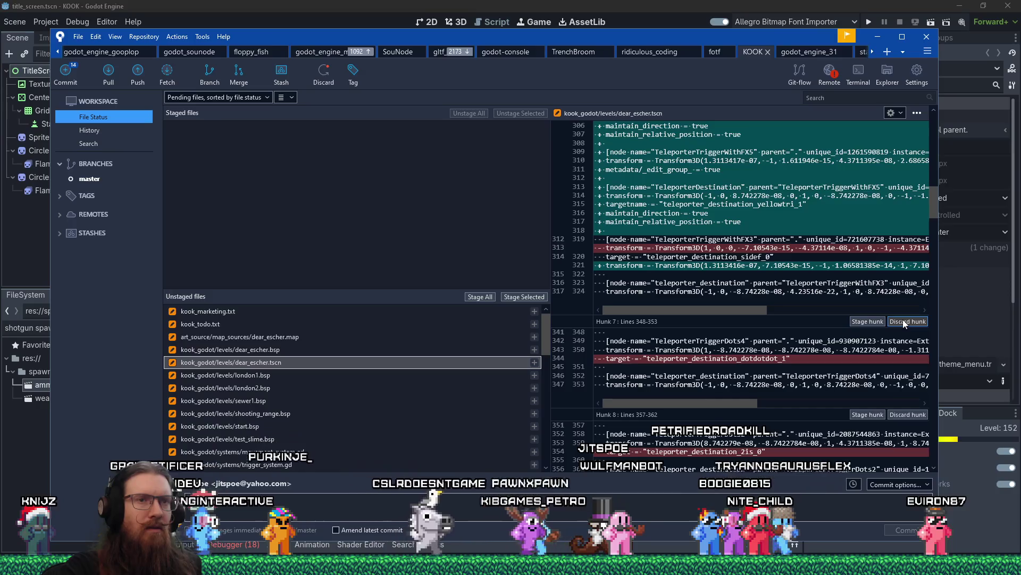
click(904, 322)
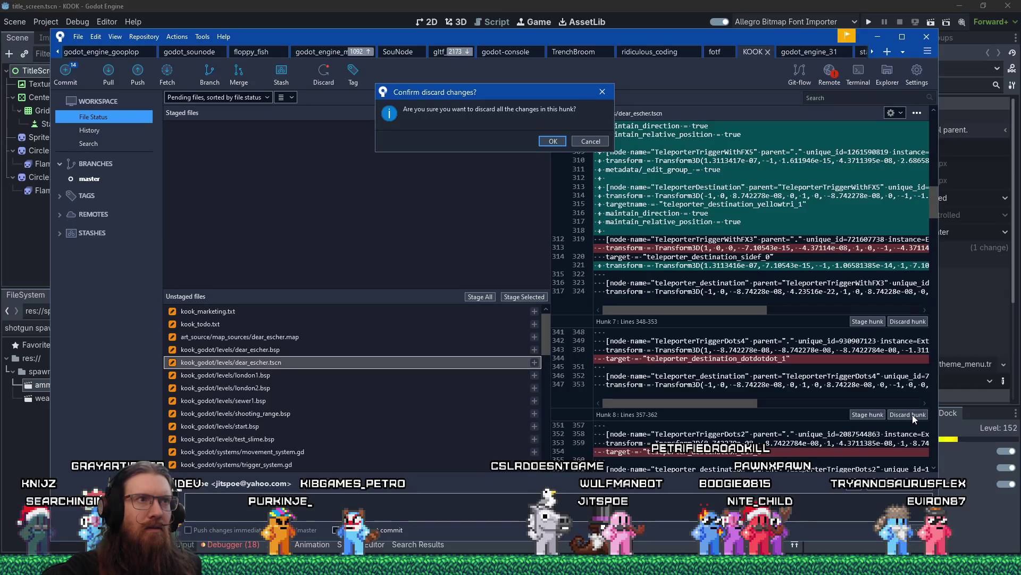
click(553, 141)
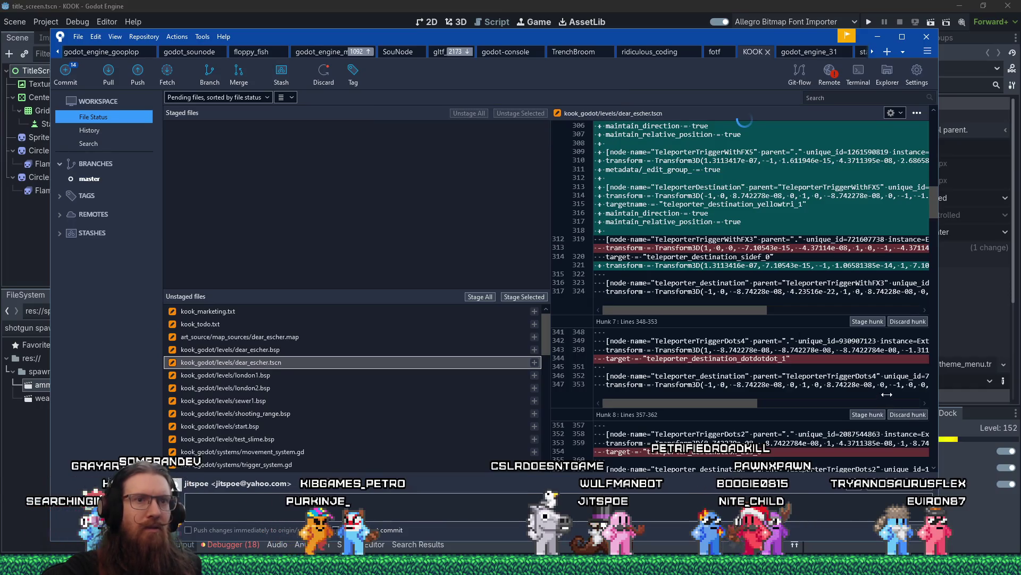
click(908, 321)
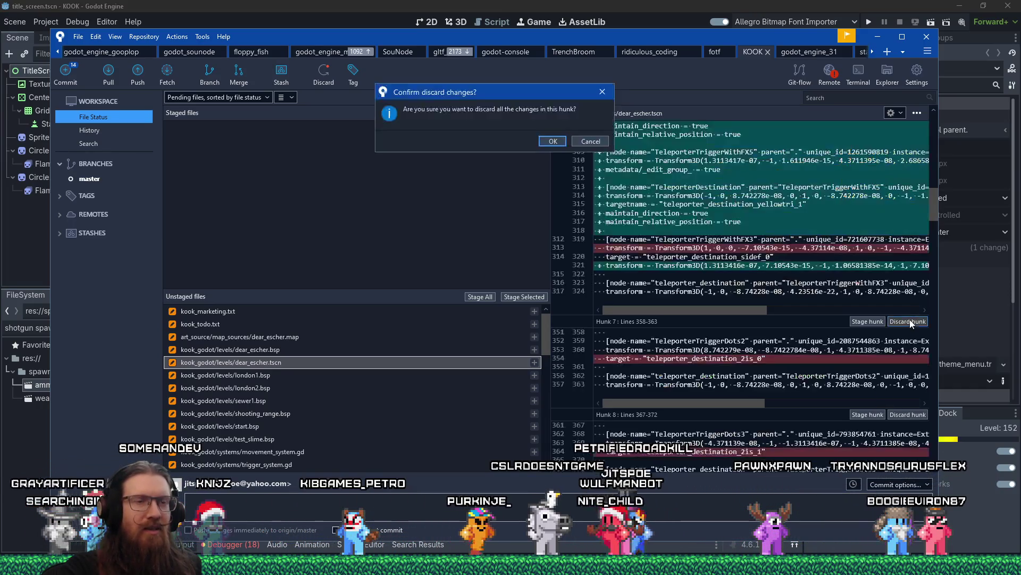
click(553, 141)
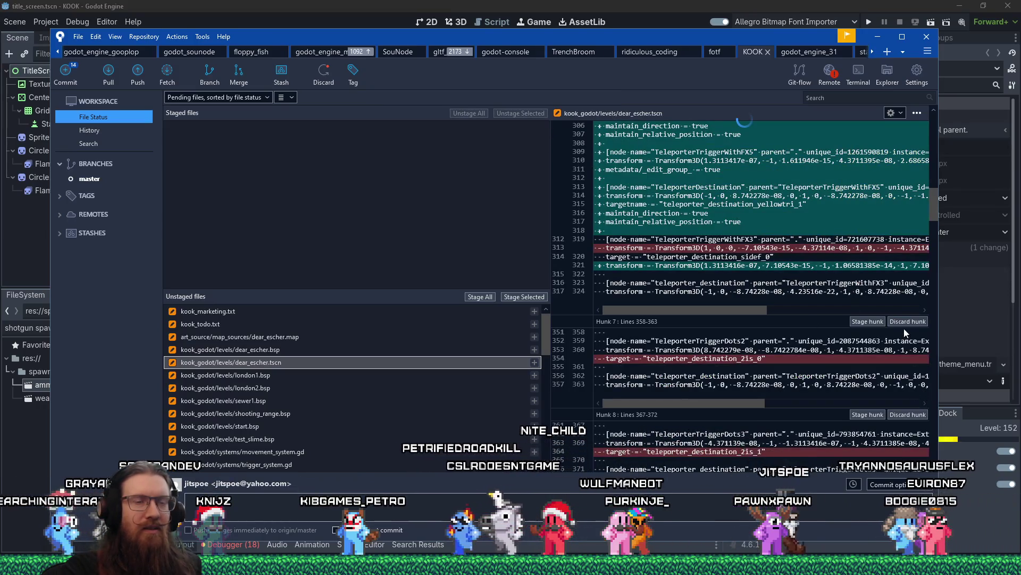
click(904, 321)
key(Return)
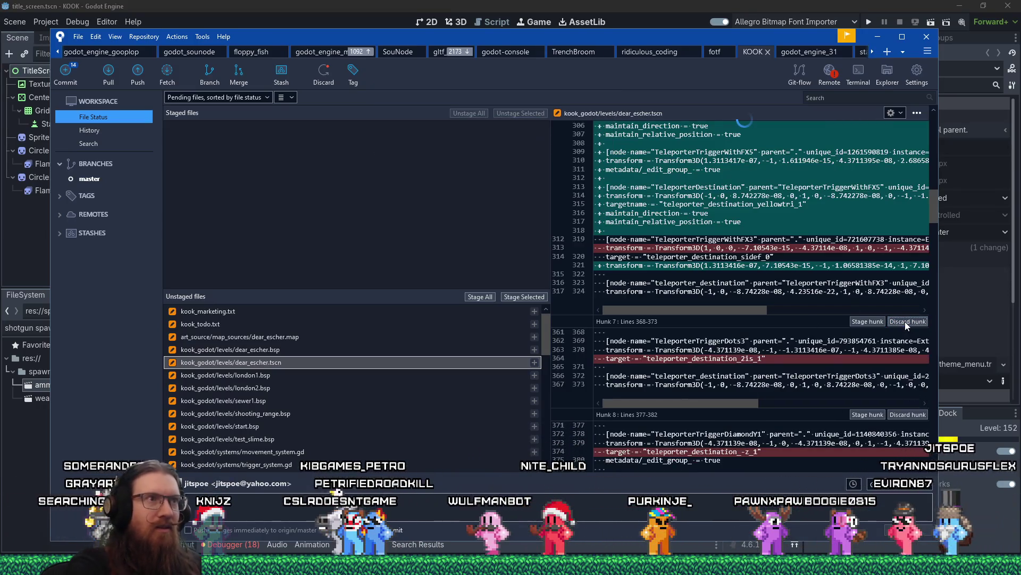
- Discard the z_1, ooo_1, tbd_1, tbd_0 and ooo_0 target hunks
click(904, 322)
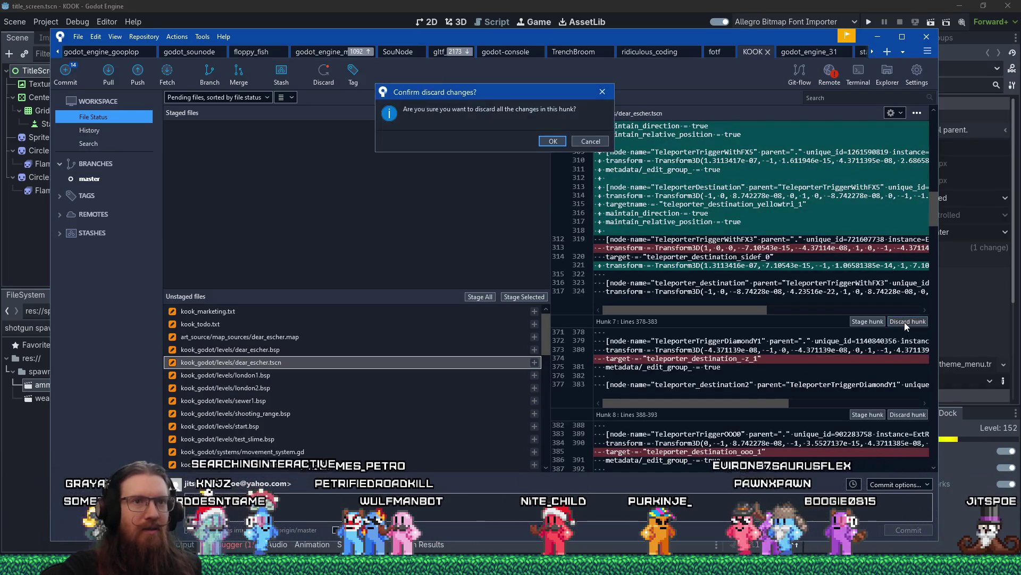
click(563, 142)
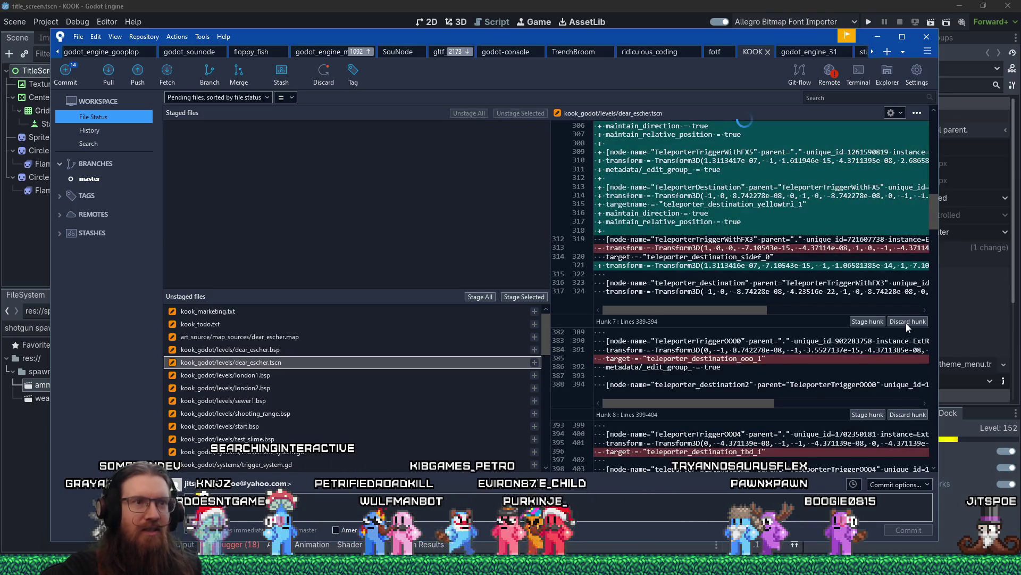
click(905, 323)
click(548, 142)
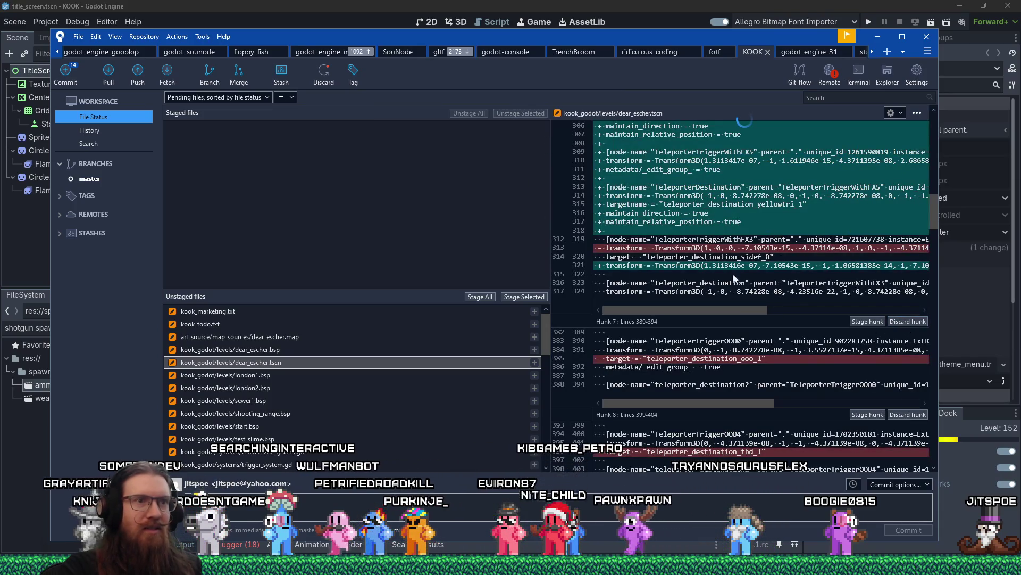
click(898, 322)
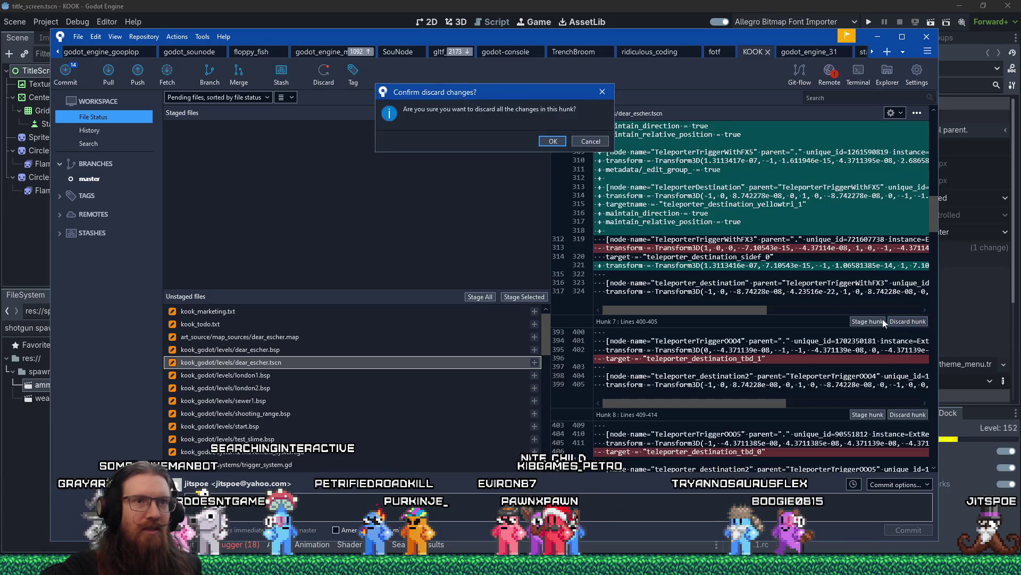
click(552, 141)
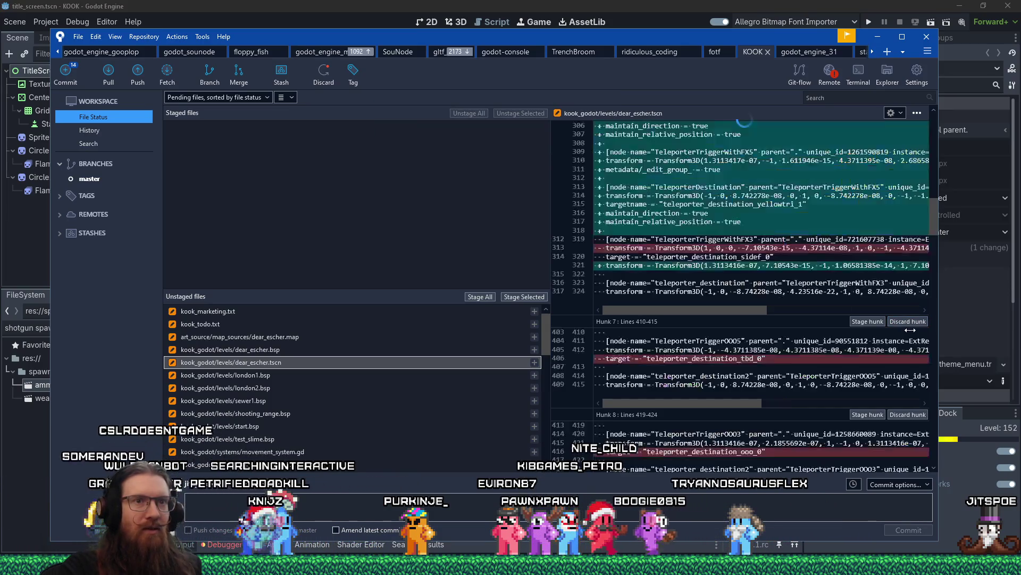
click(908, 321)
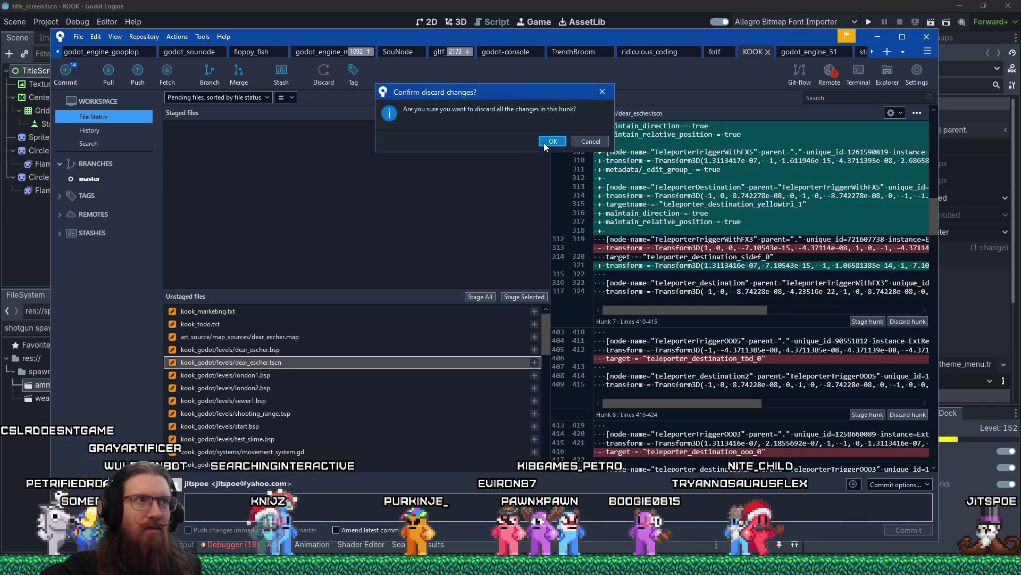
click(553, 142)
click(908, 322)
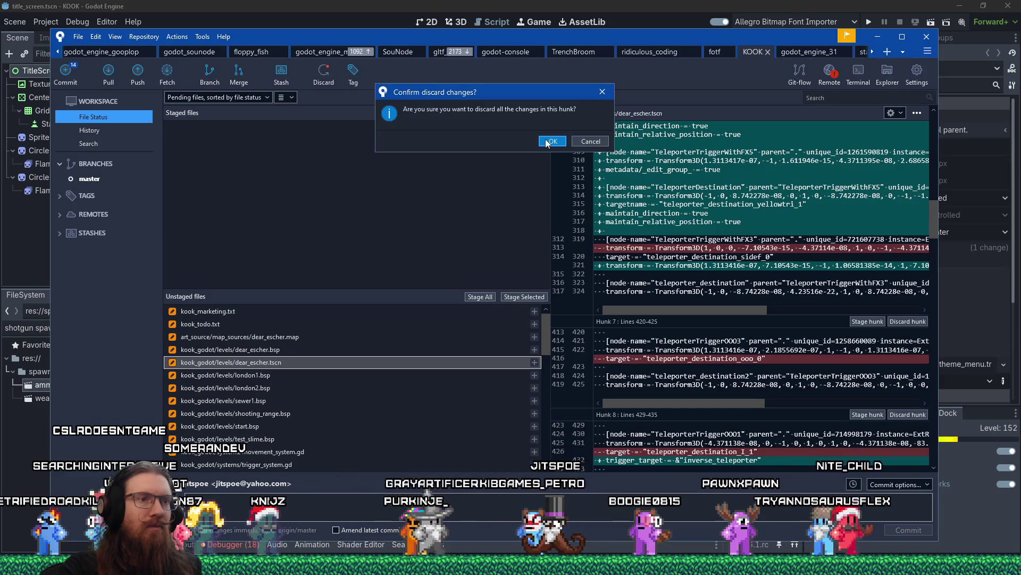
- Confirm the ooo_0 discard, discard the destination_1_1 line, and discard the following target hunk
click(551, 141)
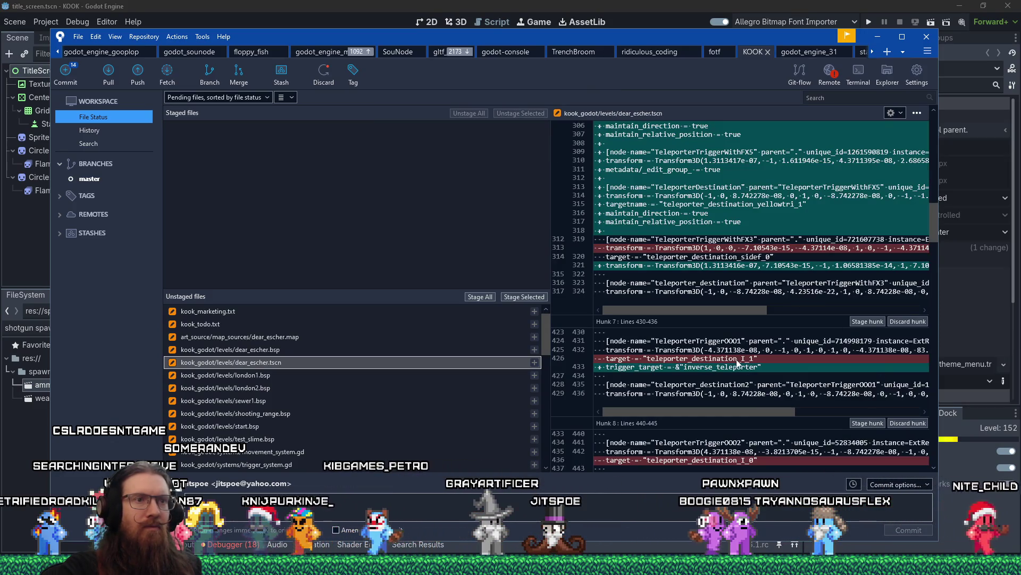
click(735, 351)
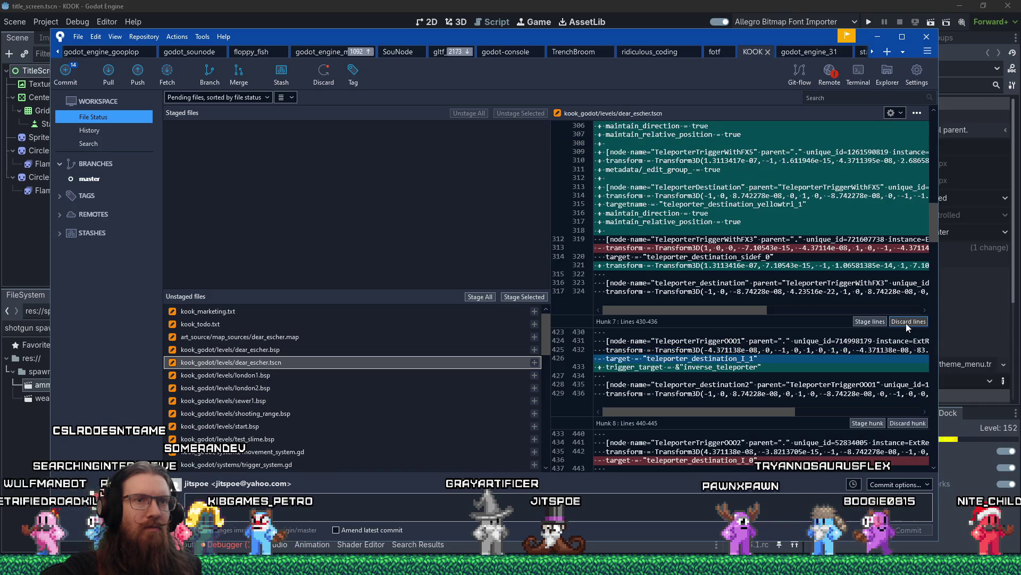
click(907, 322)
click(545, 145)
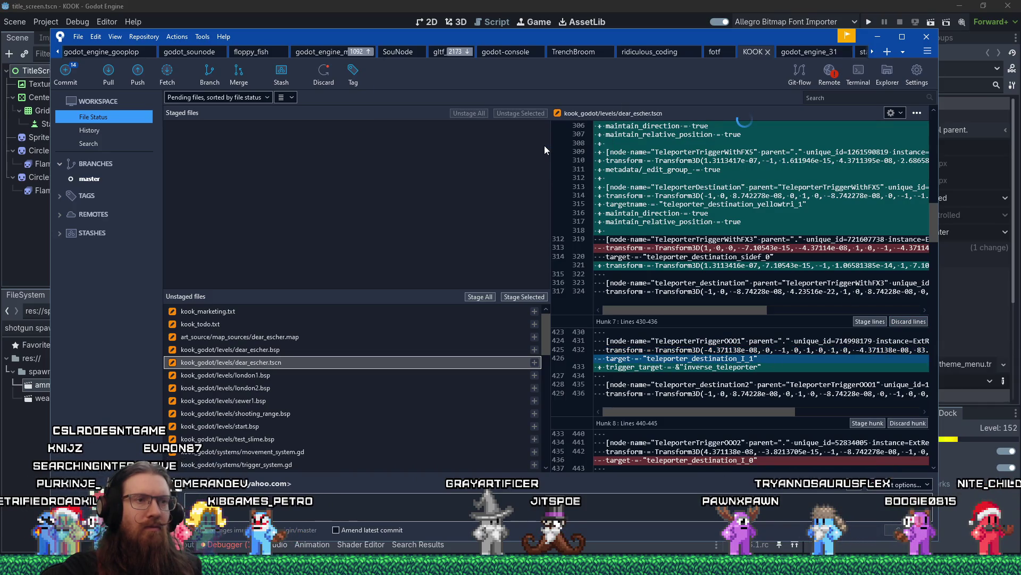
scroll(down, 3)
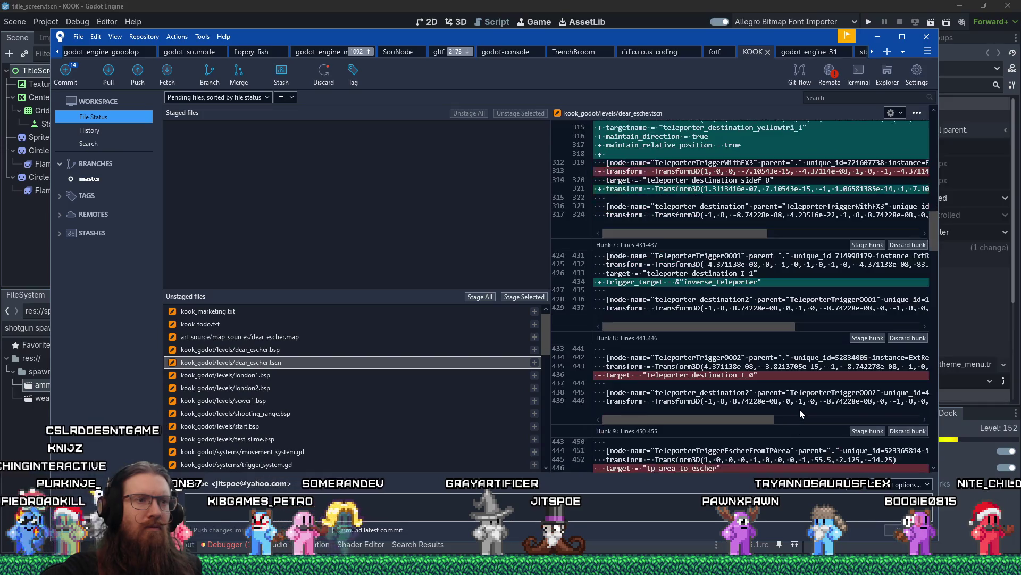
click(899, 338)
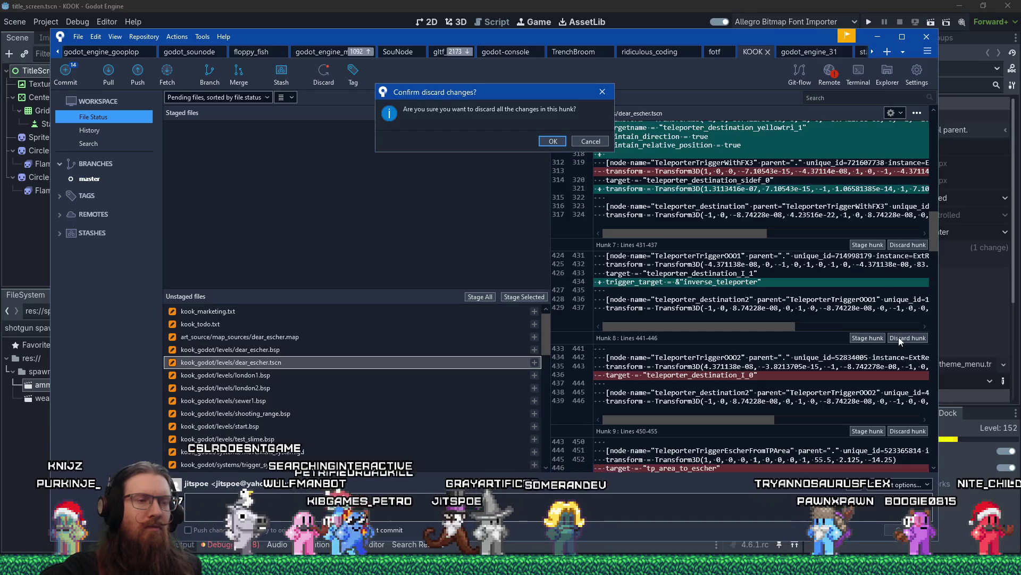
click(546, 144)
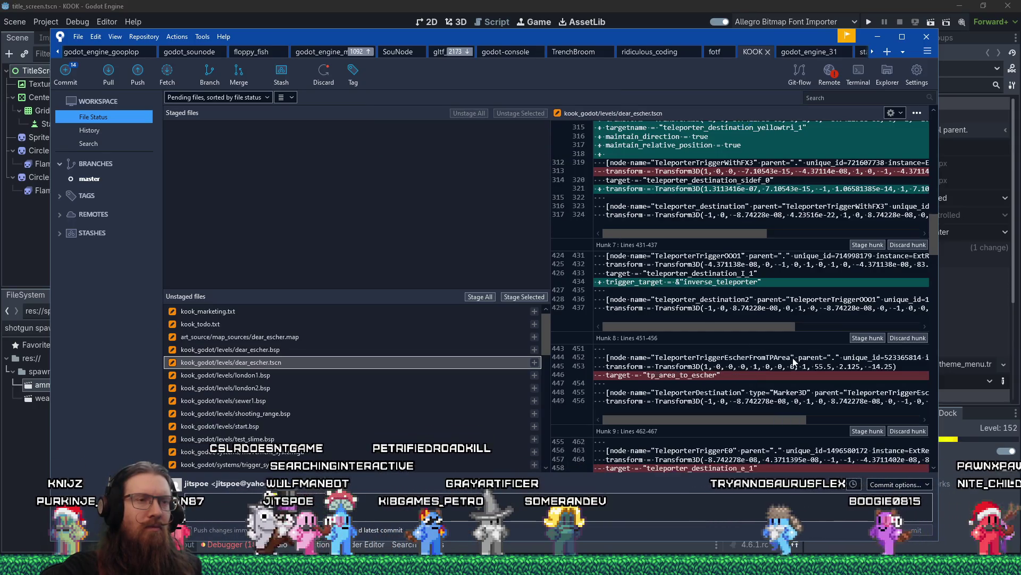
- Discard the tp_area_to_escher and destination_e_1 target hunks, then return to Godot
click(908, 338)
click(559, 139)
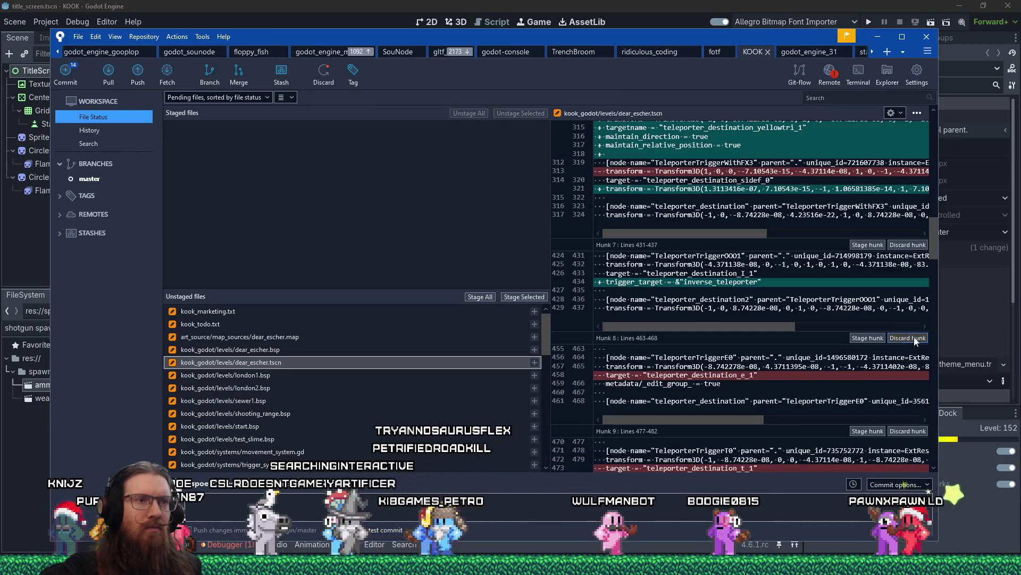
click(908, 338)
click(553, 141)
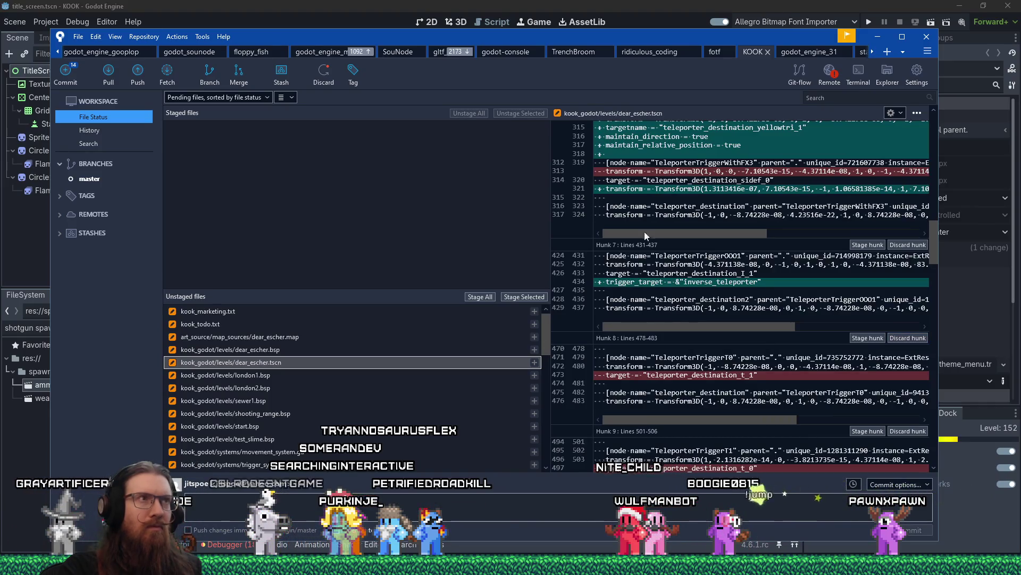
click(490, 5)
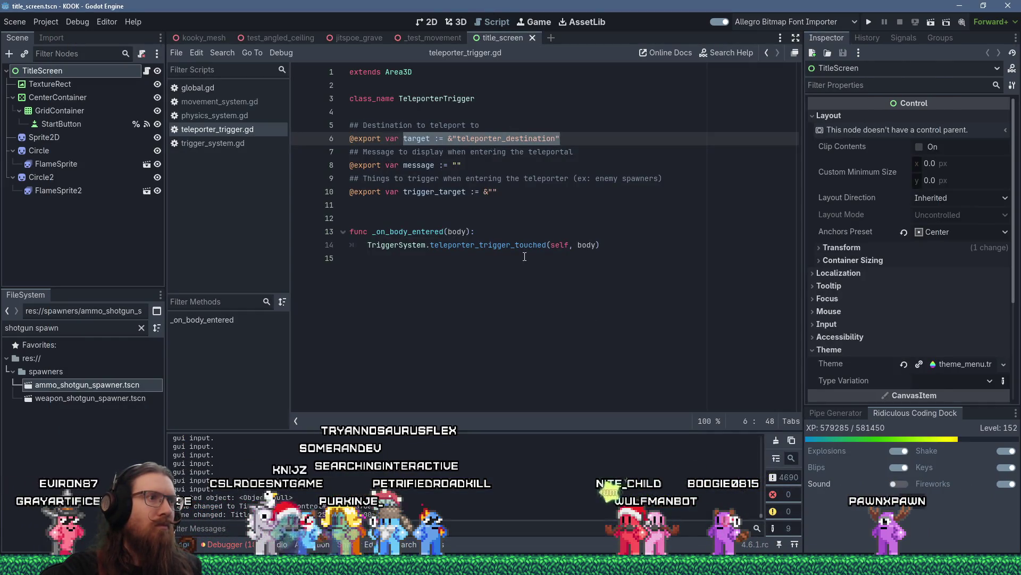
- Open movement_system.gd in the script editor
click(251, 101)
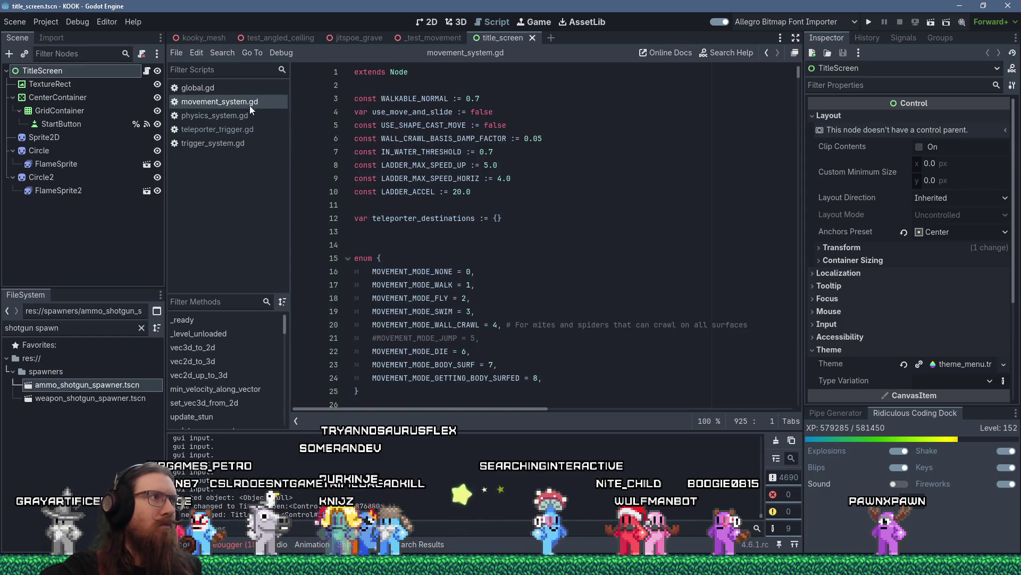
click(228, 117)
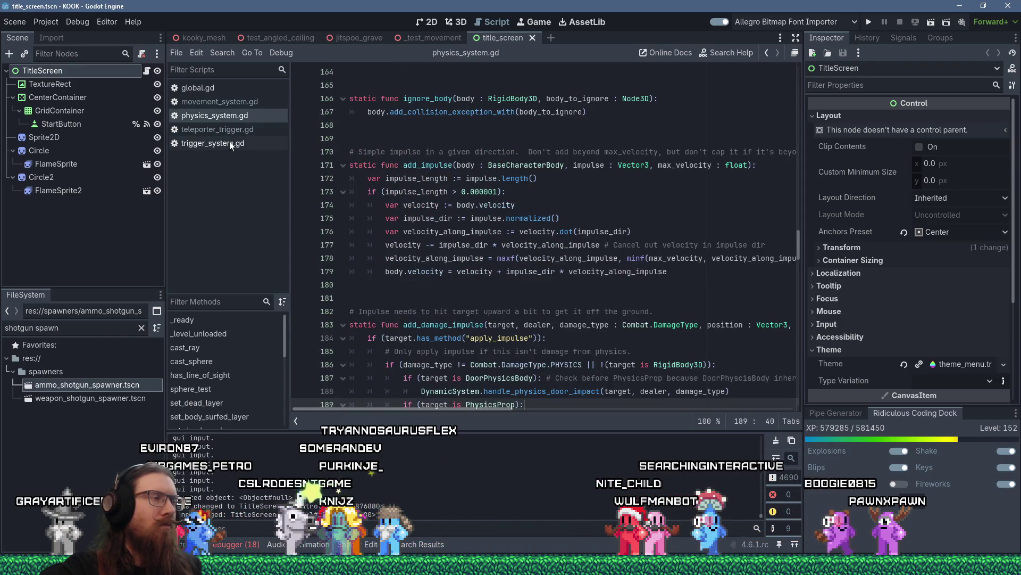
key(alt+Left)
click(666, 144)
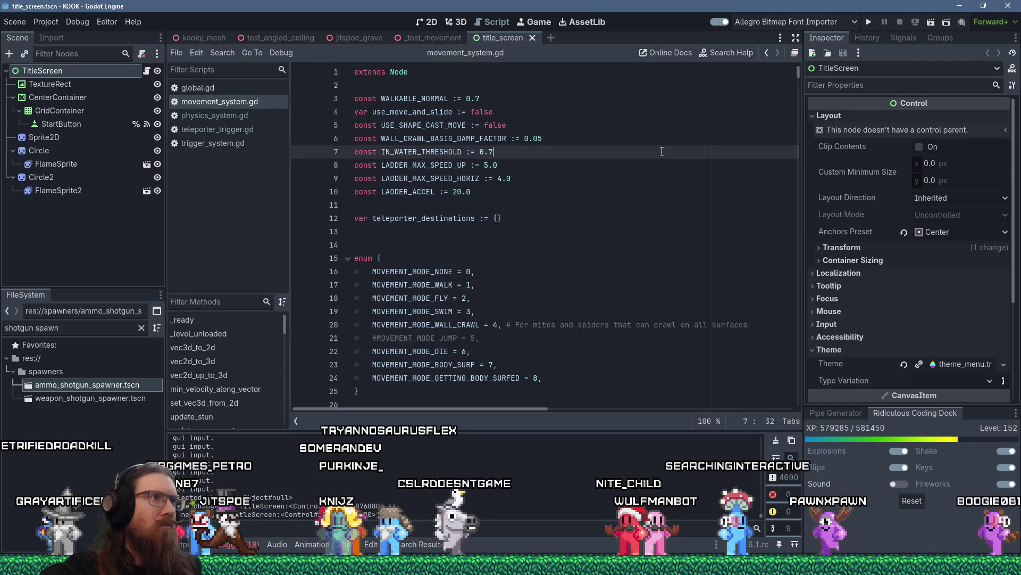
- Search for 'teleport' and check the teleporter_destinations declaration used by teleport_touch
key(ctrl+f)
text(teleport)
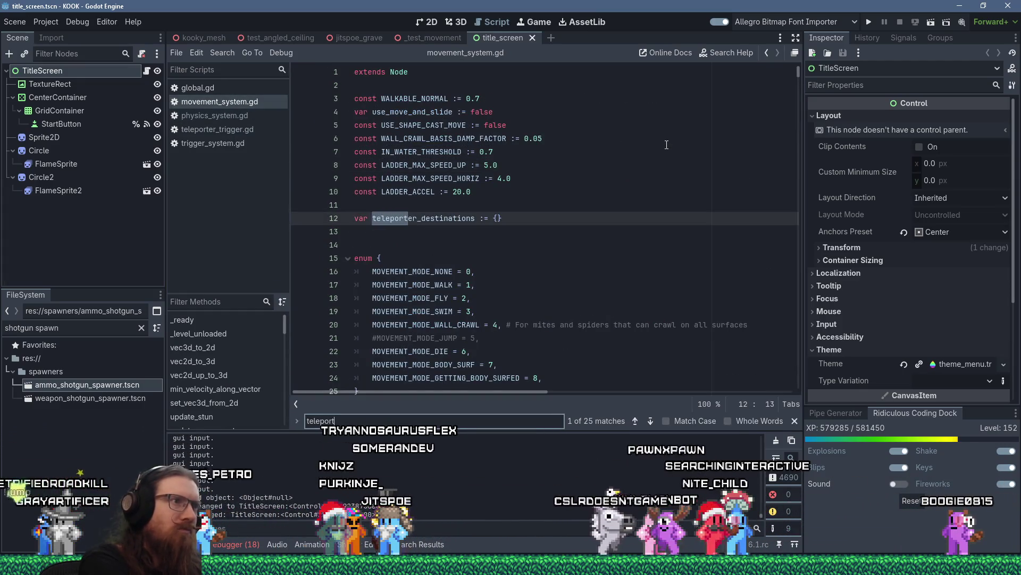
key(Return)
key(Return)
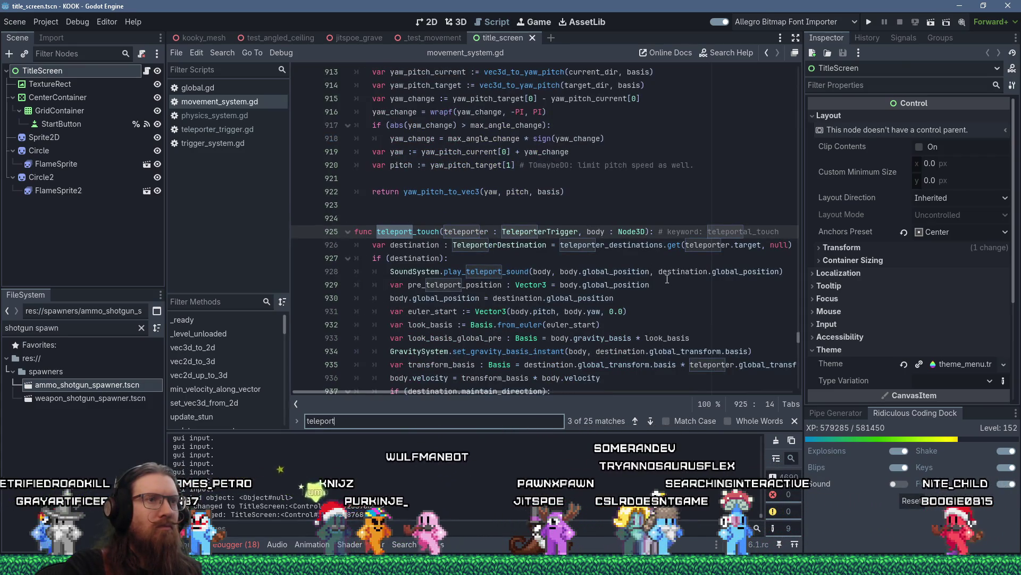
click(666, 253)
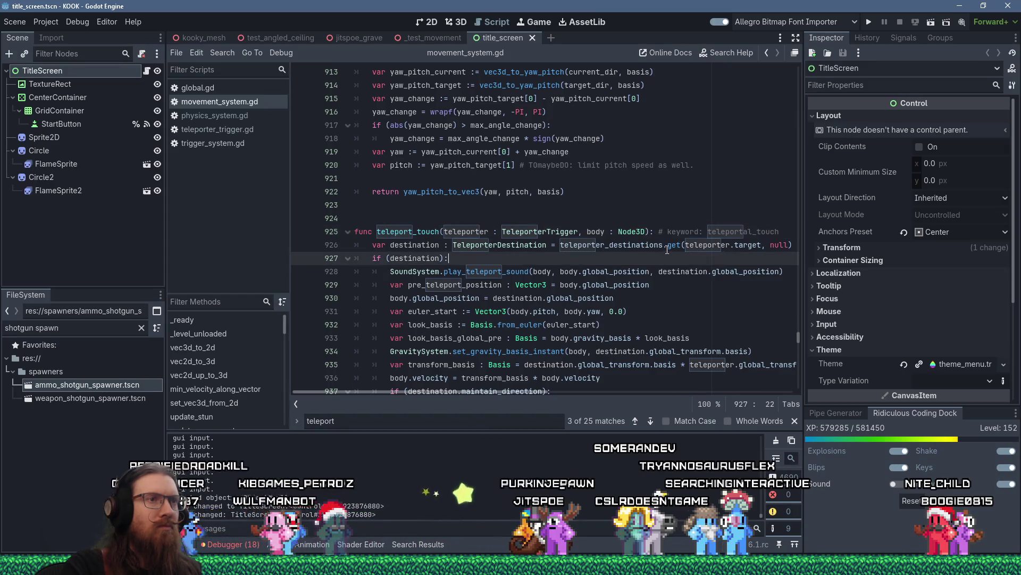
click(632, 244)
click(629, 246)
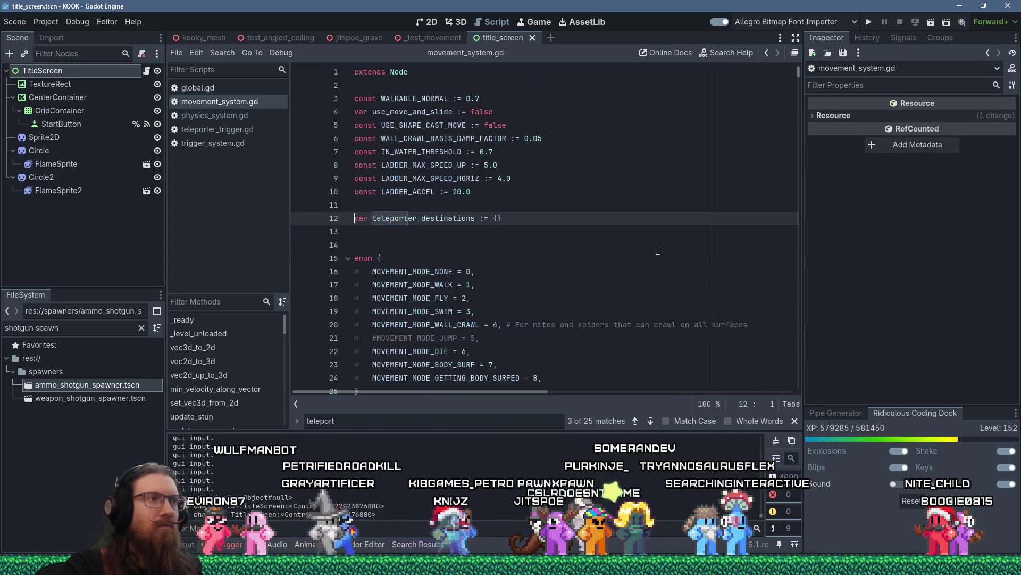
key(alt+Left)
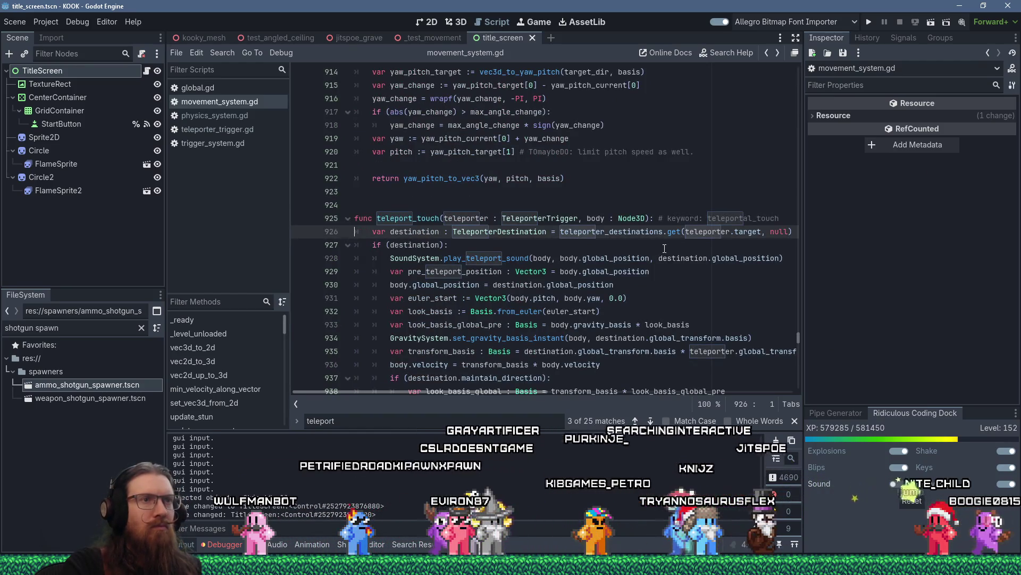
click(659, 195)
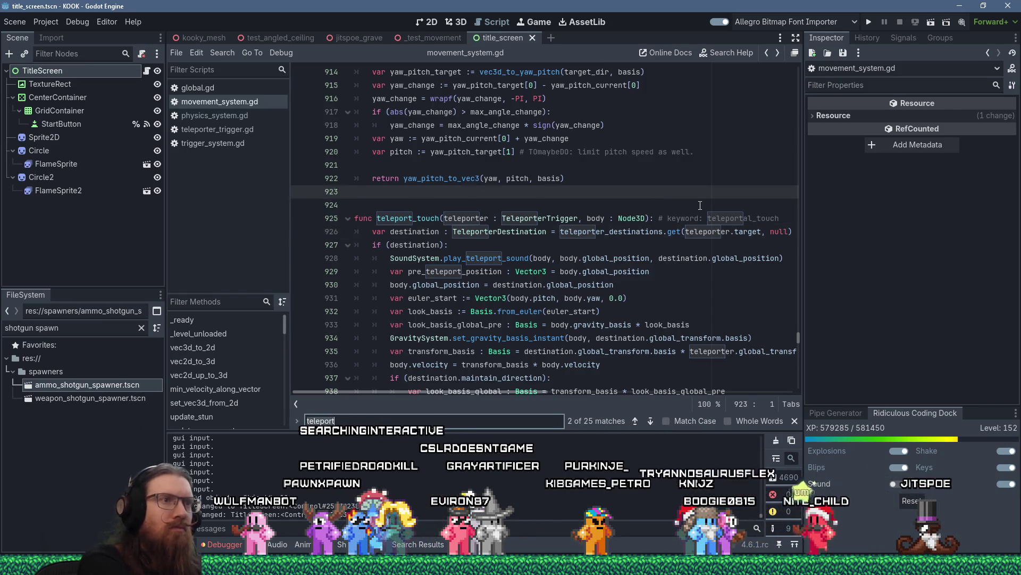
key(BackSpace)
key(BackSpace)
key(BackSpace)
- Type the teleporter parameter of add_teleporter_destination as TeleporterTrigger using autocomplete
text(_destinations)
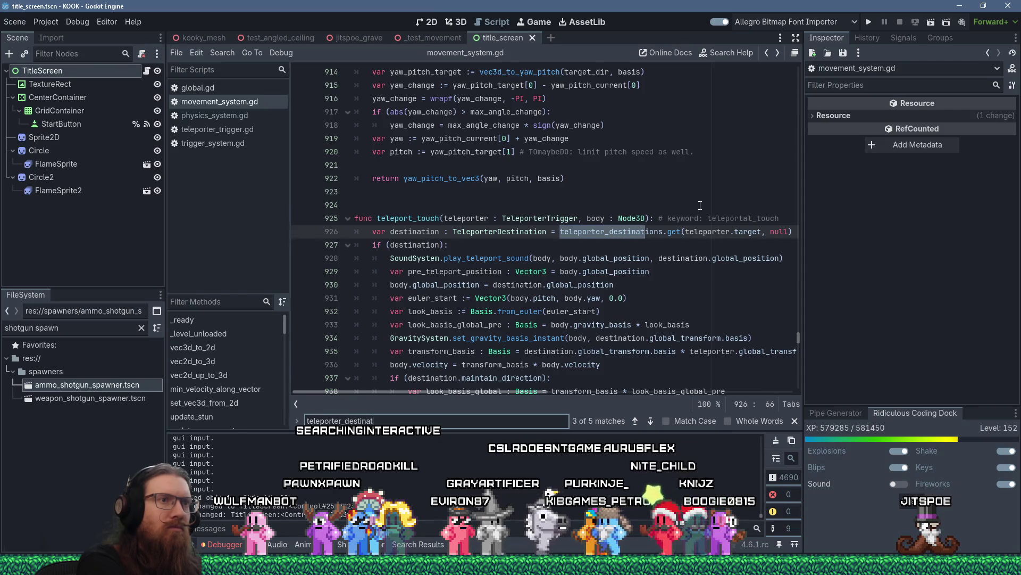
key(Return)
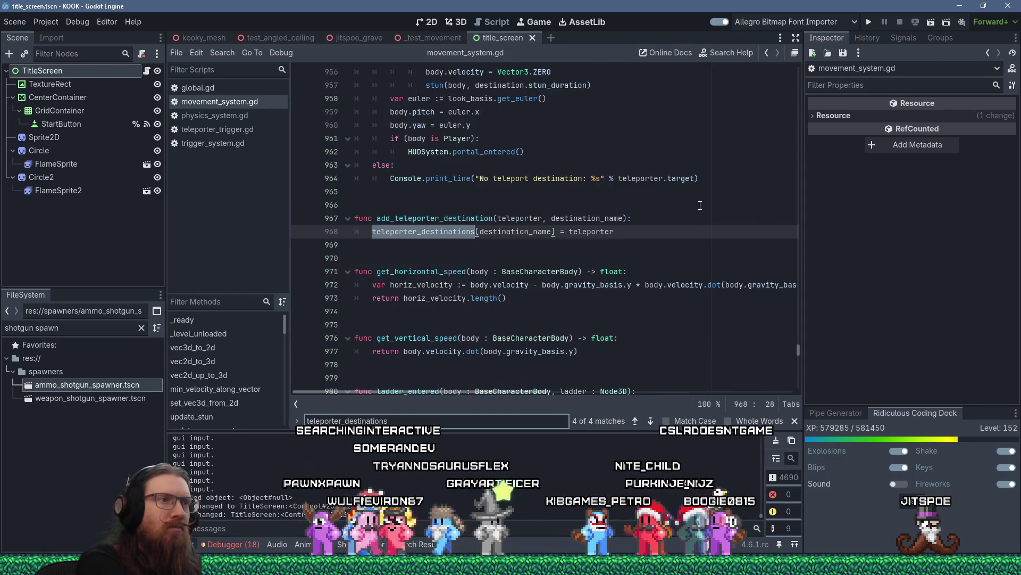
click(452, 218)
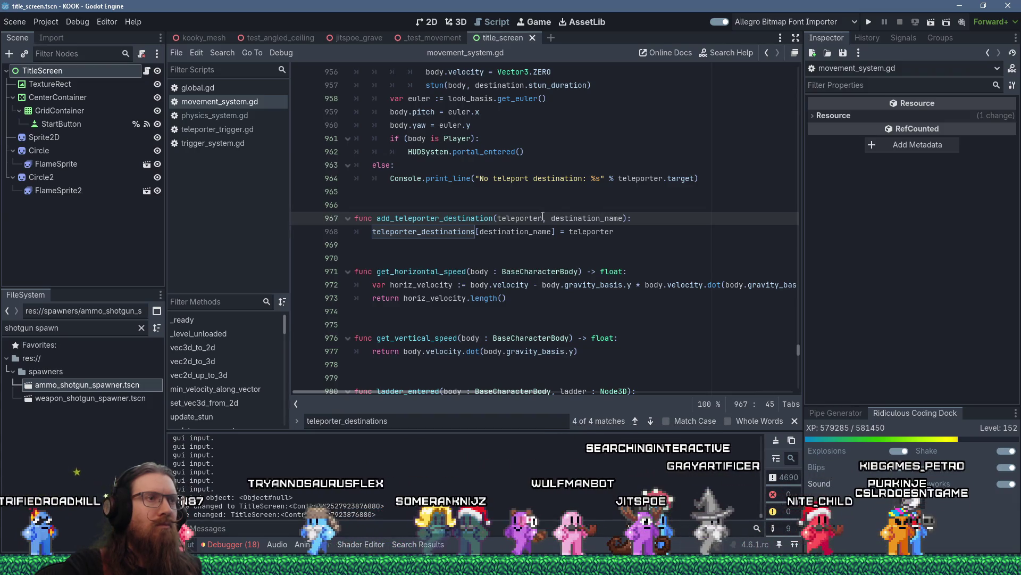
text(: T)
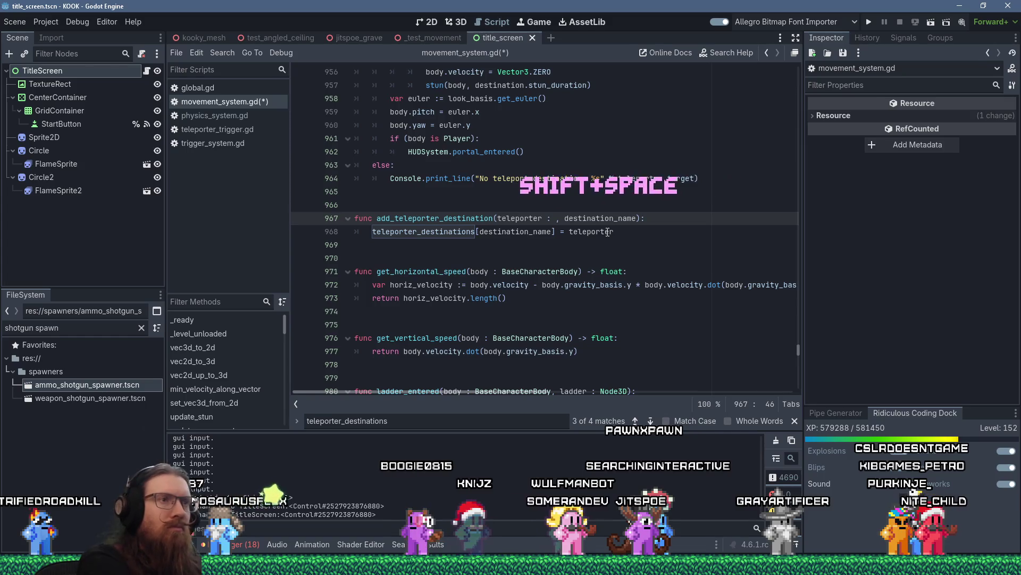
text(elet)
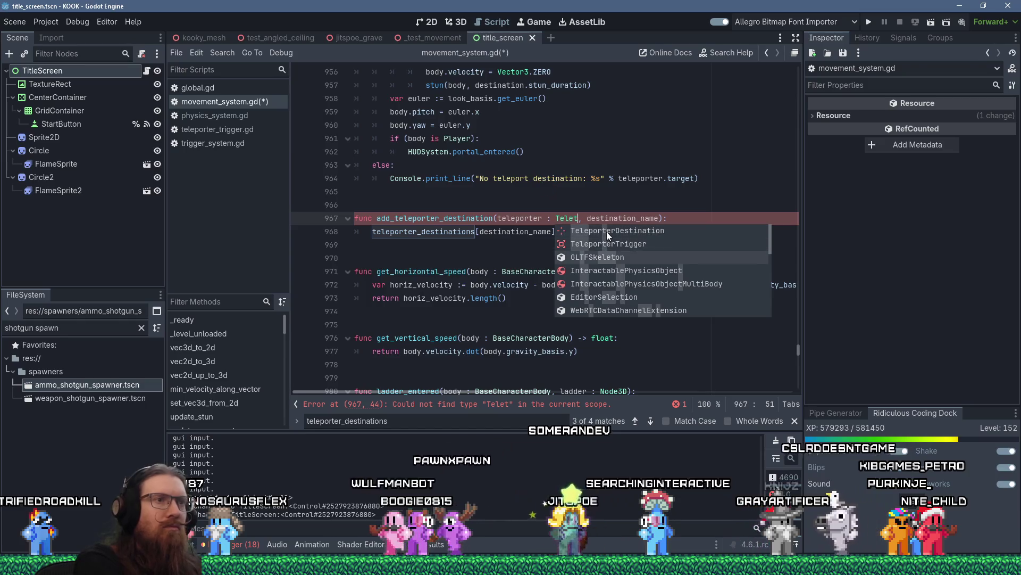
key(Return)
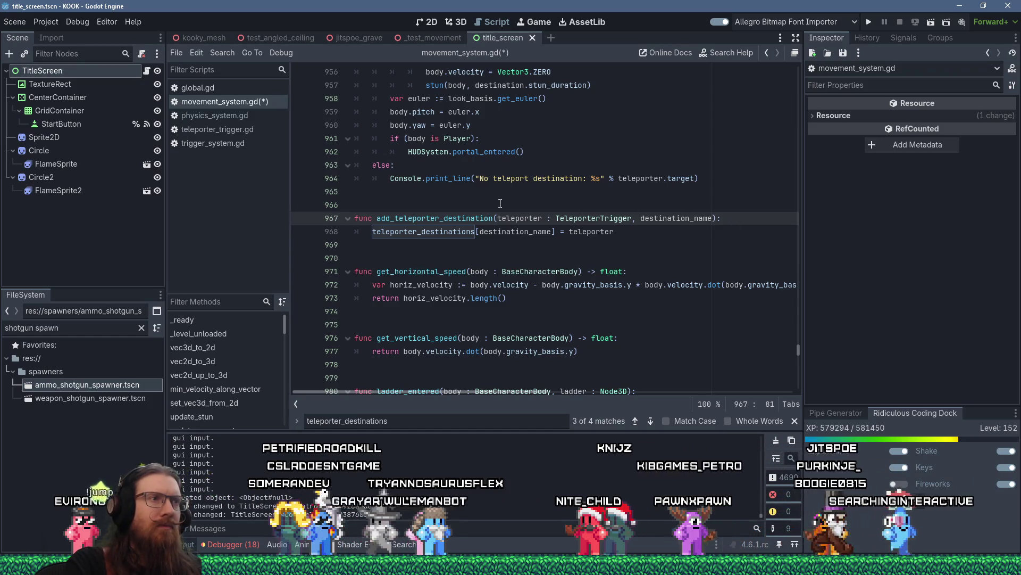
double_click(441, 218)
- Find add_teleporter_destination in files and rename its teleporter parameter to destination_node : Node3D
click(232, 59)
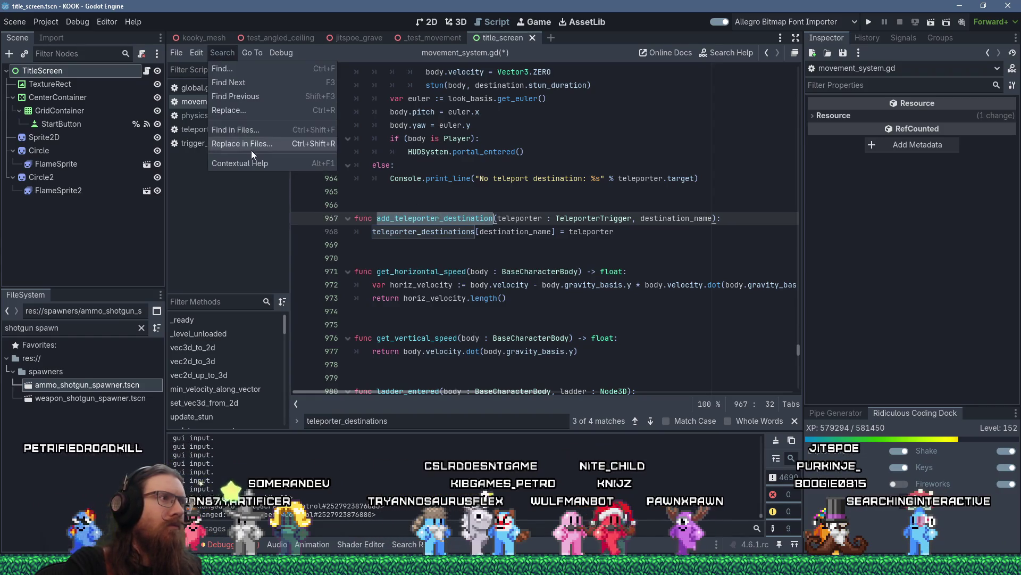
click(251, 150)
key(Return)
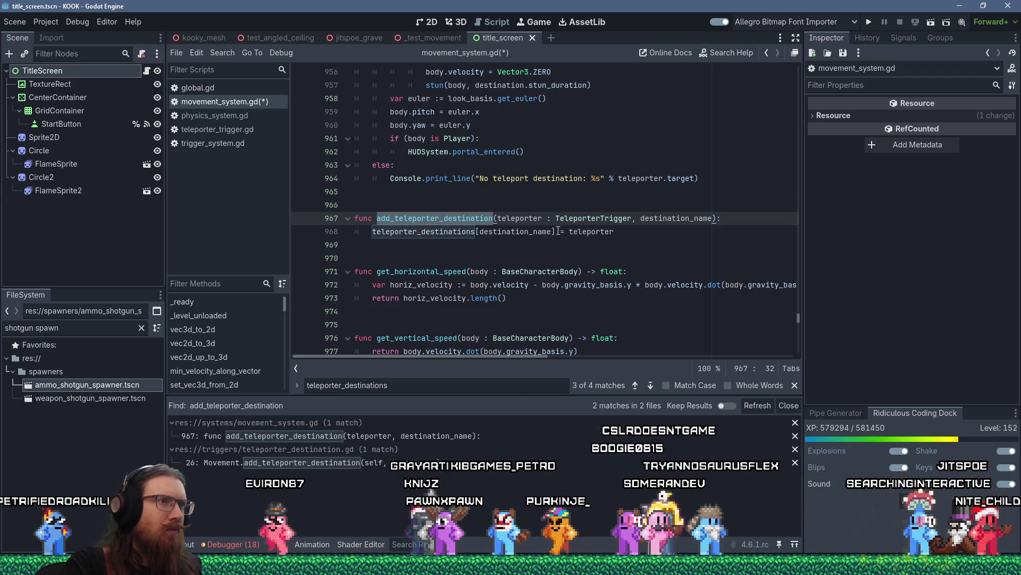
double_click(530, 218)
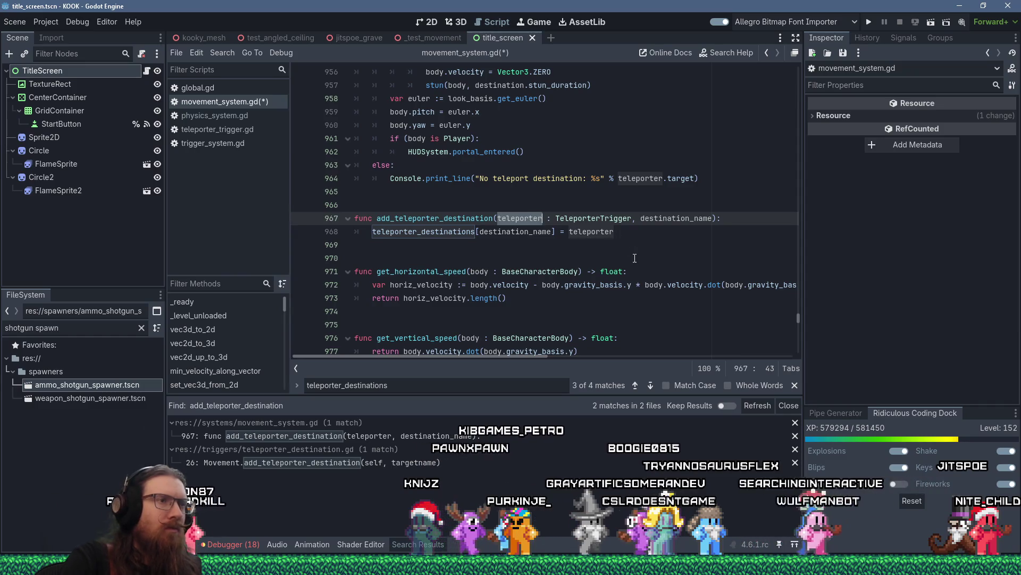
text(destina)
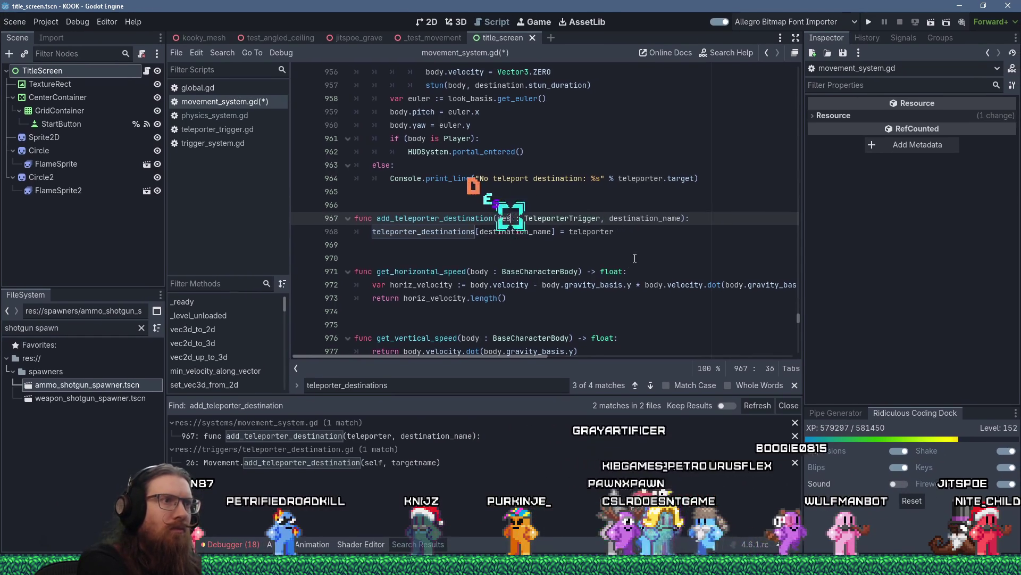
text(tion_node : )
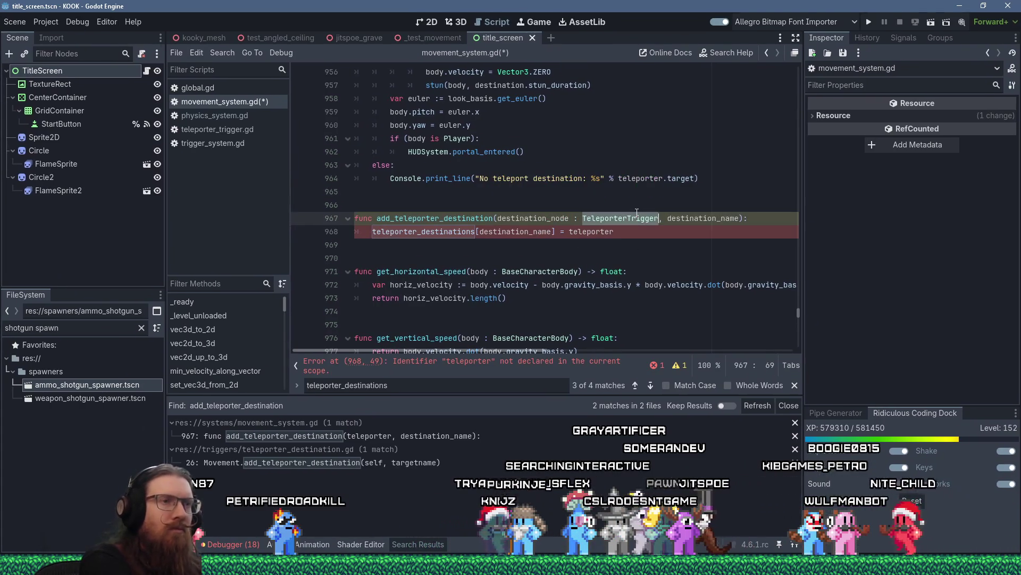
text(Node3D)
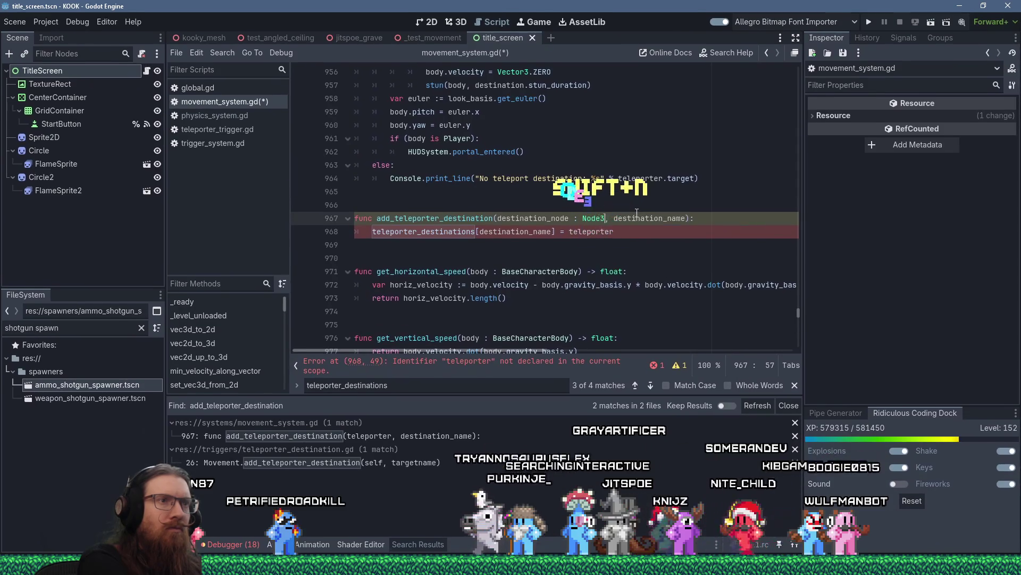
- Type destination_name as StringName and store destination_node in the line 968 assignment
double_click(674, 219)
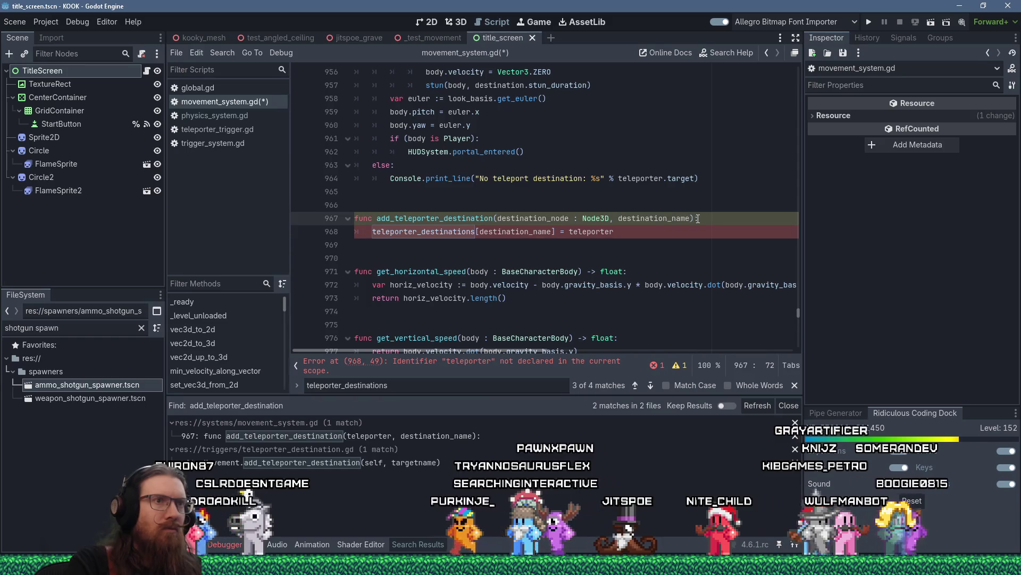
click(691, 218)
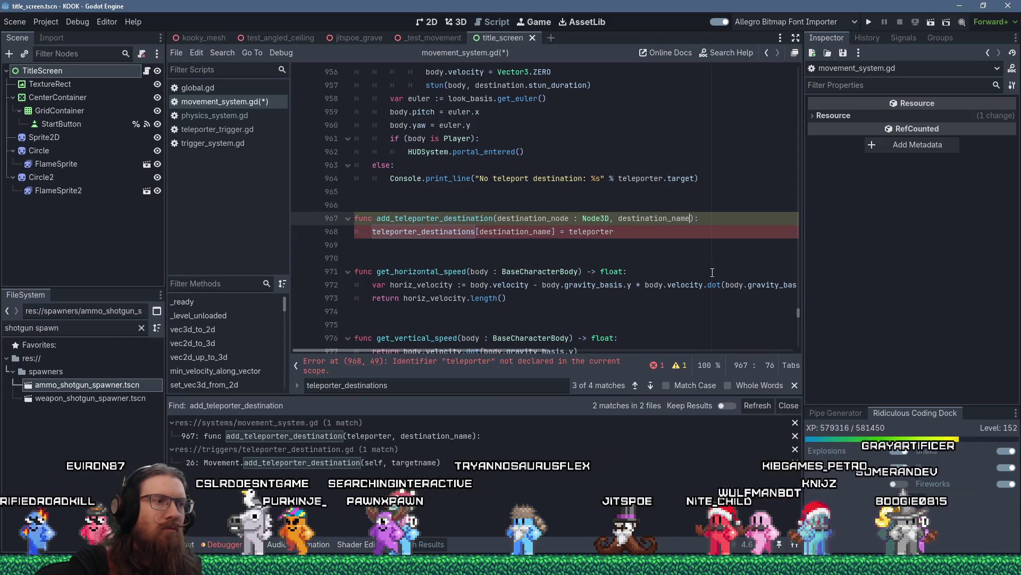
click(455, 436)
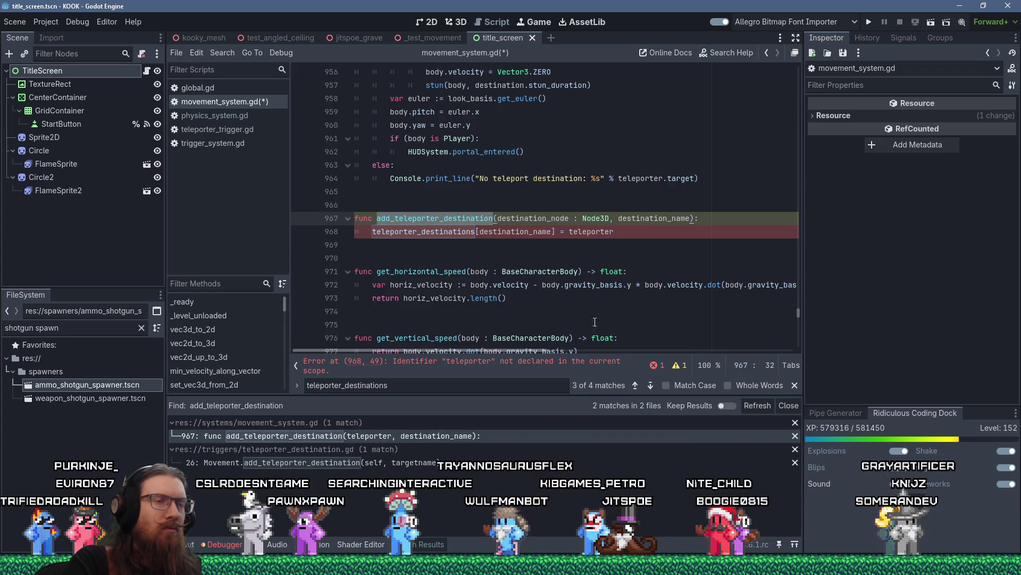
click(692, 218)
text(: )
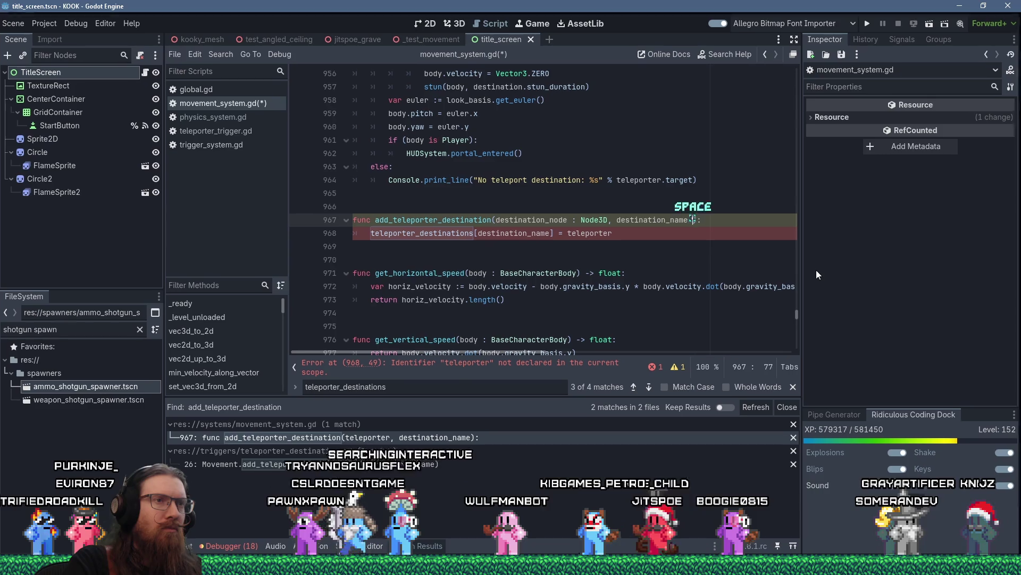
text(StringName)
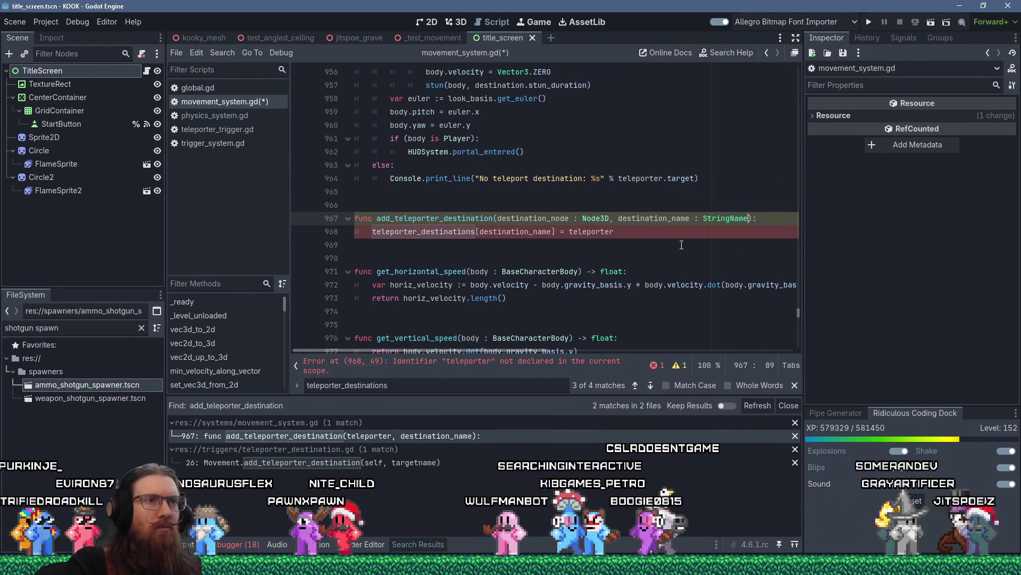
key(Down)
key(Down)
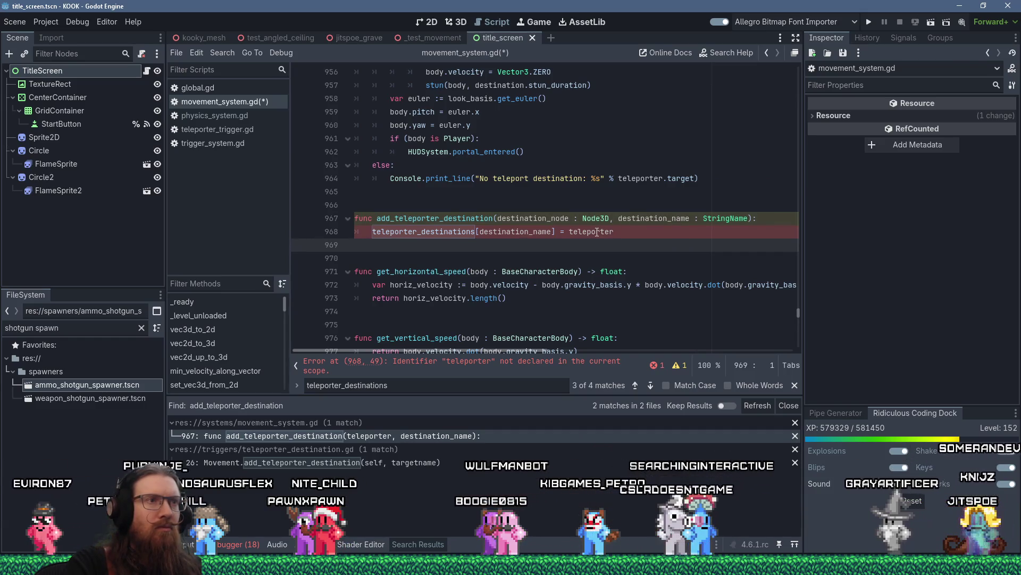
click(628, 233)
key(ctrl+BackSpace)
text(destination_node)
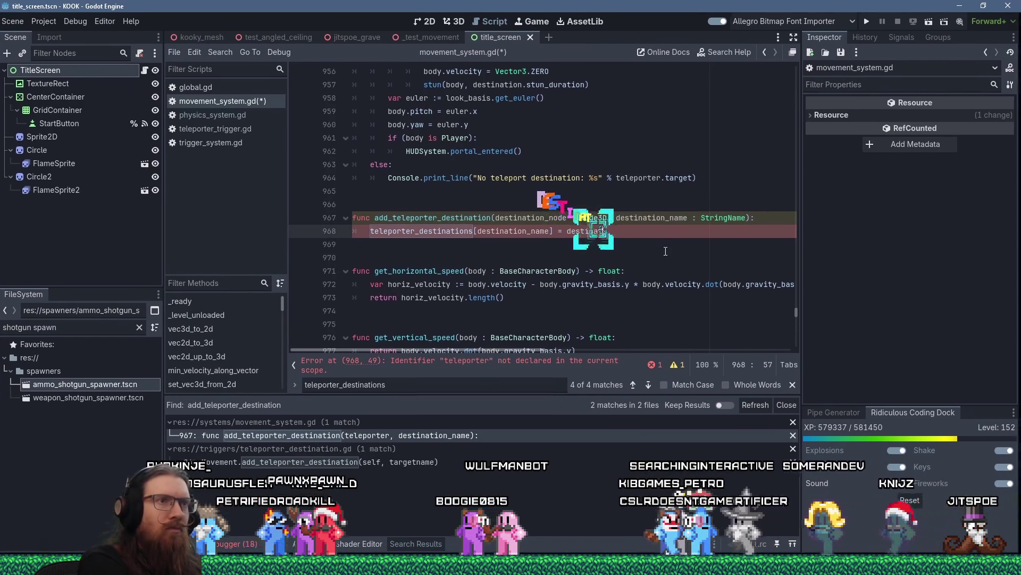
click(665, 256)
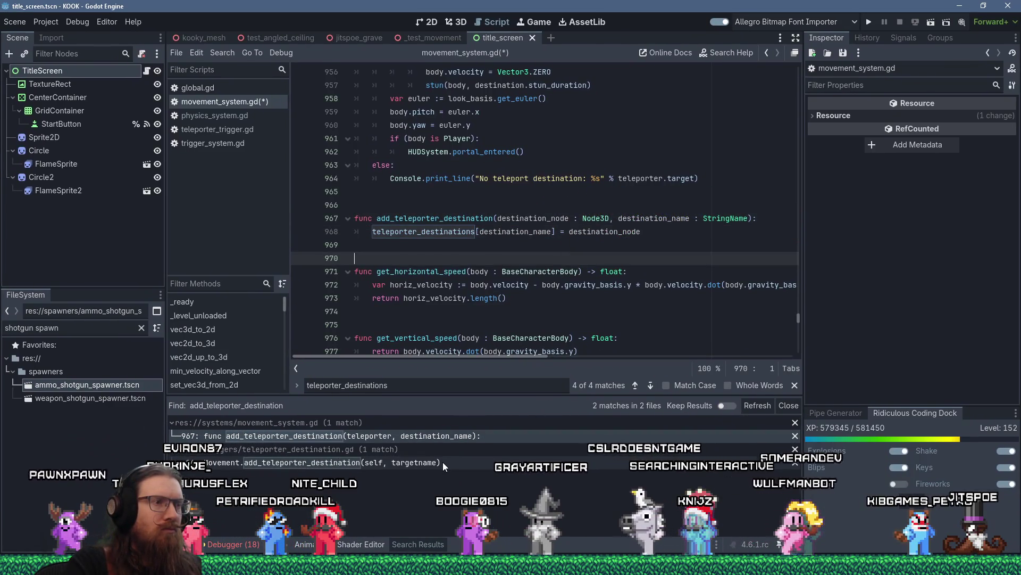
- Change the line 12 teleporter_destinations declaration to Dictionary[] = {} with empty type brackets
click(454, 234)
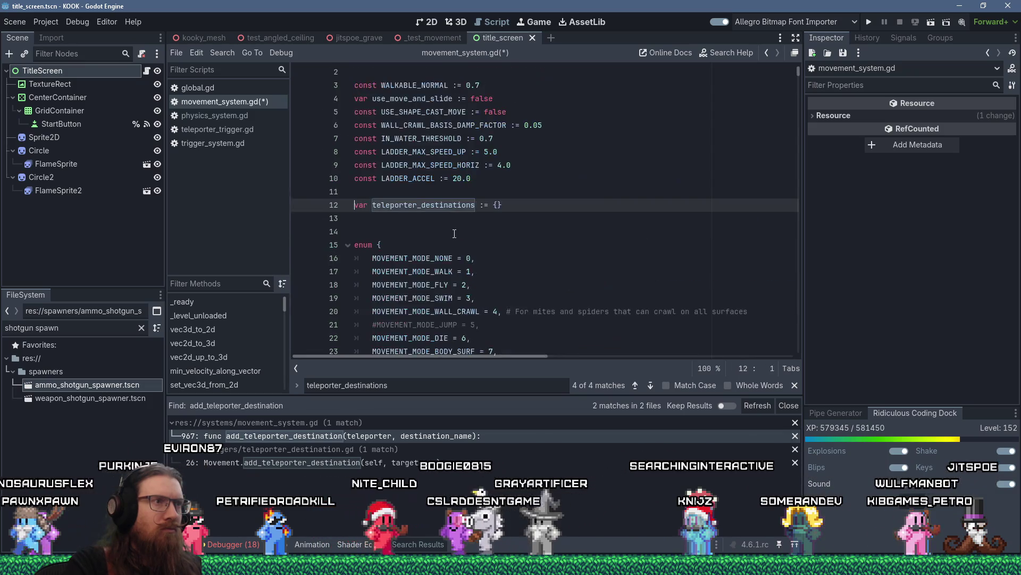
click(483, 204)
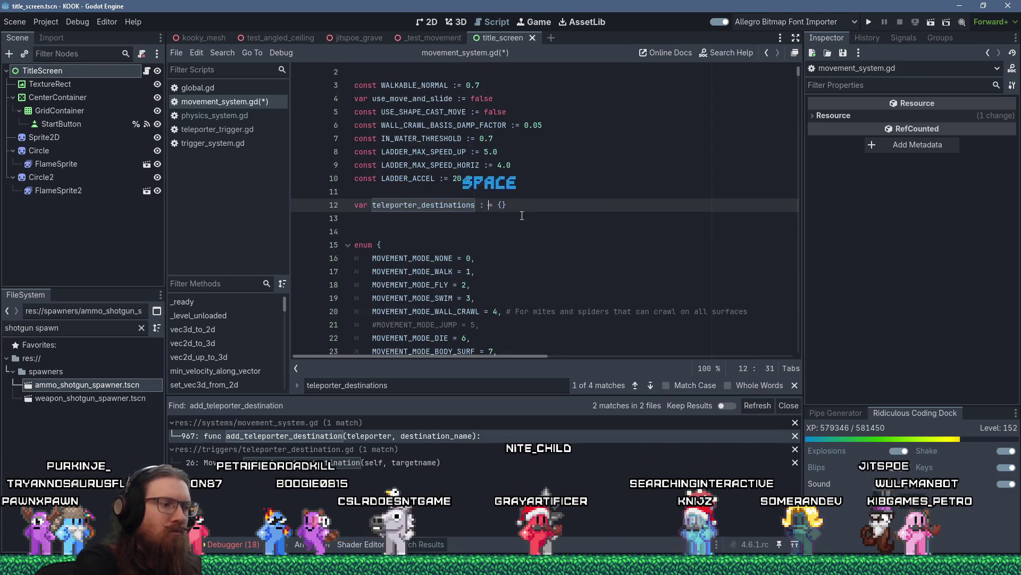
text(Dictionary[)
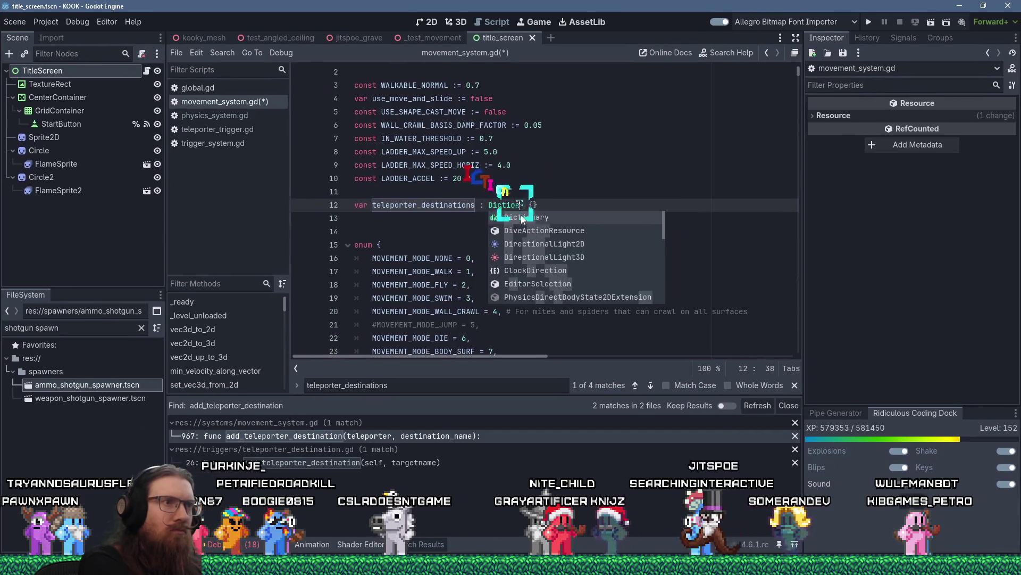
key(BackSpace)
text([)
text(Node)
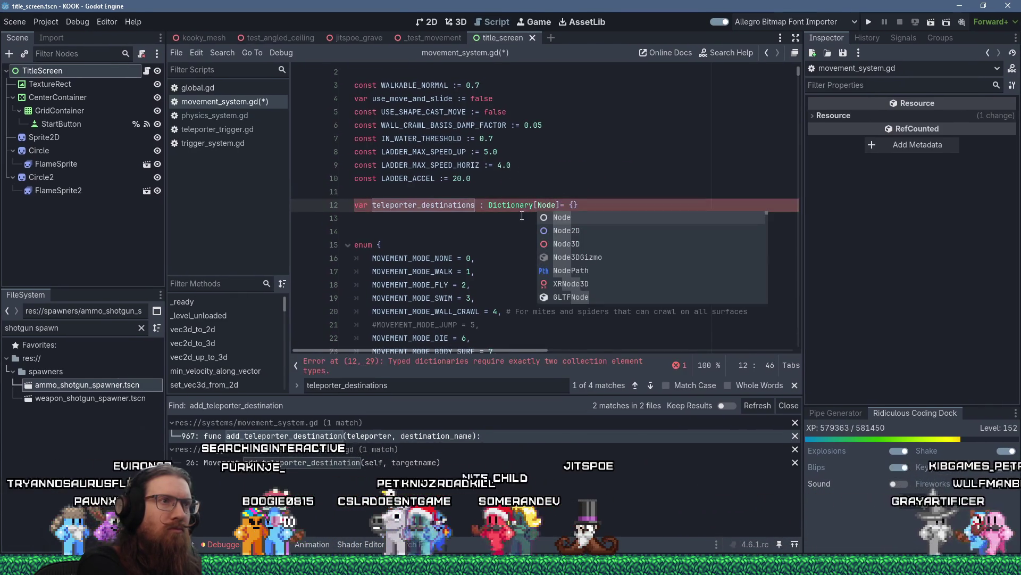
key(BackSpace)
key(BackSpace)
key(BackSpace)
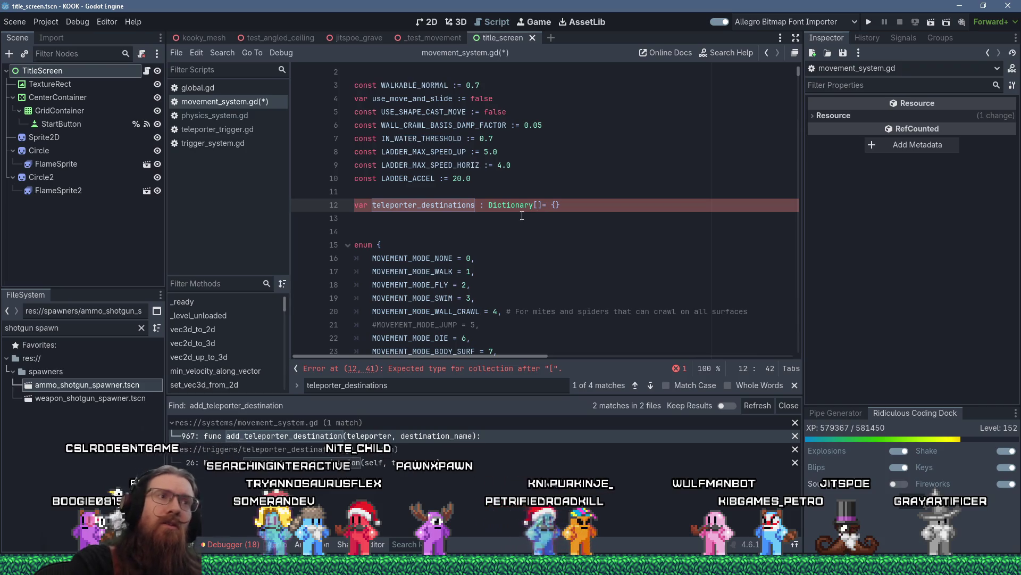
click(510, 565)
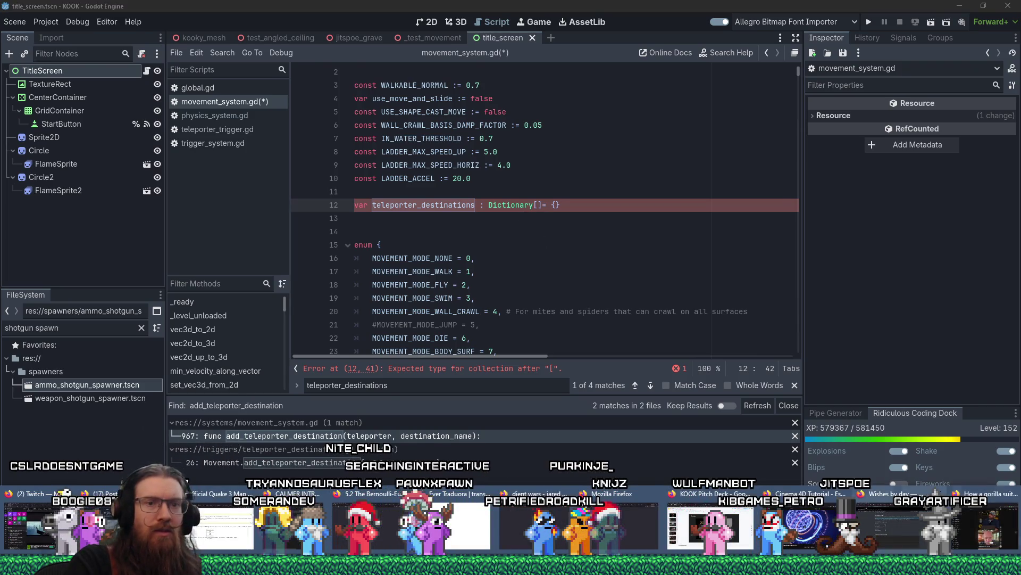
- Search 'godot typed dictionary' and view the YouTube tutorial's Dictionary[String, bool] example
click(899, 518)
click(739, 40)
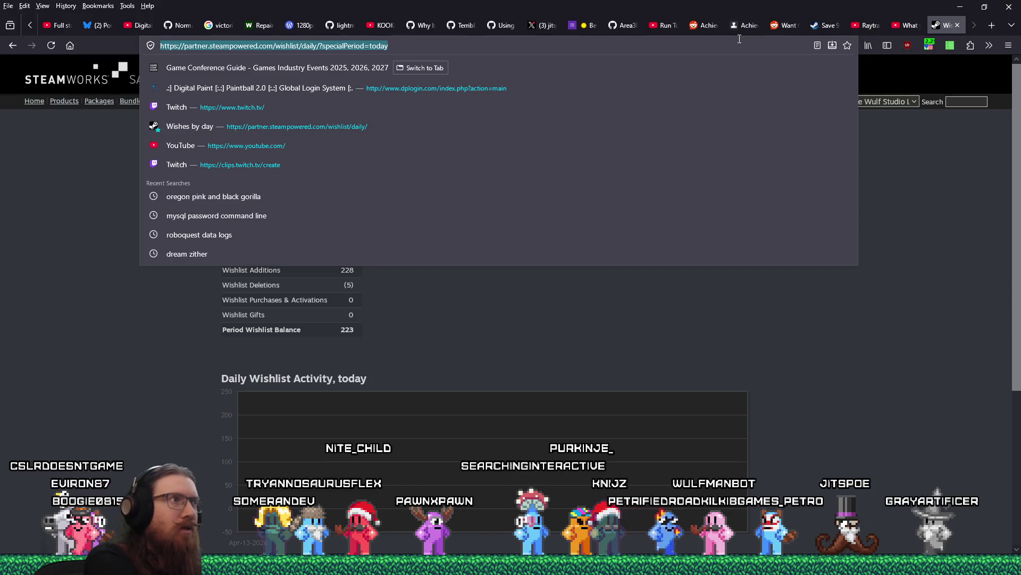
text(godot typed diction)
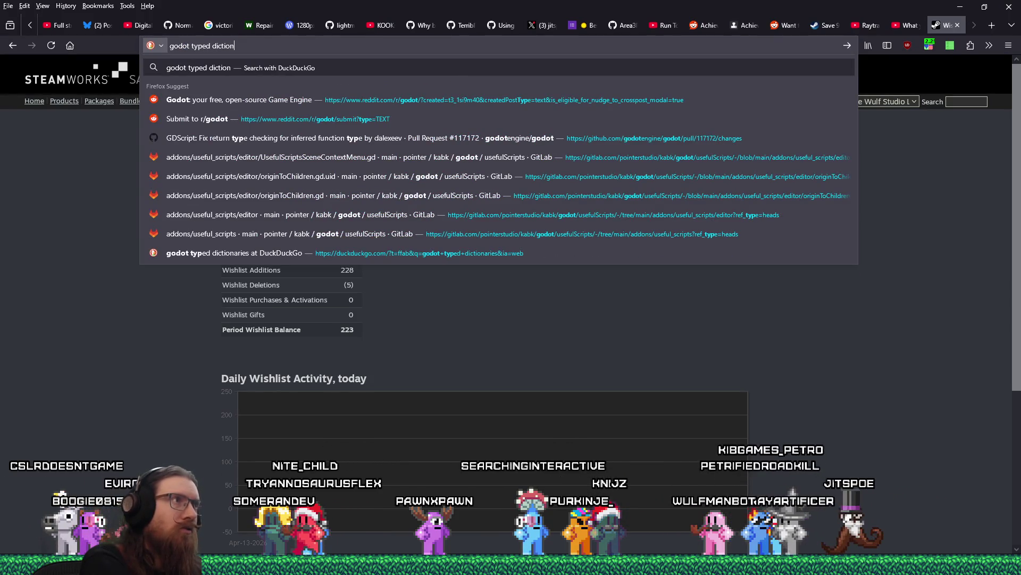
text(ary)
key(Return)
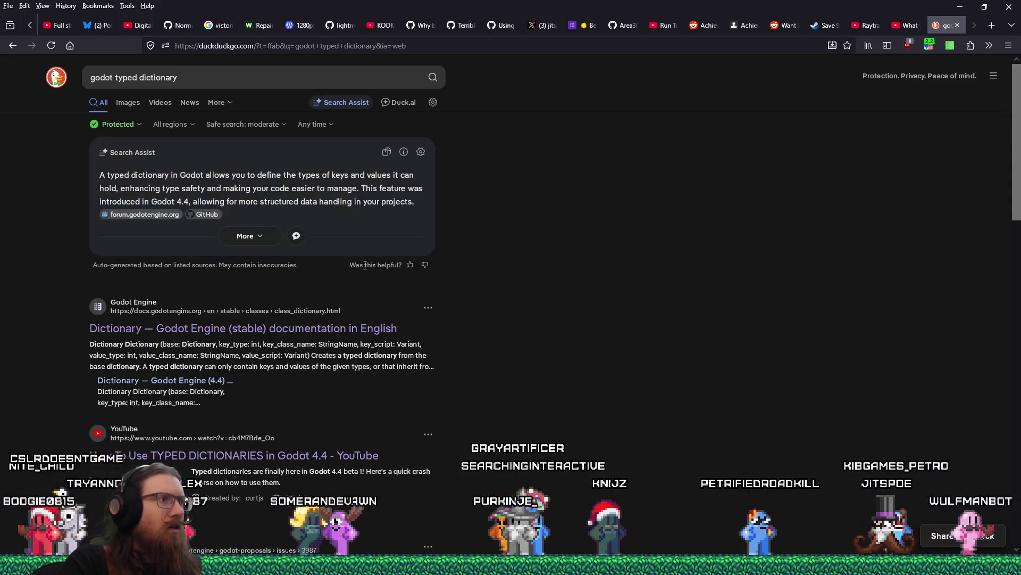
scroll(down, 3)
click(351, 399)
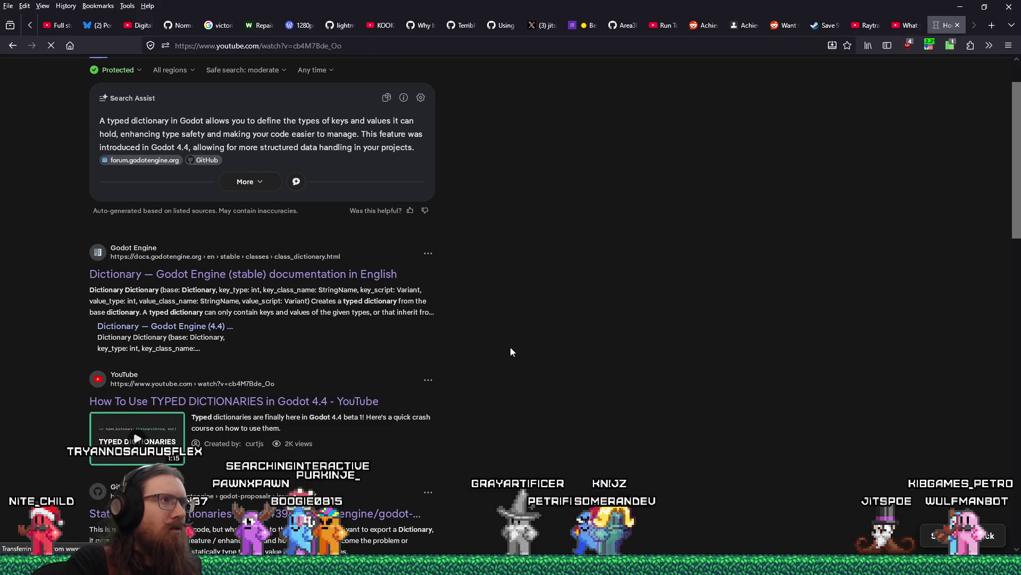
click(294, 464)
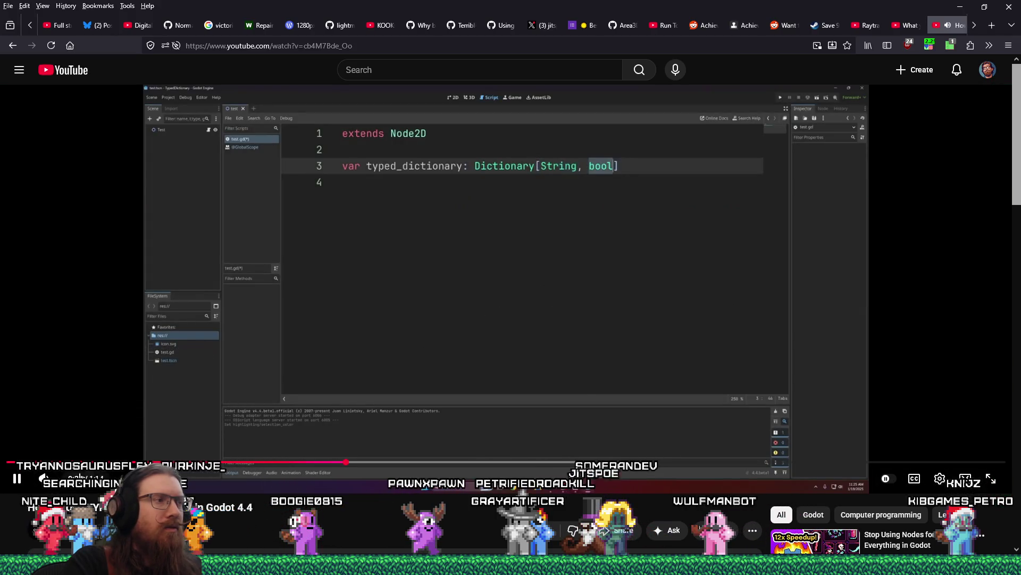
key(alt+Tab)
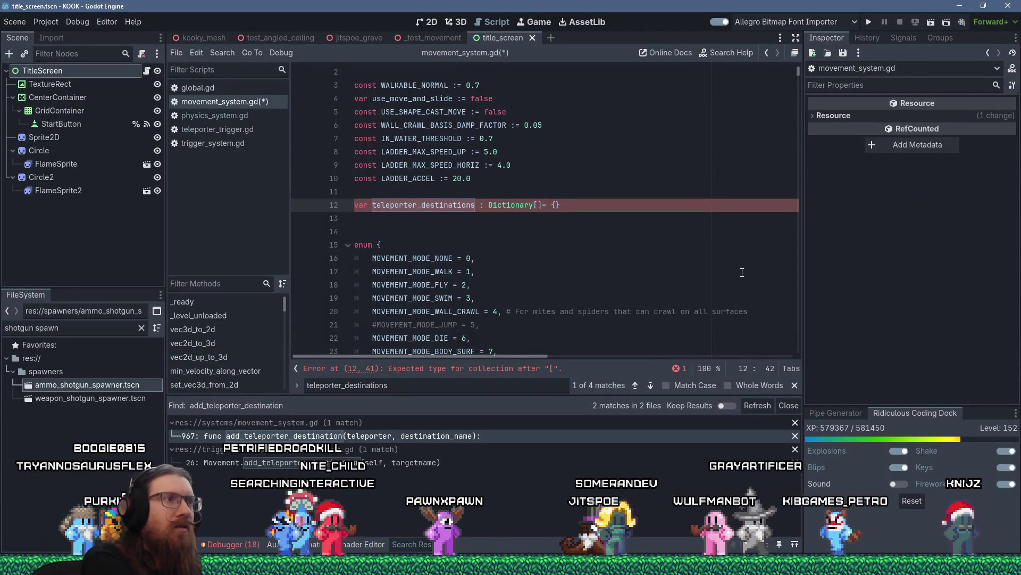
- Fill the brackets with StringName, Node3D on line 12 and save the script with Ctrl+S
text(tringName, Node)
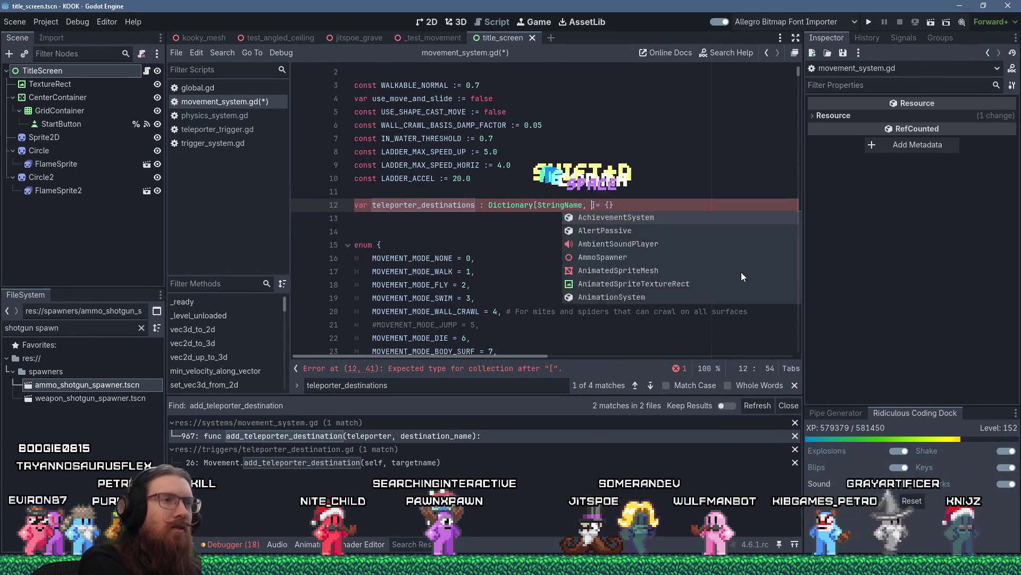
text(3D])
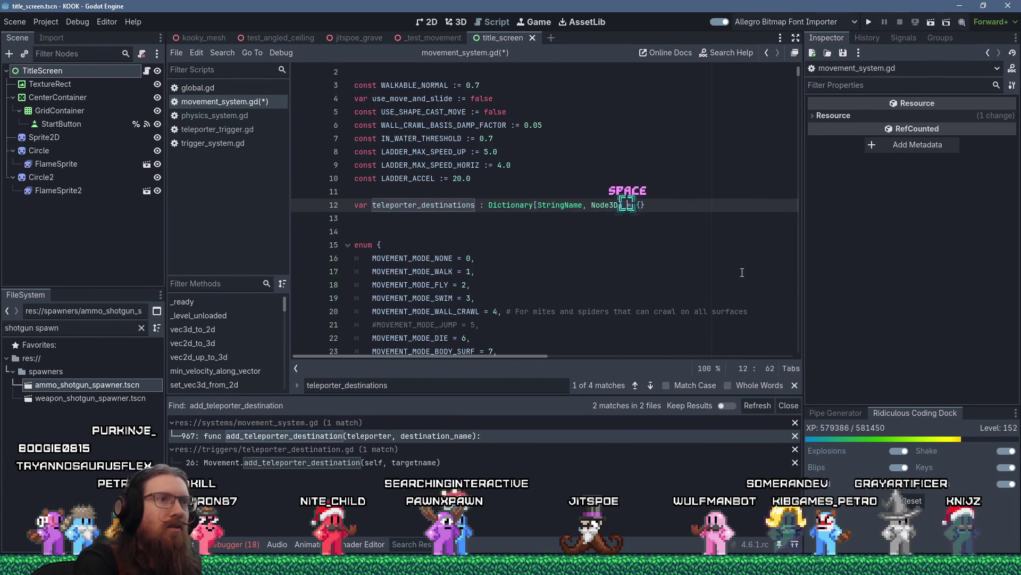
click(623, 243)
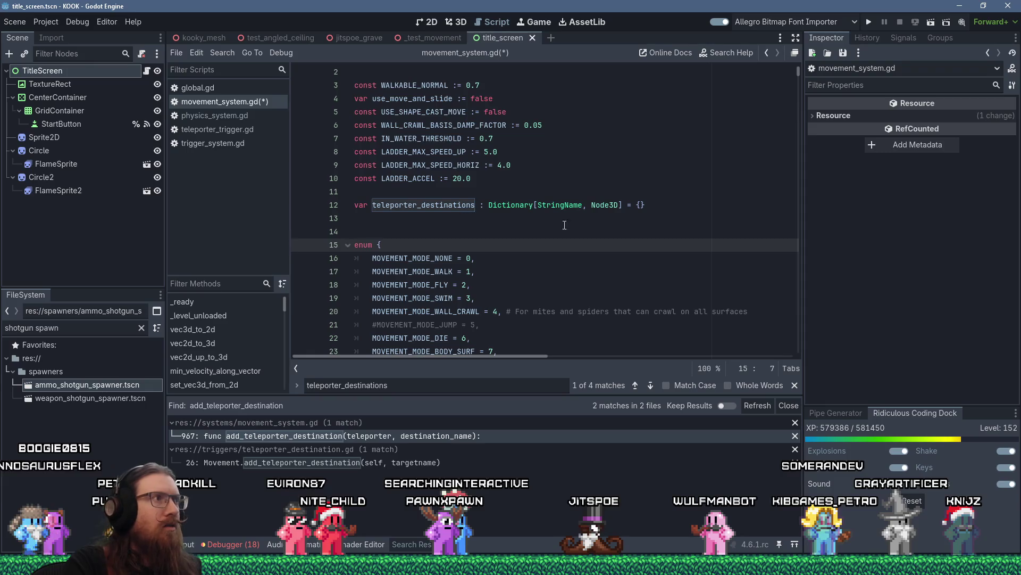
key(ctrl+s)
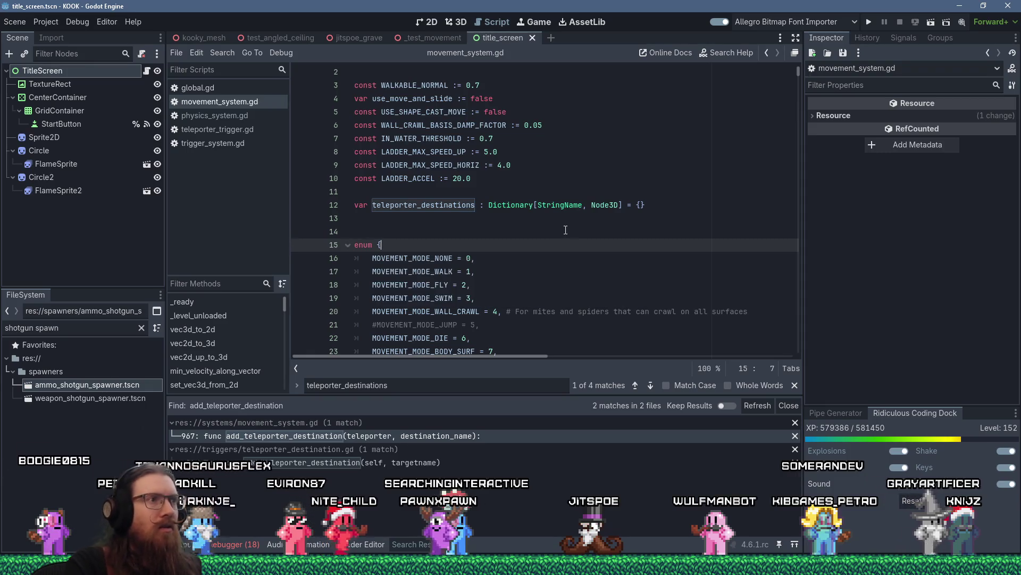
click(571, 231)
scroll(down, 3)
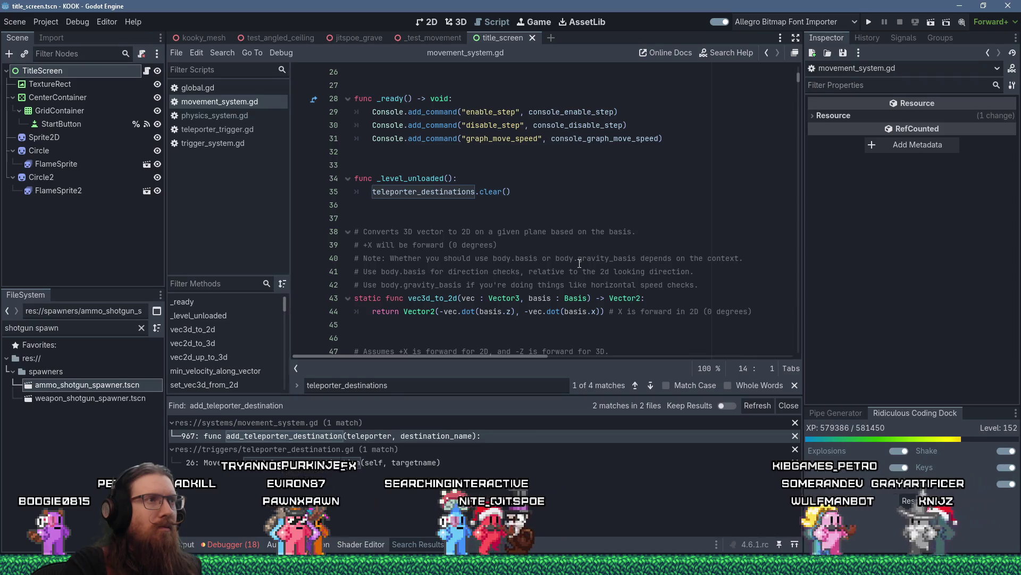
scroll(down, 3)
scroll(down, 3)
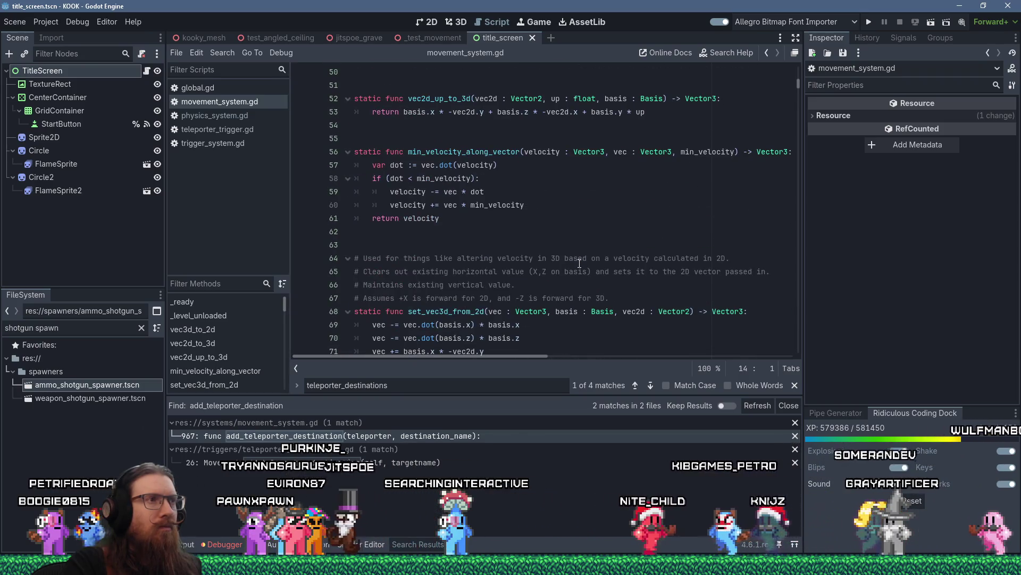
scroll(up, 3)
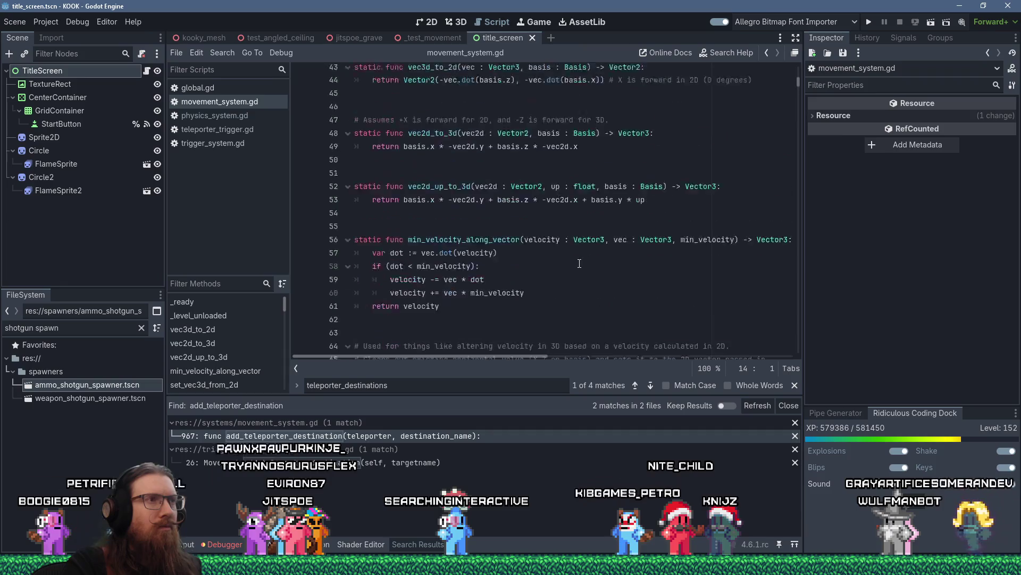
scroll(down, 3)
scroll(up, 3)
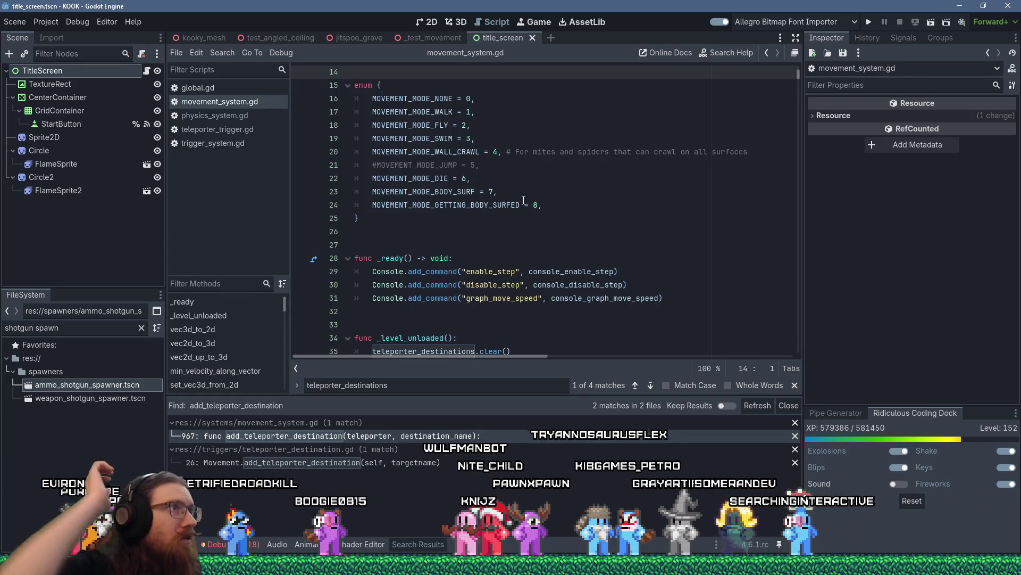
key(alt+Tab)
key(alt+Tab)
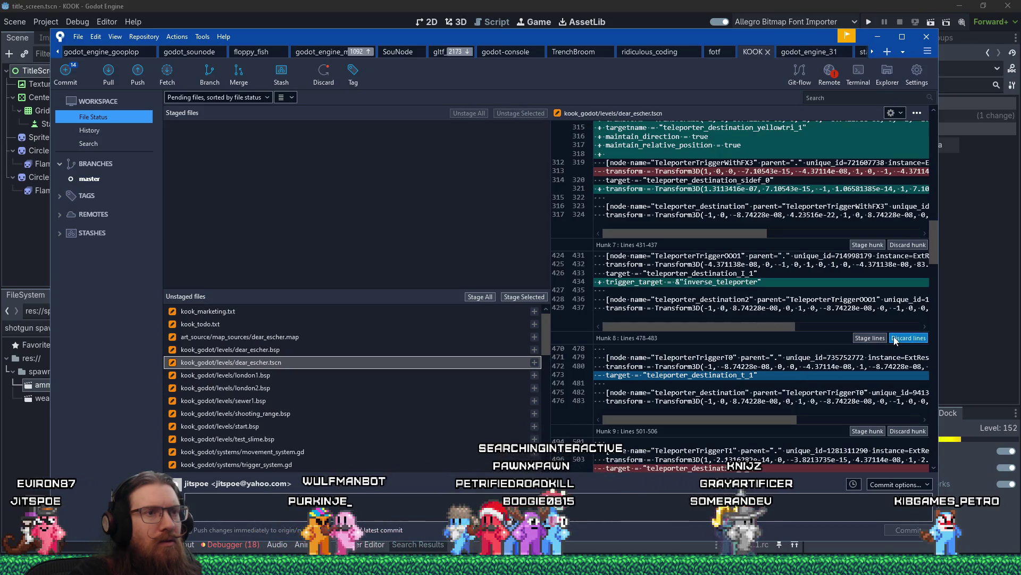
- Discard the teleporter_destination_t_1, t_0 and e_0 target lines, confirming each
click(896, 340)
click(556, 139)
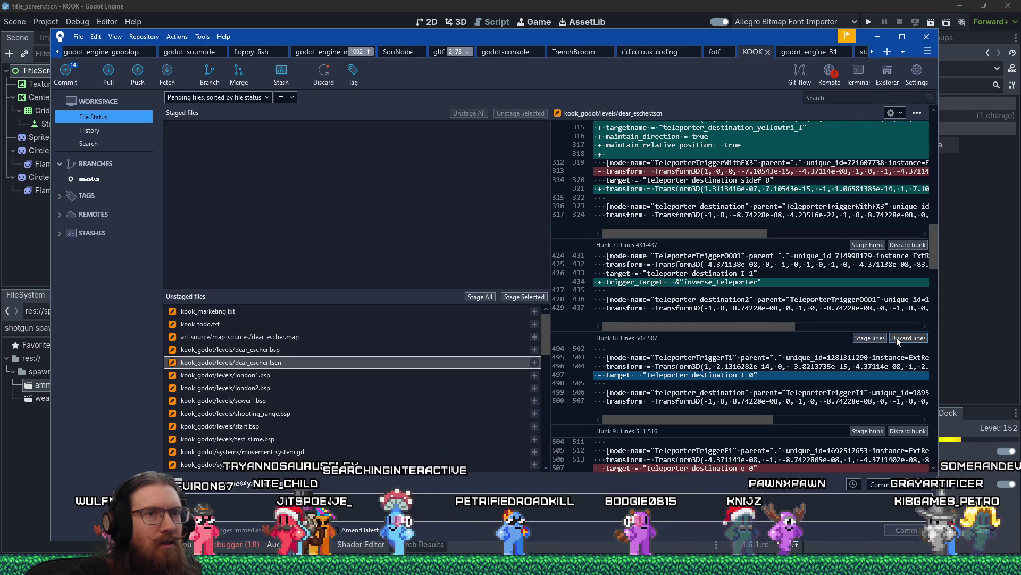
click(897, 341)
click(555, 141)
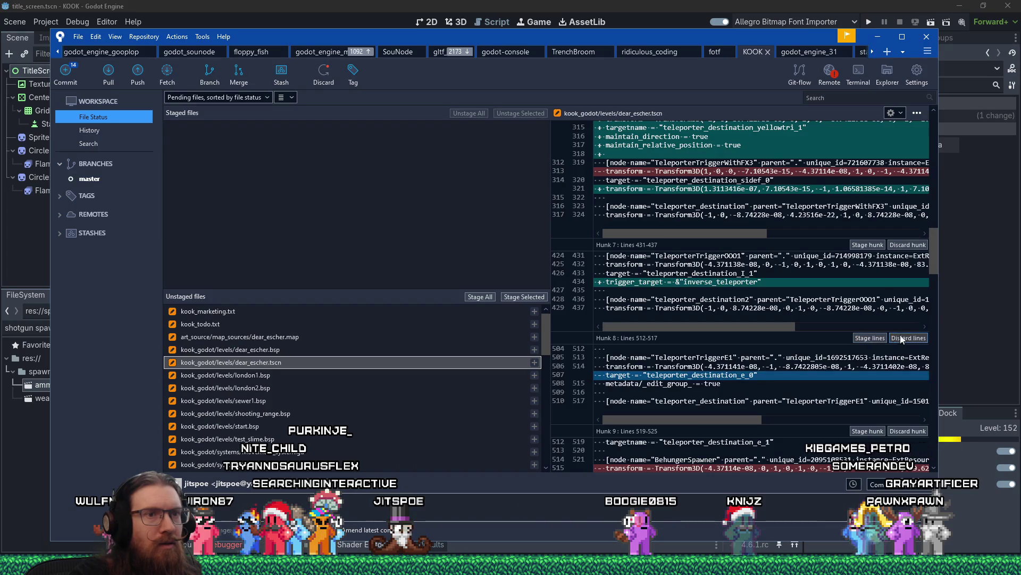
click(899, 339)
click(550, 139)
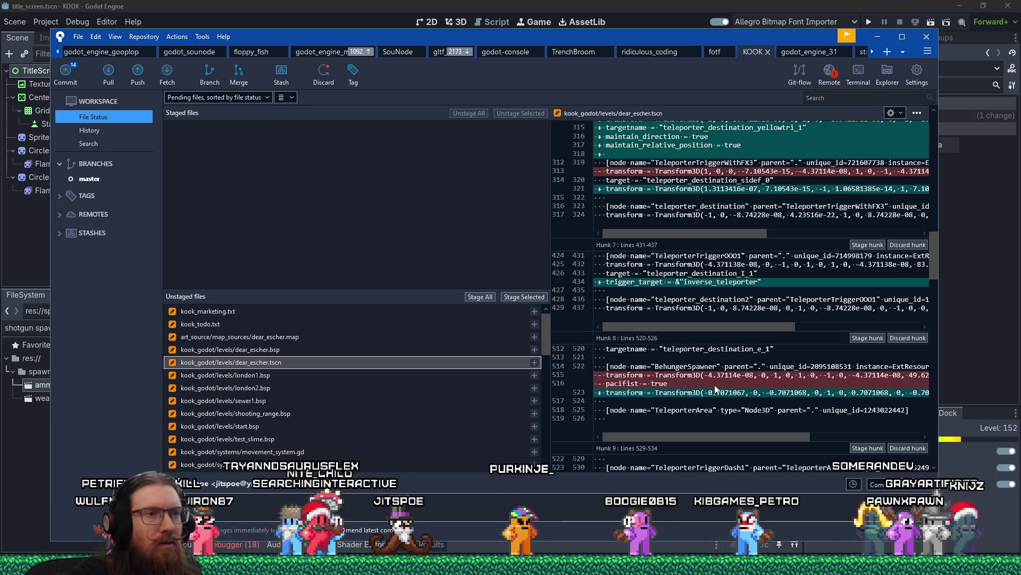
- Discard the tp_area_dash2, tp_area_dot2 and tp_start_1 target lines in Hunks 9 and 10
scroll(down, 3)
scroll(down, 3)
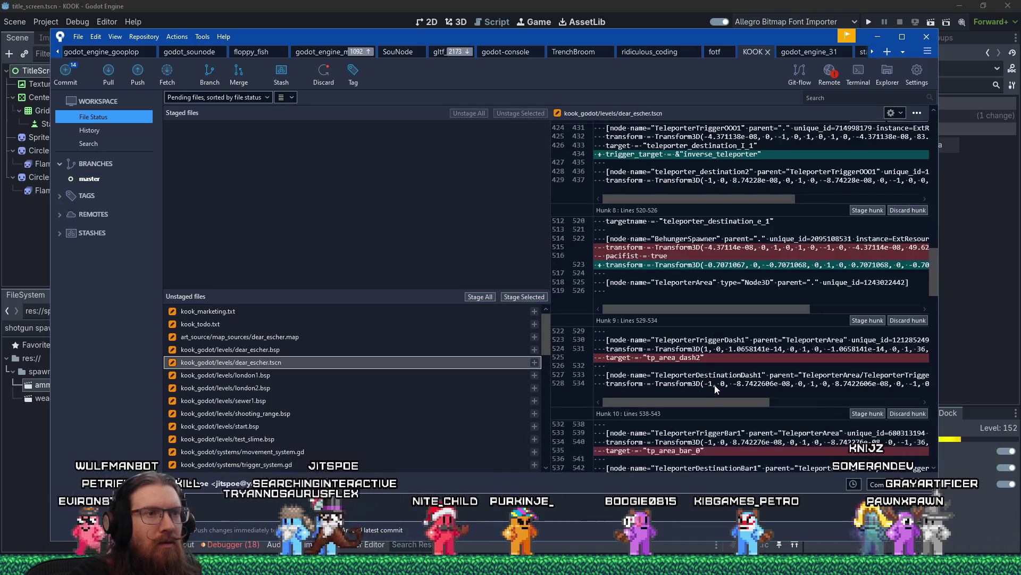
click(705, 358)
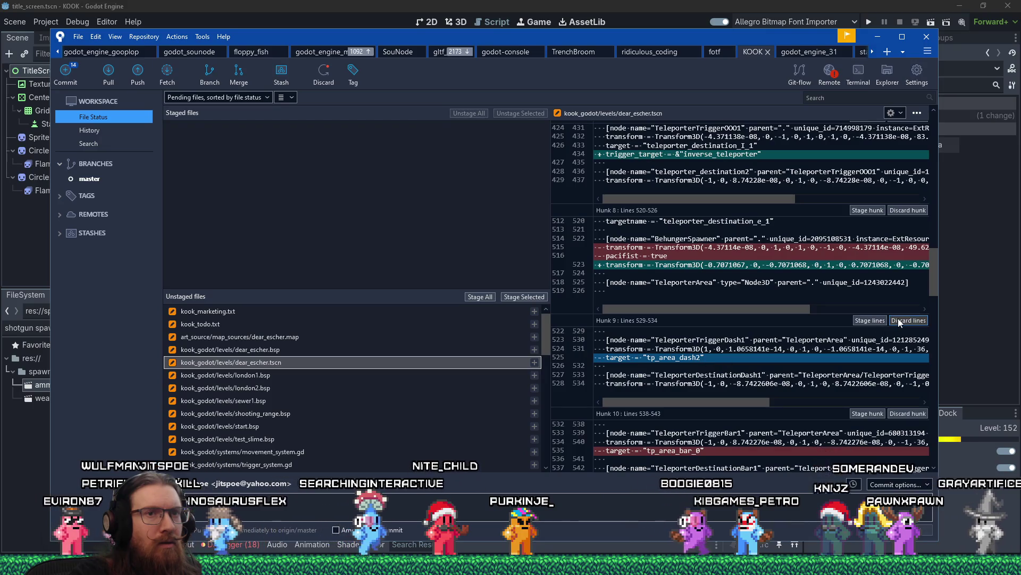
click(890, 320)
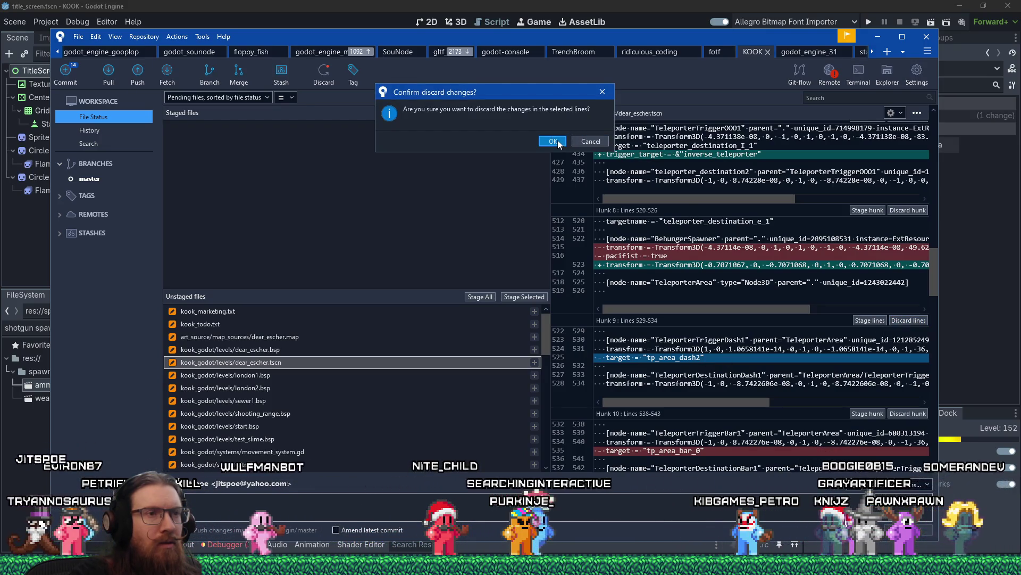
click(558, 140)
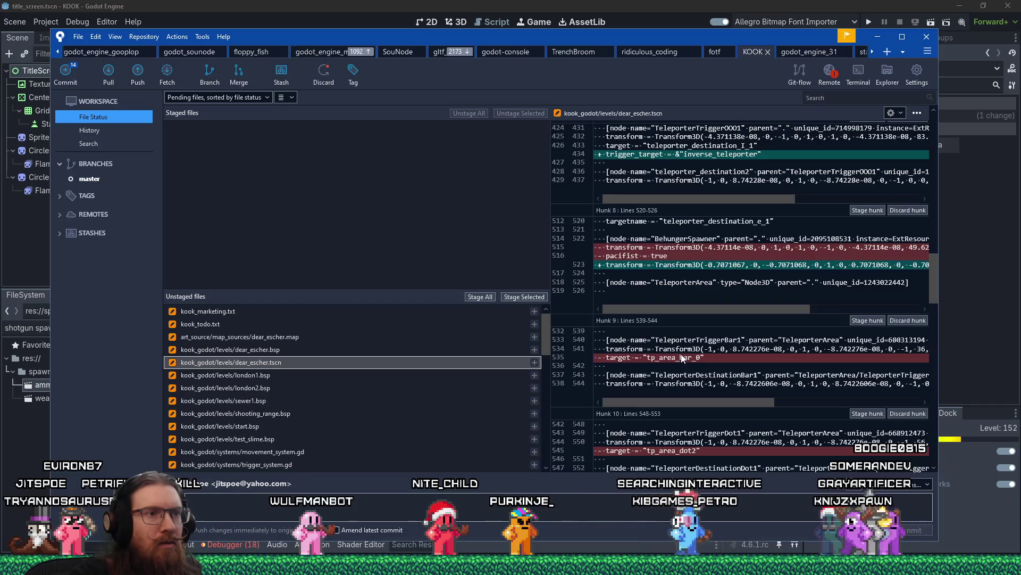
click(681, 358)
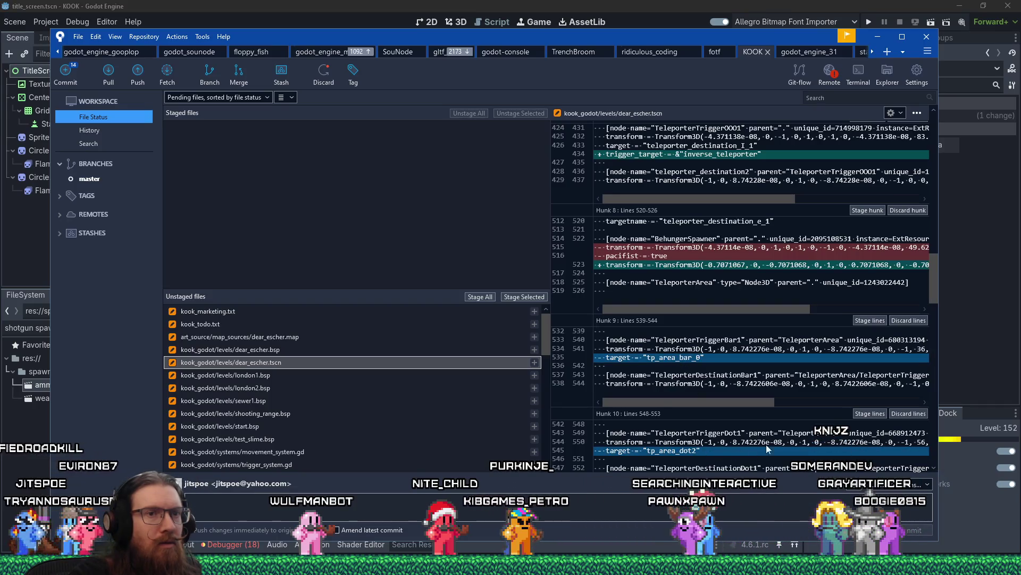
click(898, 414)
click(554, 142)
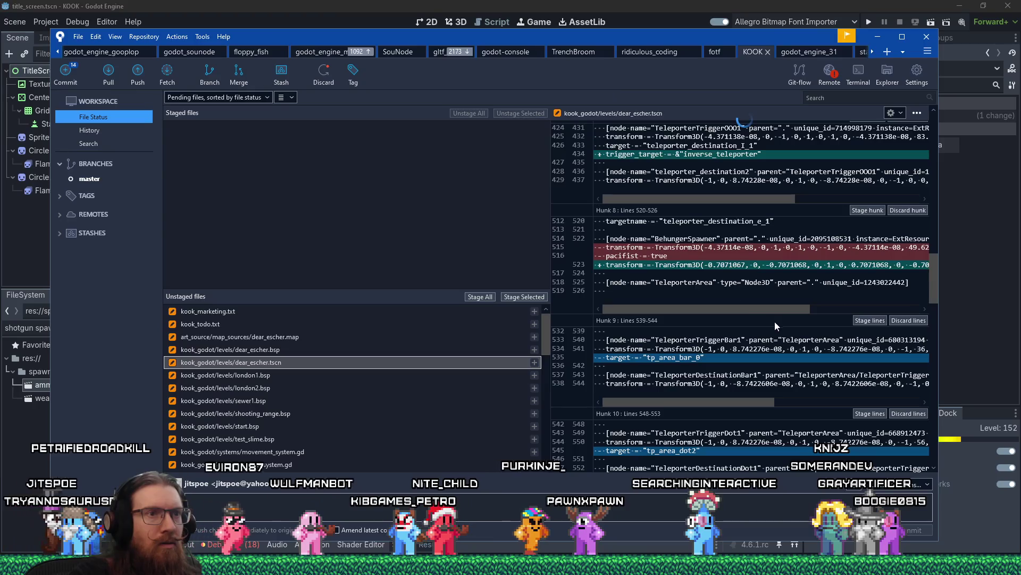
click(768, 357)
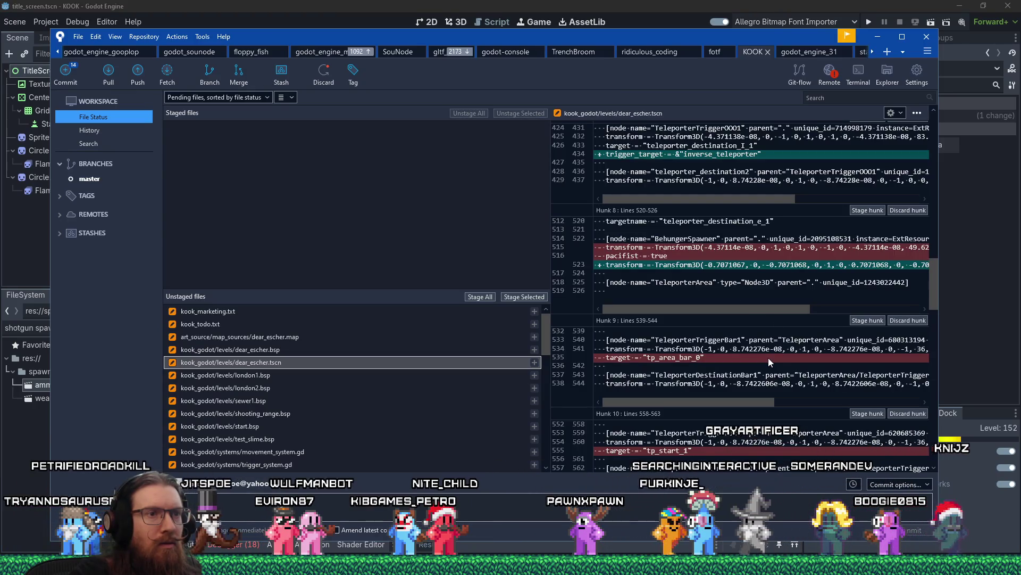
click(716, 450)
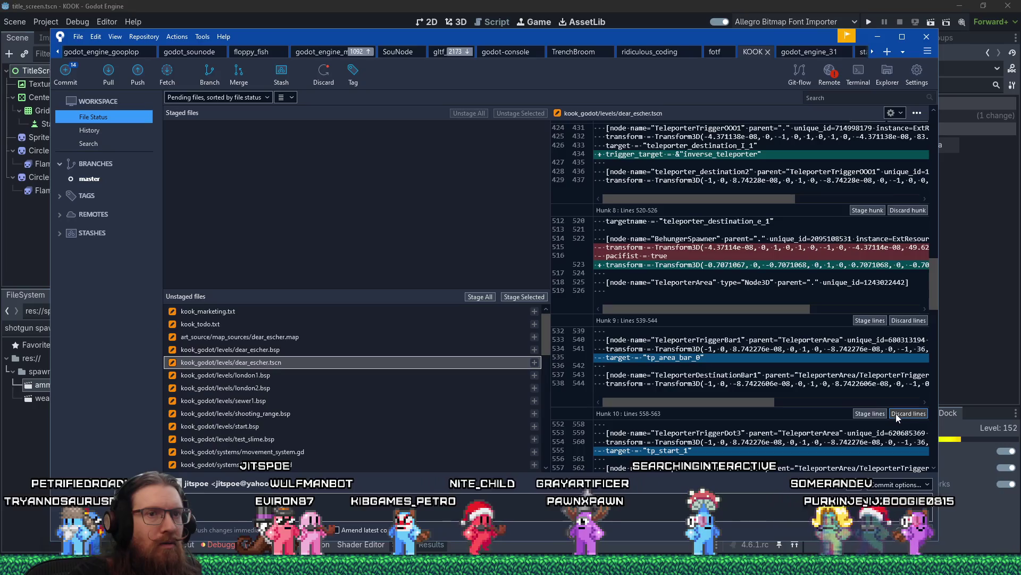
click(898, 414)
click(553, 141)
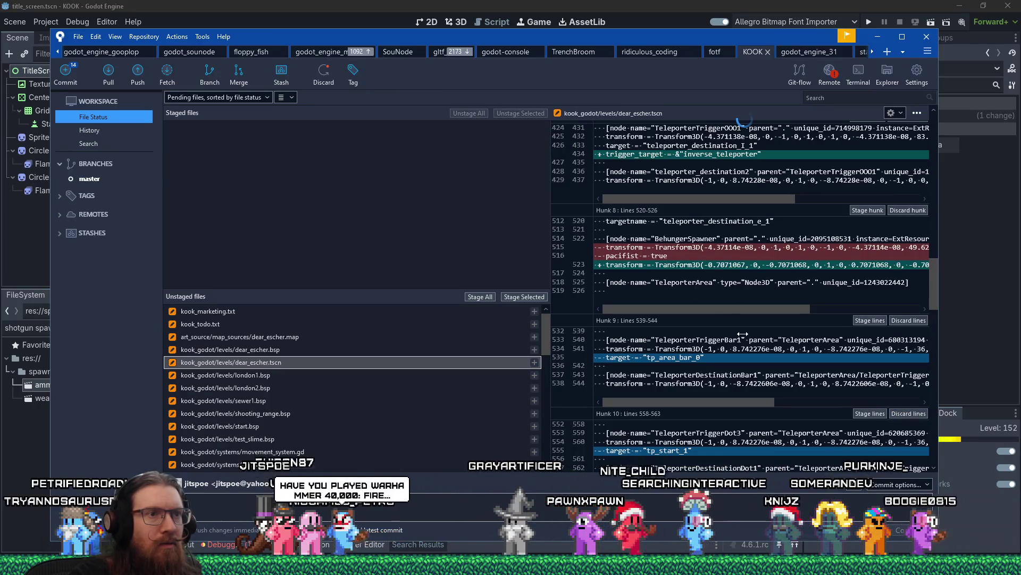
- Discard Hunk 9 and the TeleporterTriggerDot4, Dot5, Dot2 and ToEscher target hunks
click(908, 320)
click(559, 142)
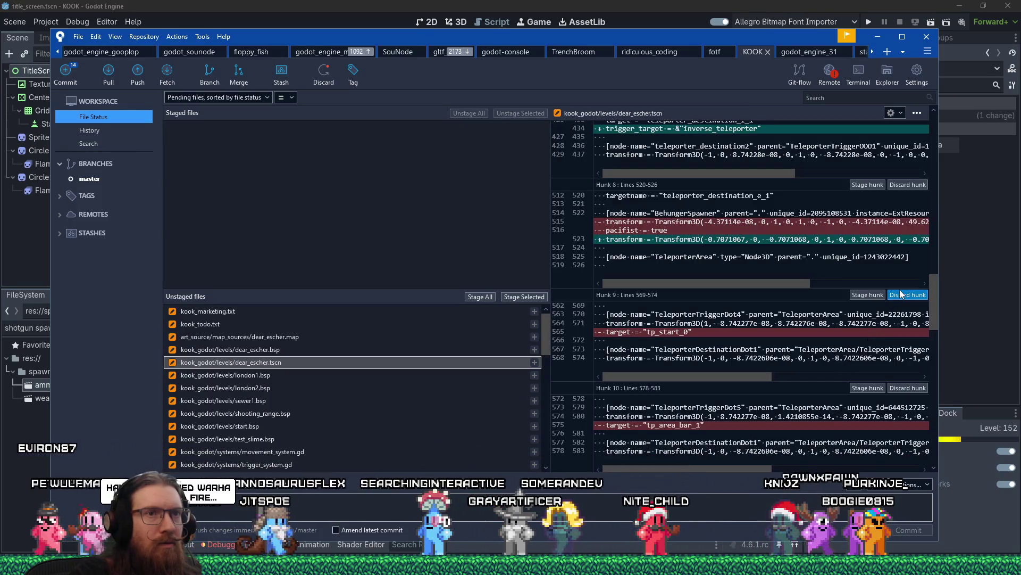
click(908, 295)
click(554, 143)
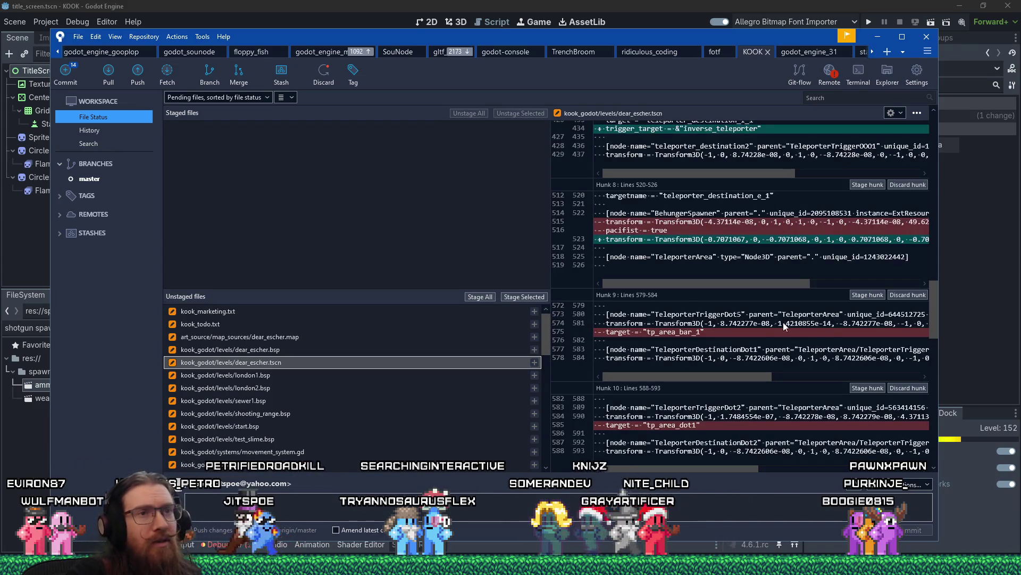
click(906, 295)
click(560, 142)
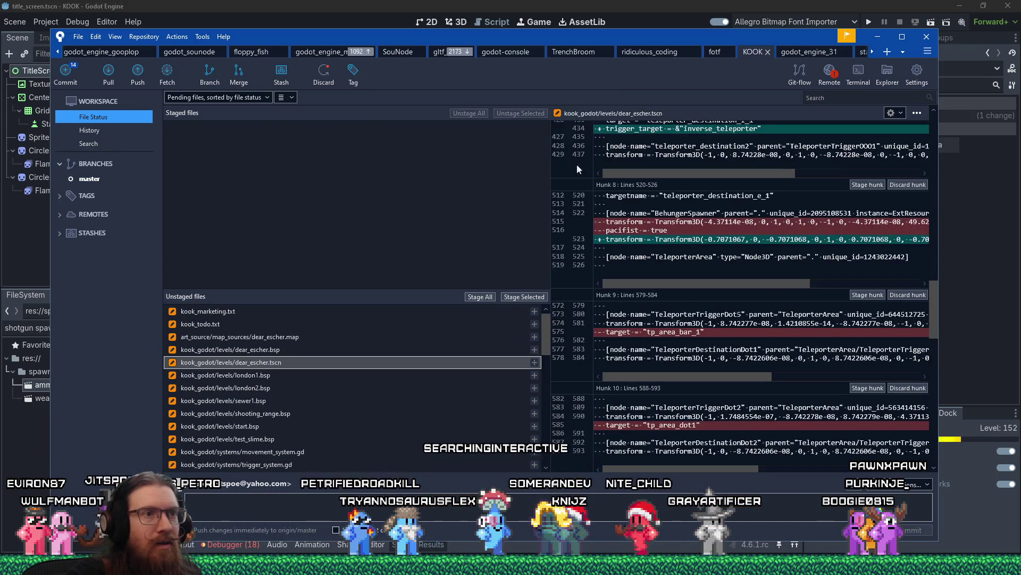
click(908, 294)
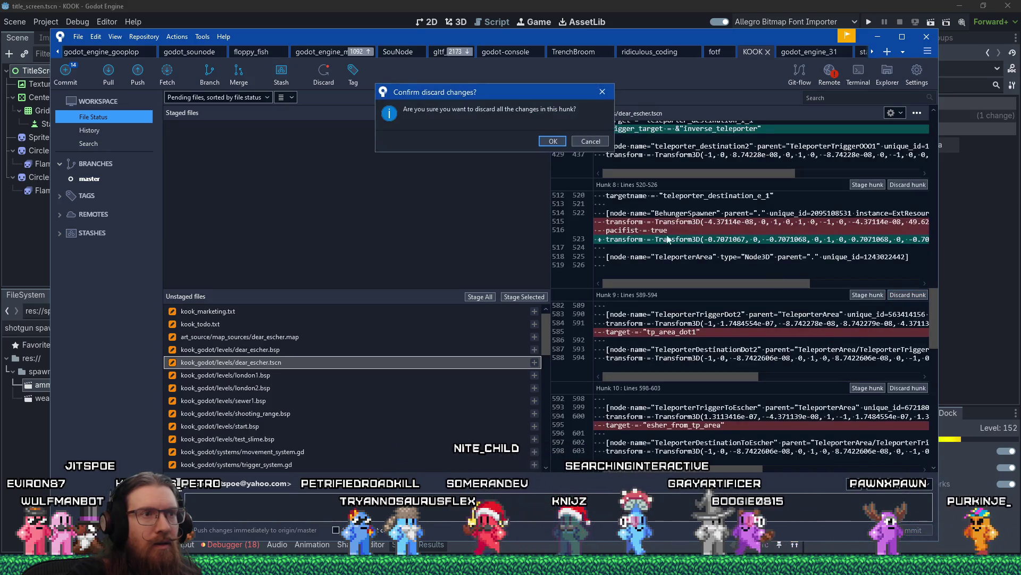
click(554, 142)
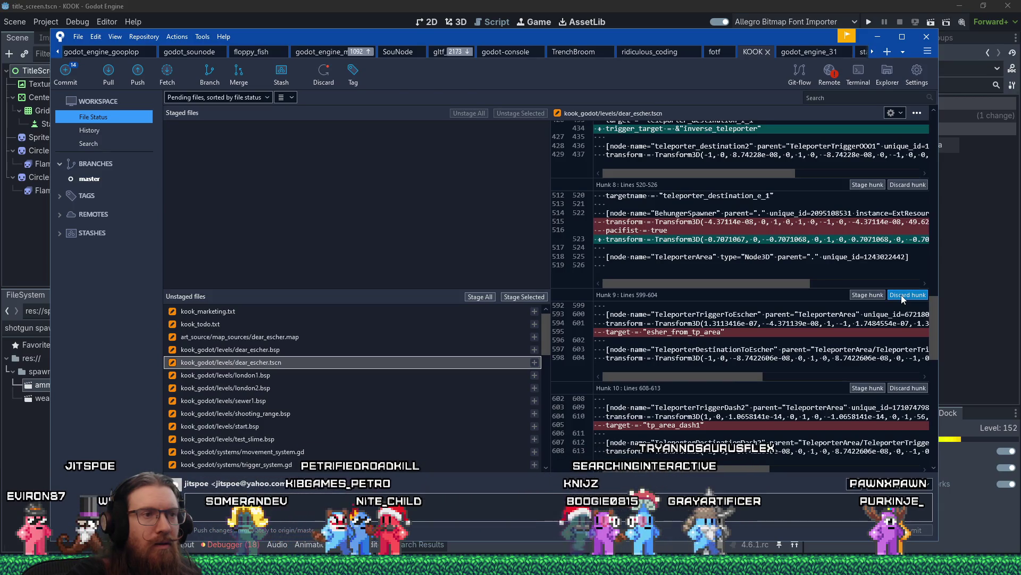
click(901, 297)
click(551, 141)
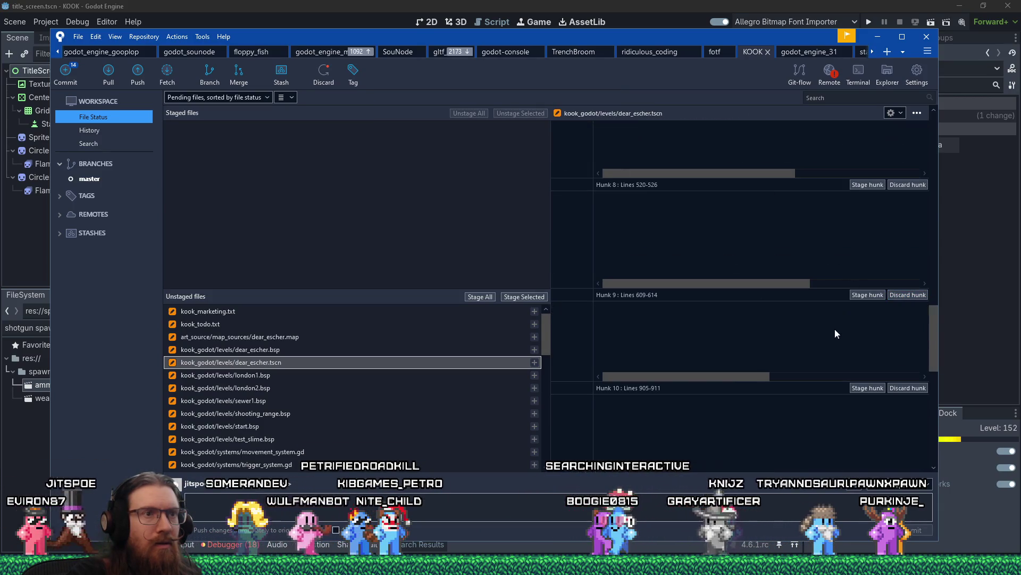
- Discard the next teleporter target hunk, then review the remaining camera, streetlight and spawner changes
click(906, 296)
click(549, 141)
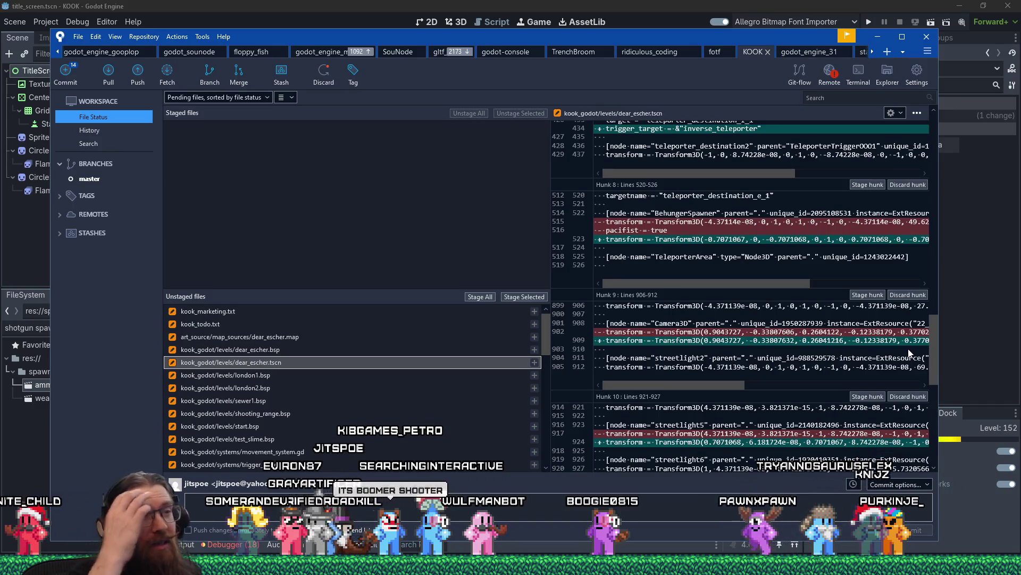
drag(737, 384, 678, 382)
scroll(down, 3)
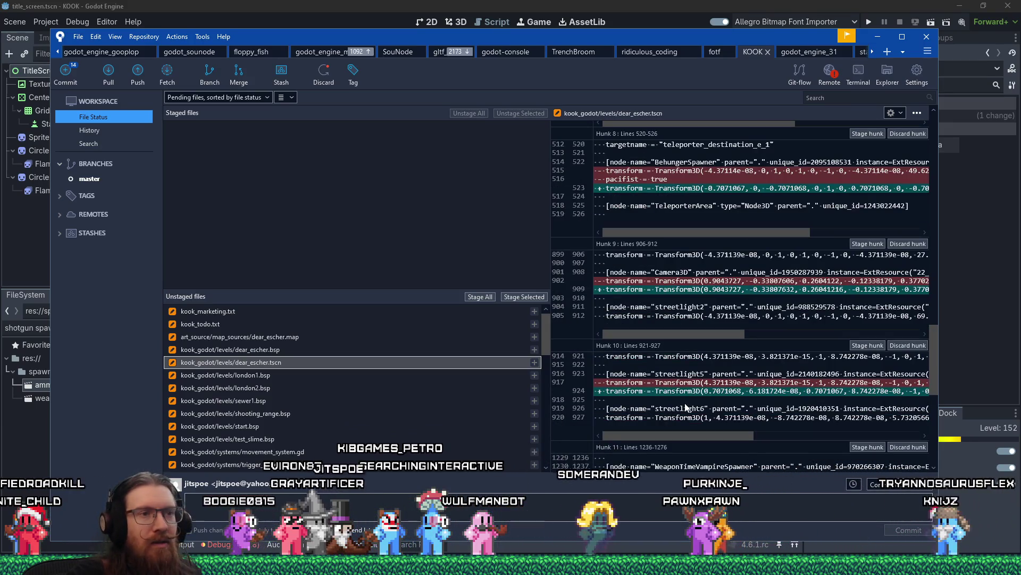
scroll(down, 3)
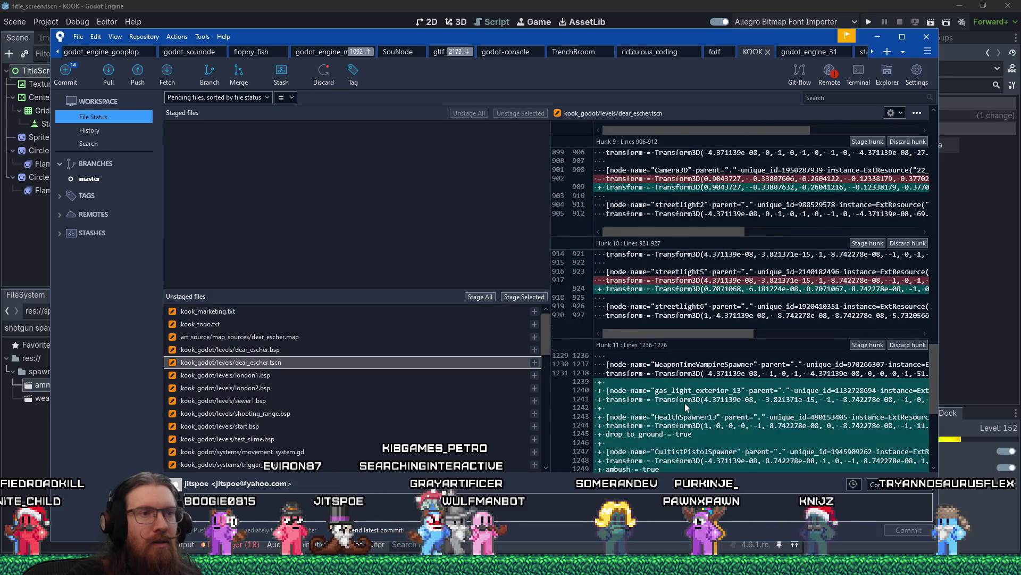
scroll(down, 3)
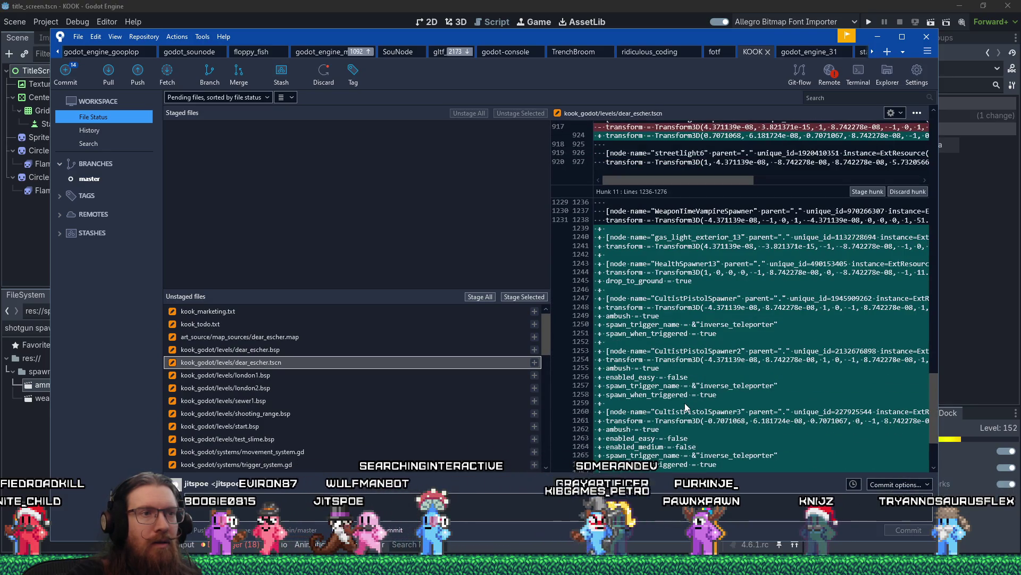
scroll(down, 3)
scroll(down, 3)
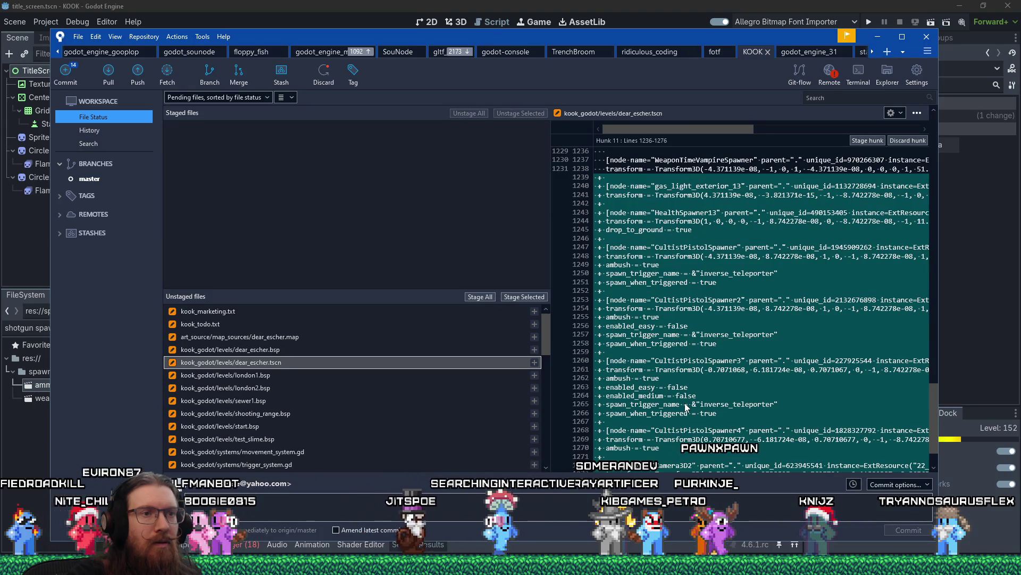
scroll(down, 3)
scroll(down, 3)
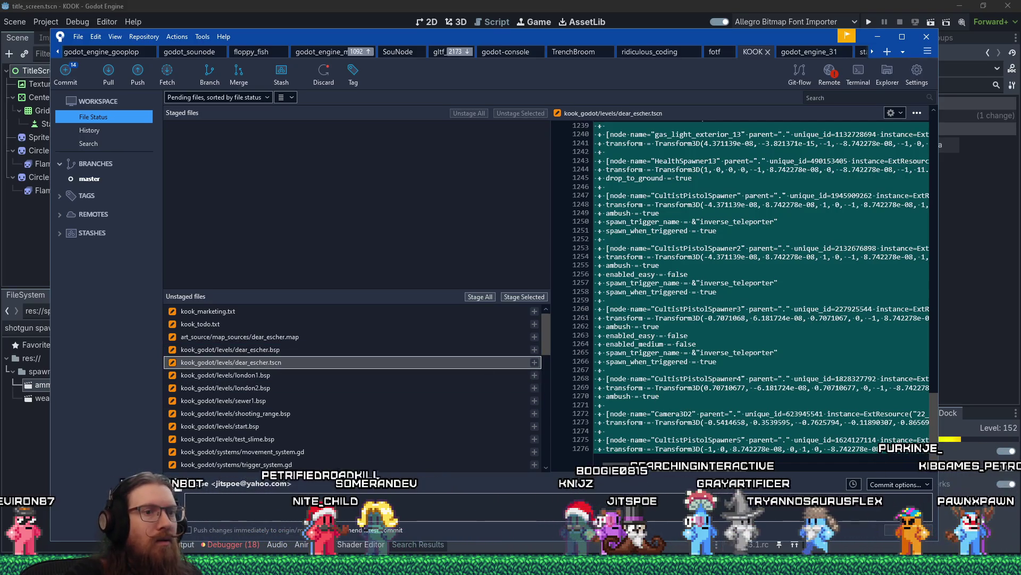
- Switch from the Godot editor to the Firefox window showing the YouTube tutorial
click(542, 4)
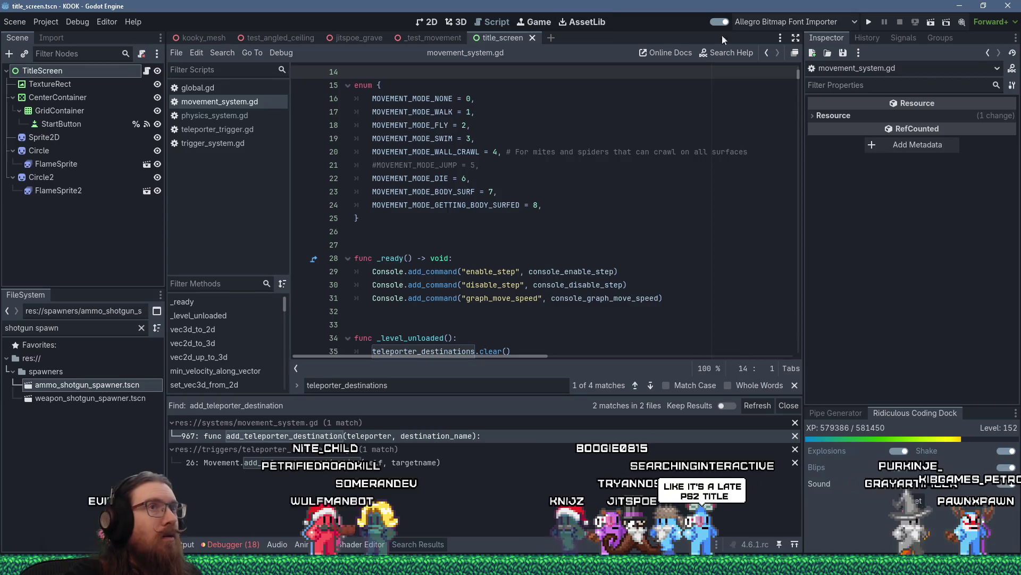
click(1018, 5)
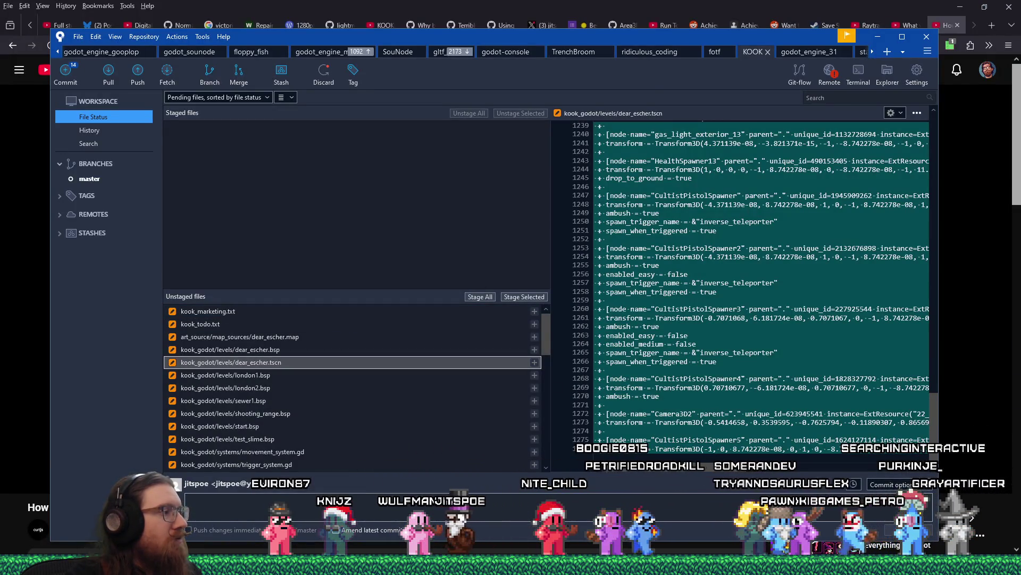
mouse_move(443, 510)
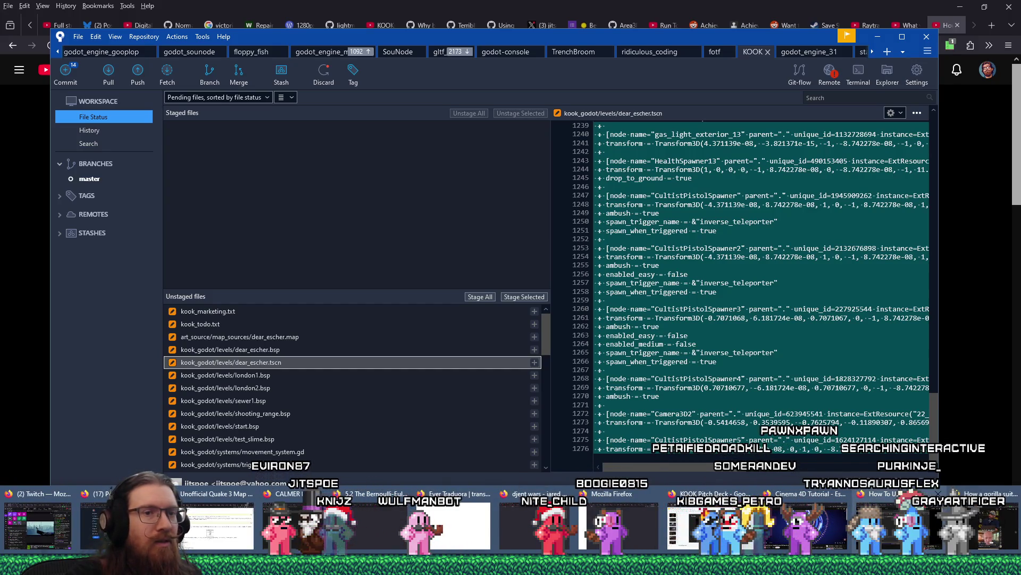
click(900, 527)
- Search the web for 'warhammer fire warrior' and scroll the results to the Steam listing
click(734, 45)
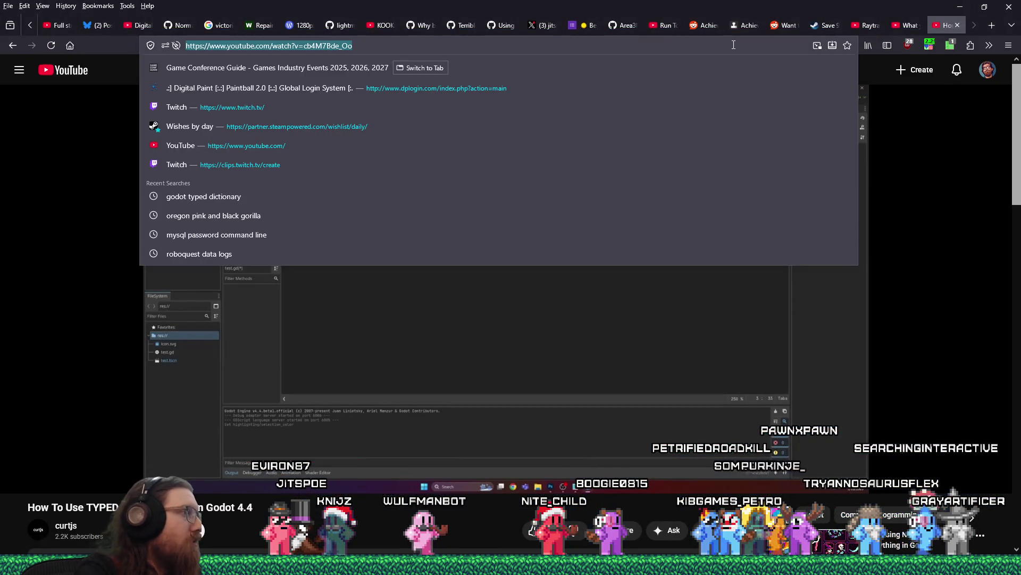
text(warhammer fire warr)
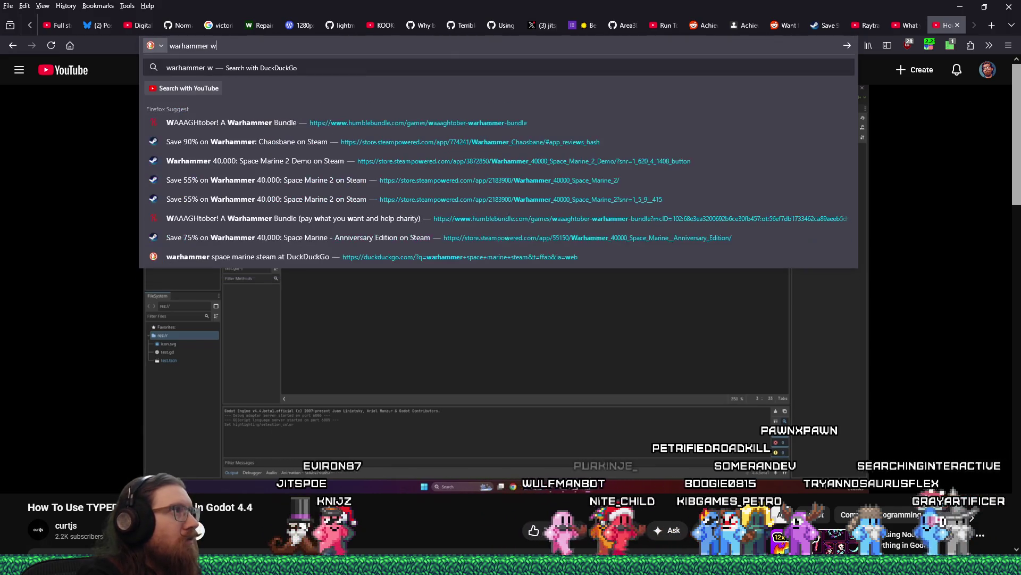
text(ior)
key(Return)
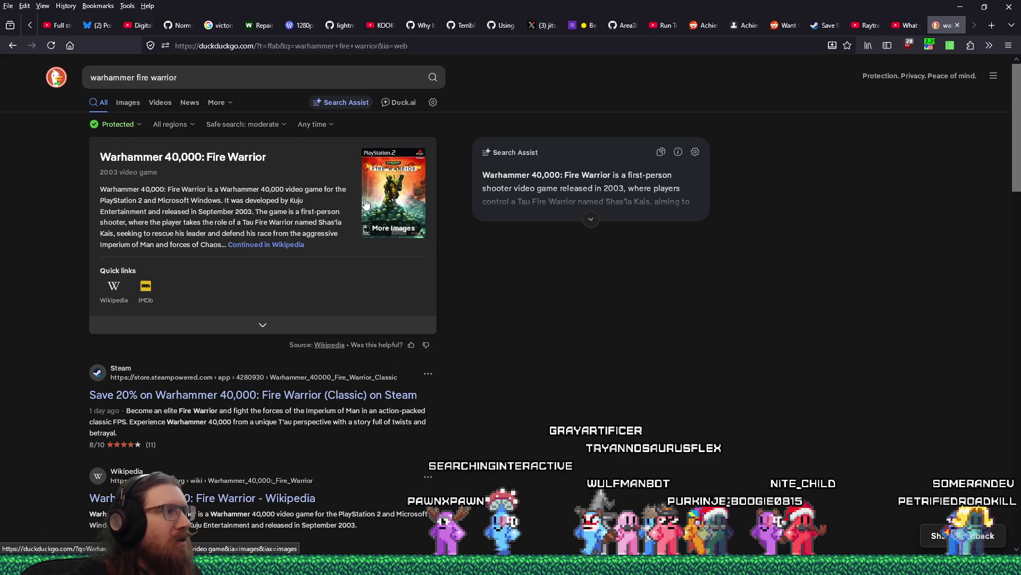
scroll(down, 3)
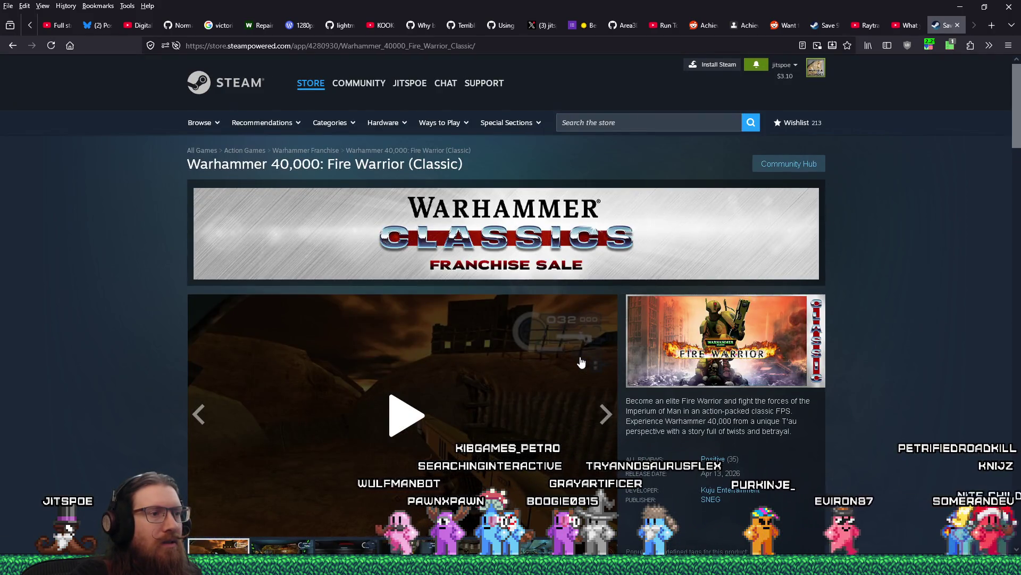
scroll(down, 3)
scroll(down, 3)
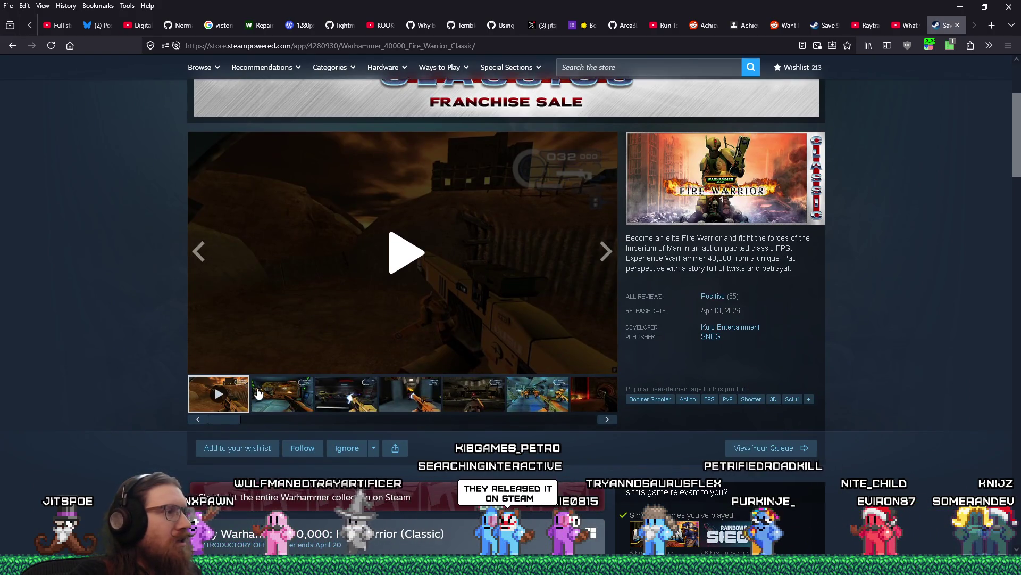
click(277, 387)
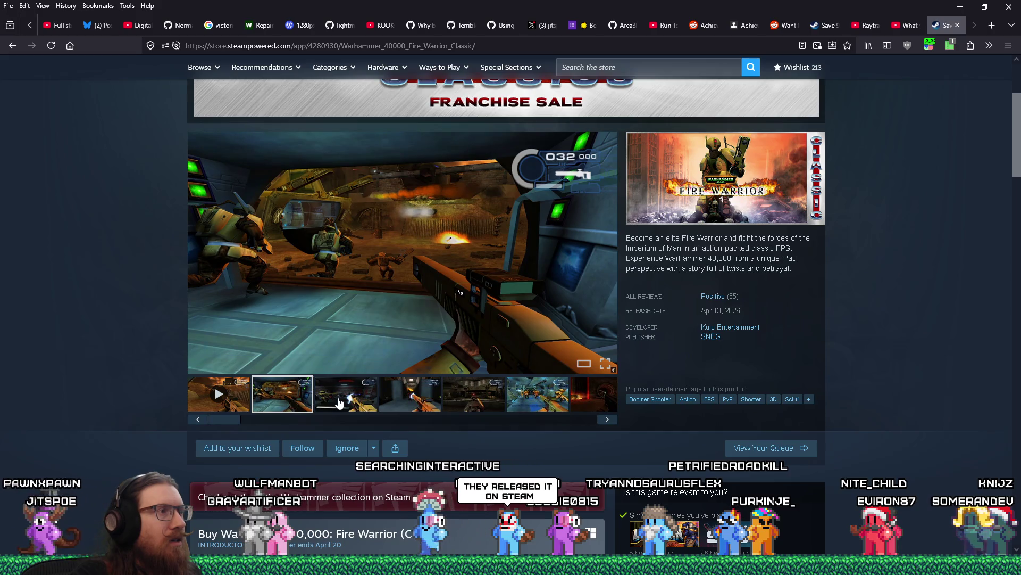
click(338, 403)
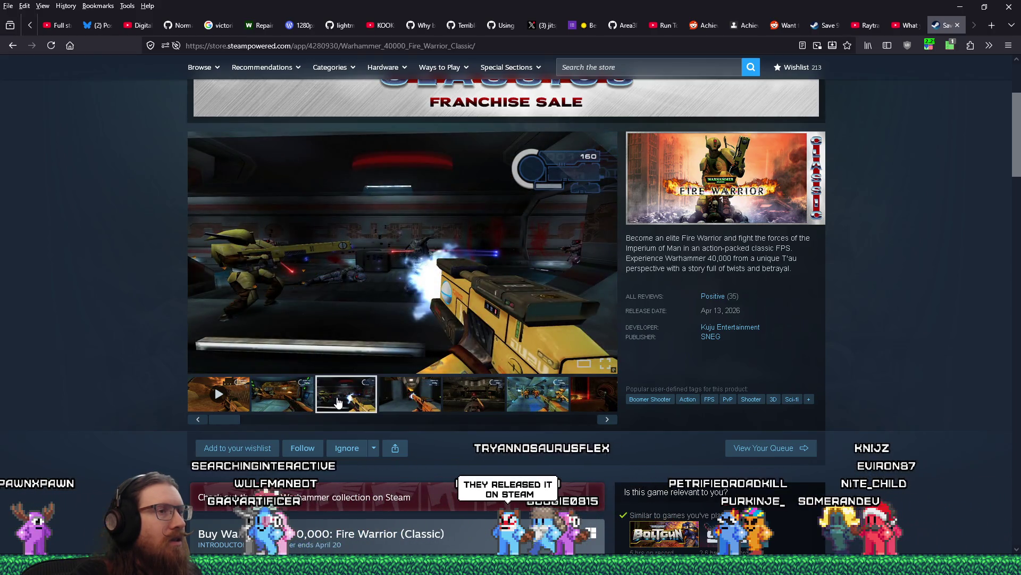
click(412, 397)
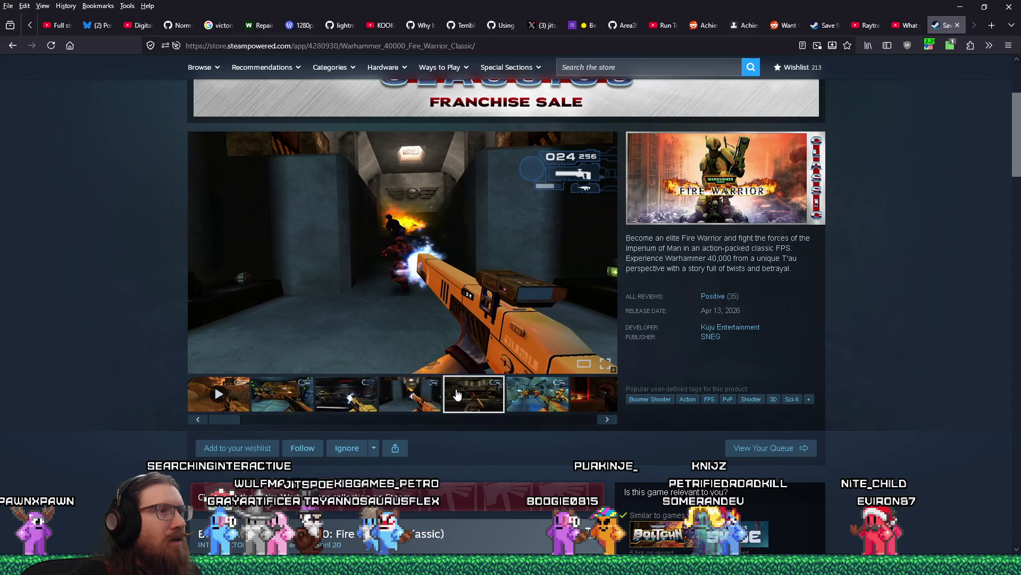
click(456, 394)
click(409, 391)
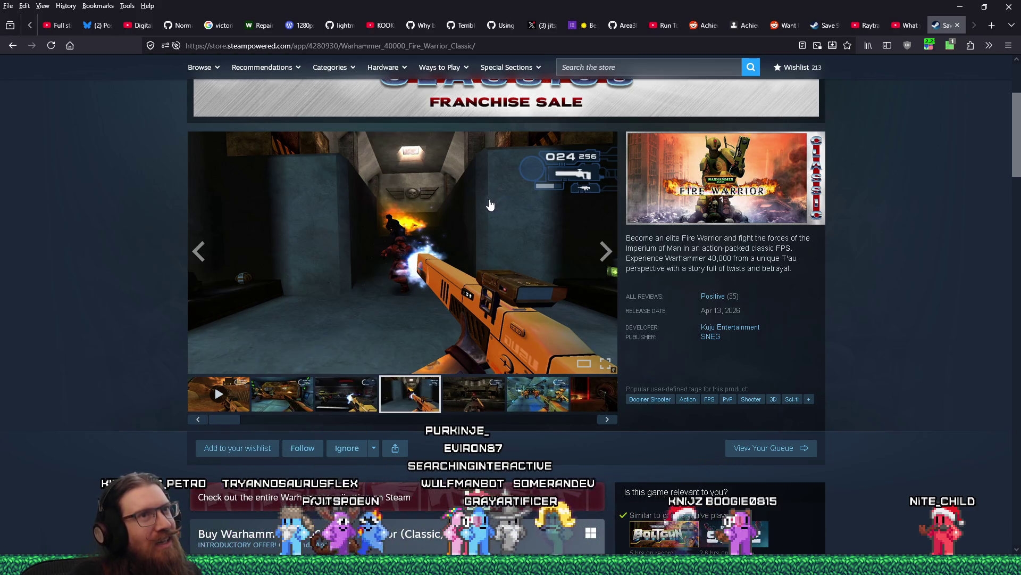
click(360, 394)
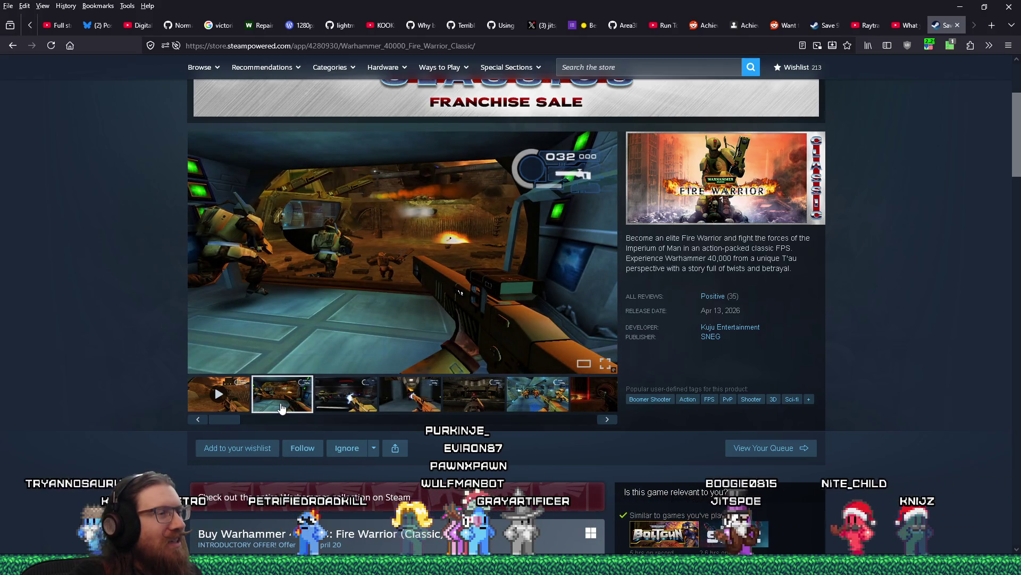
click(223, 400)
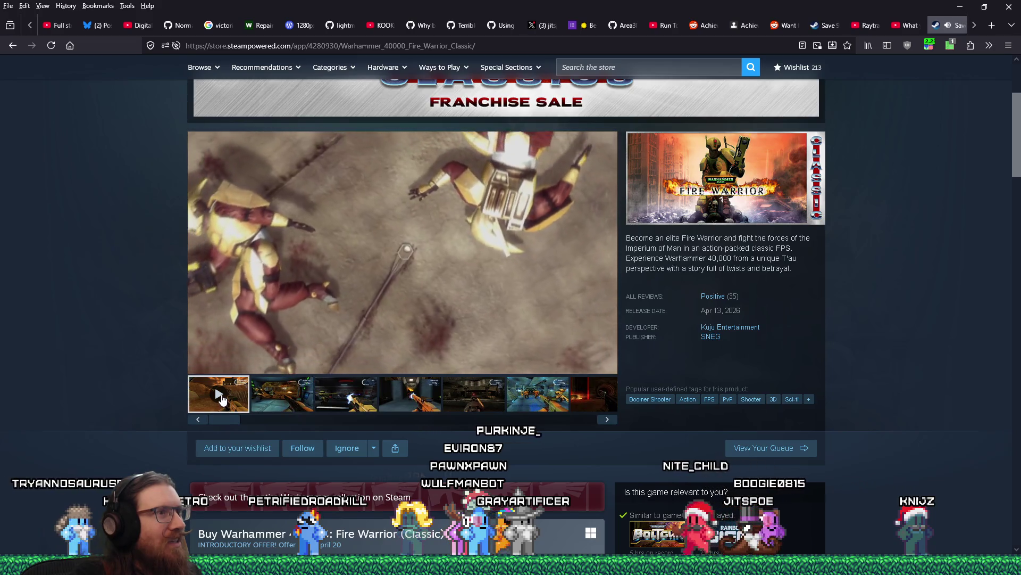
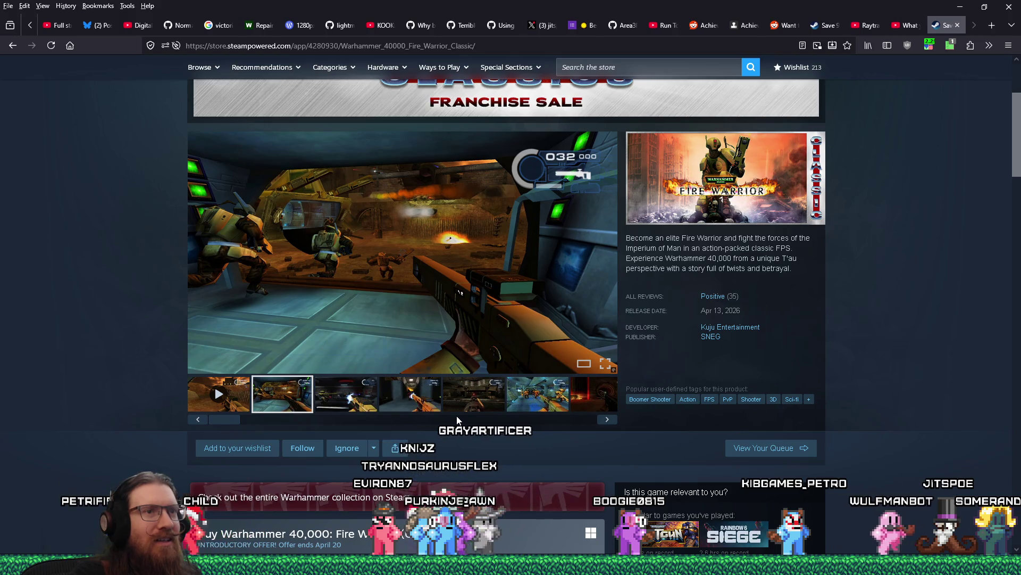
- Jump to the game's customer reviews through the 'Positive (35)' link
scroll(down, 3)
scroll(down, 3)
scroll(up, 3)
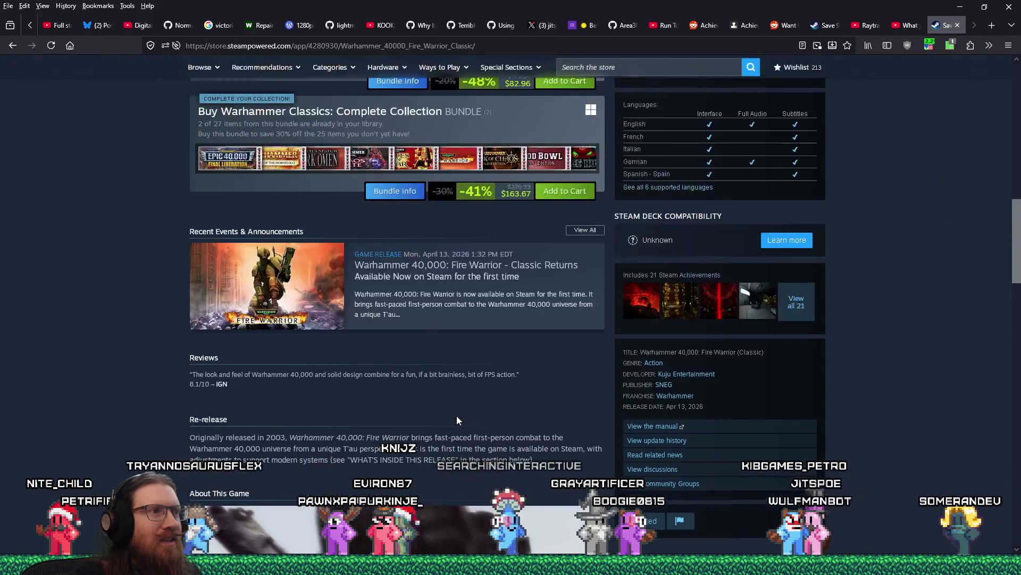
scroll(up, 3)
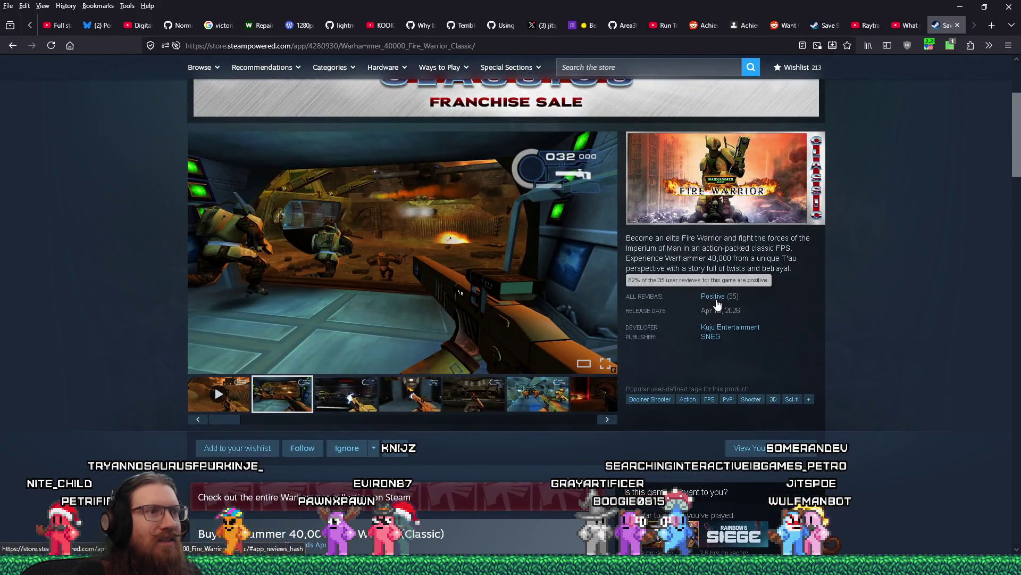
click(716, 301)
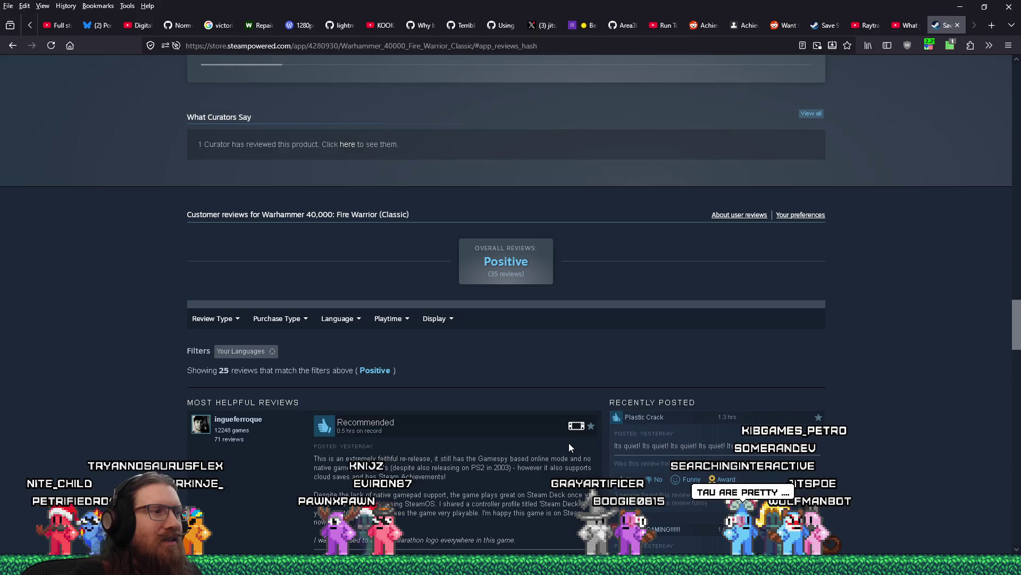
- Read through the user reviews, highlighting one review's list of complaints
scroll(down, 3)
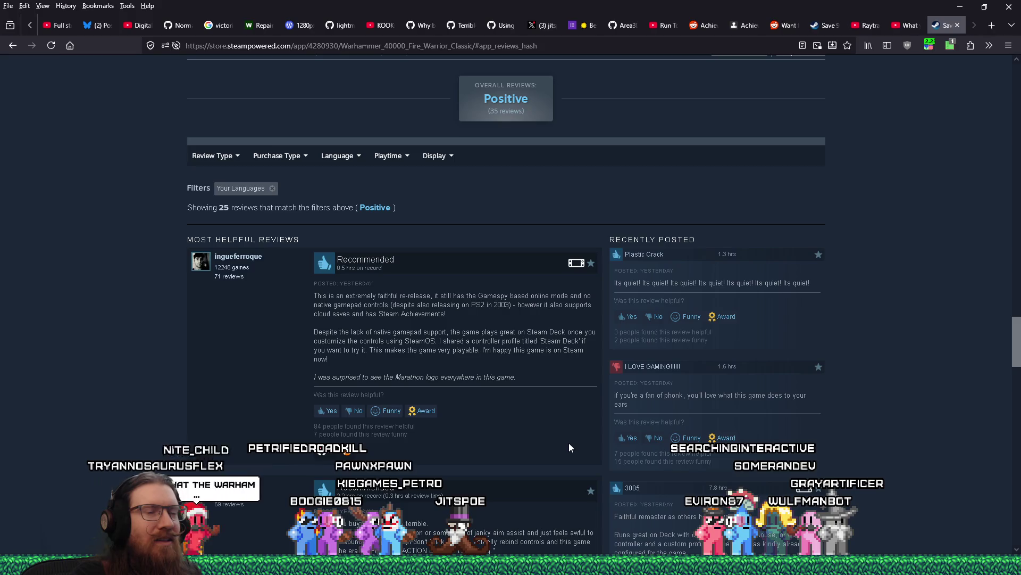
scroll(down, 3)
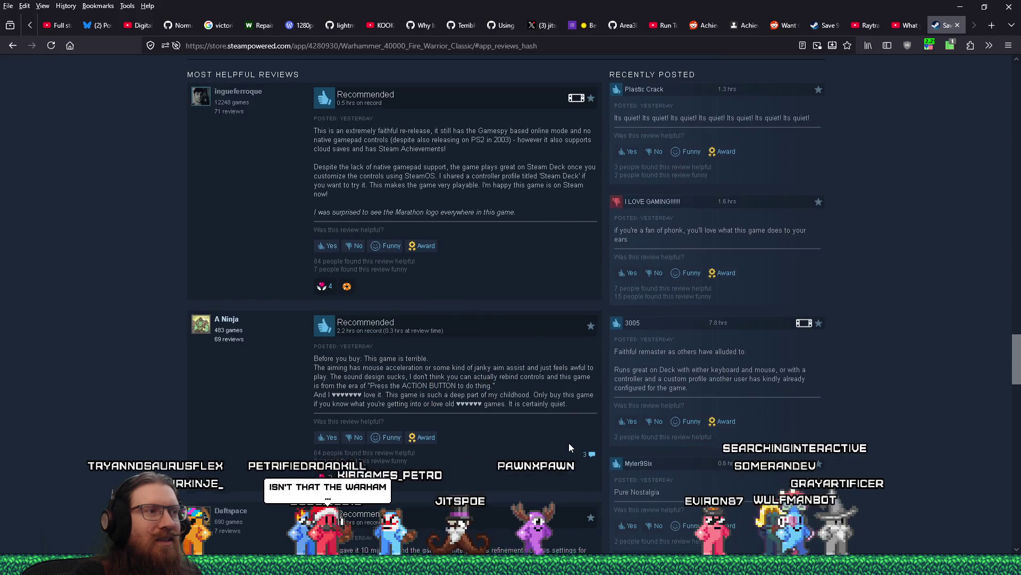
scroll(down, 3)
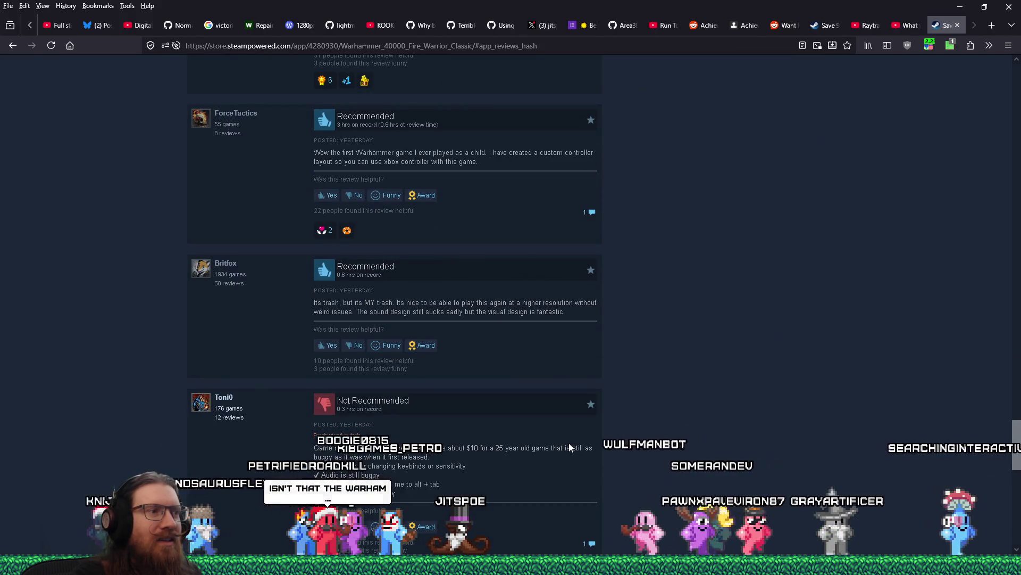
scroll(down, 3)
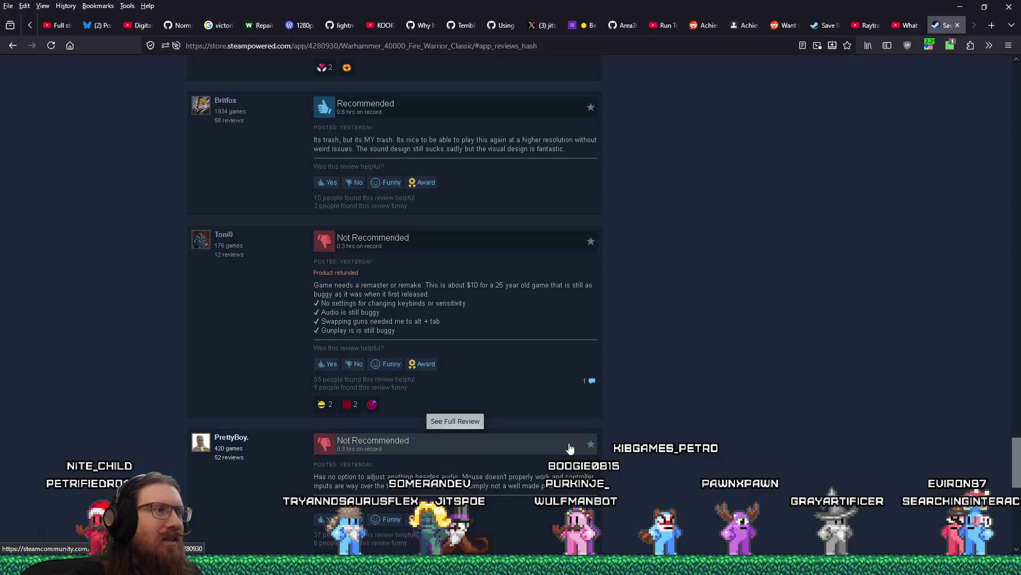
drag(365, 316, 442, 327)
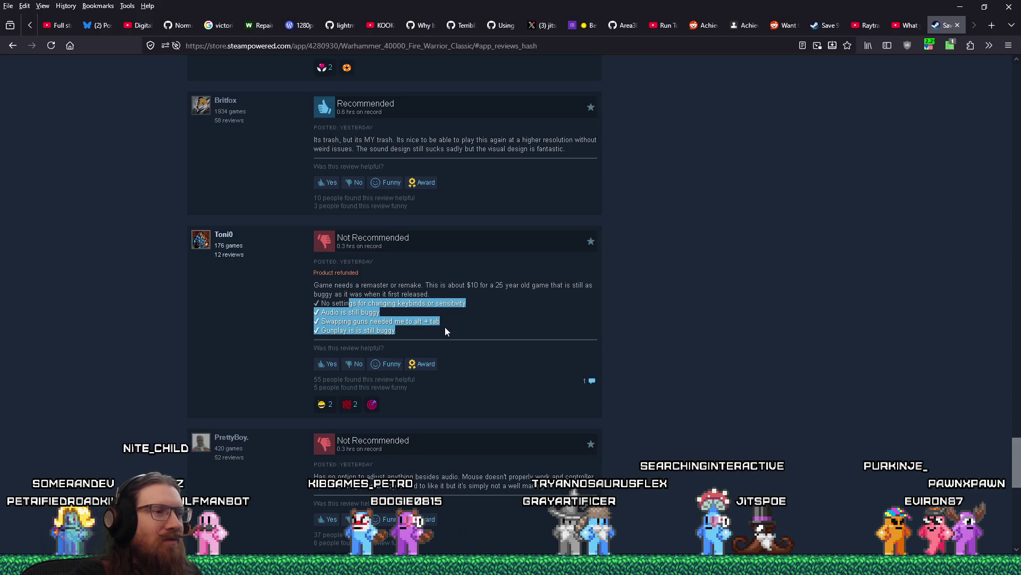
scroll(down, 3)
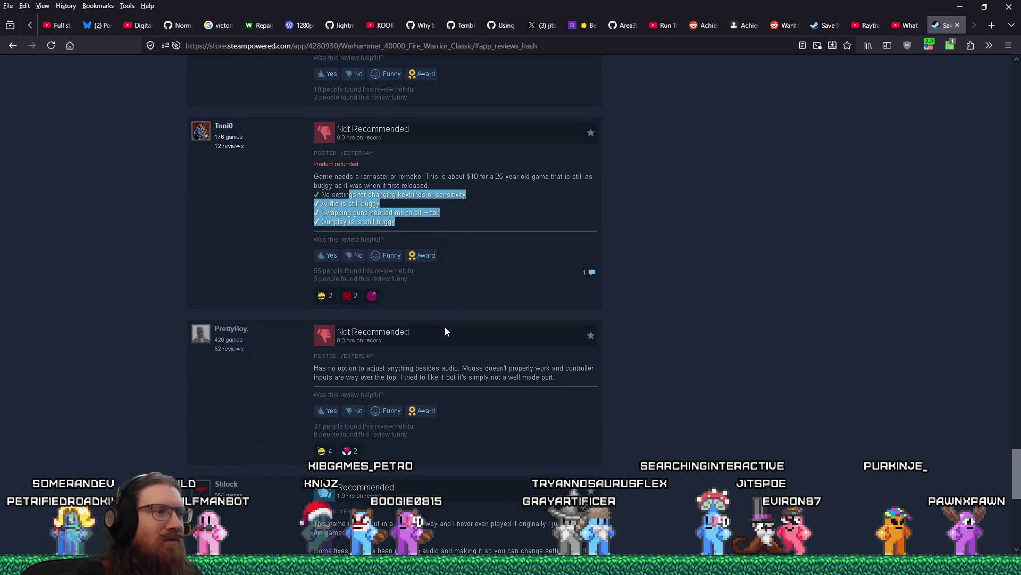
scroll(down, 3)
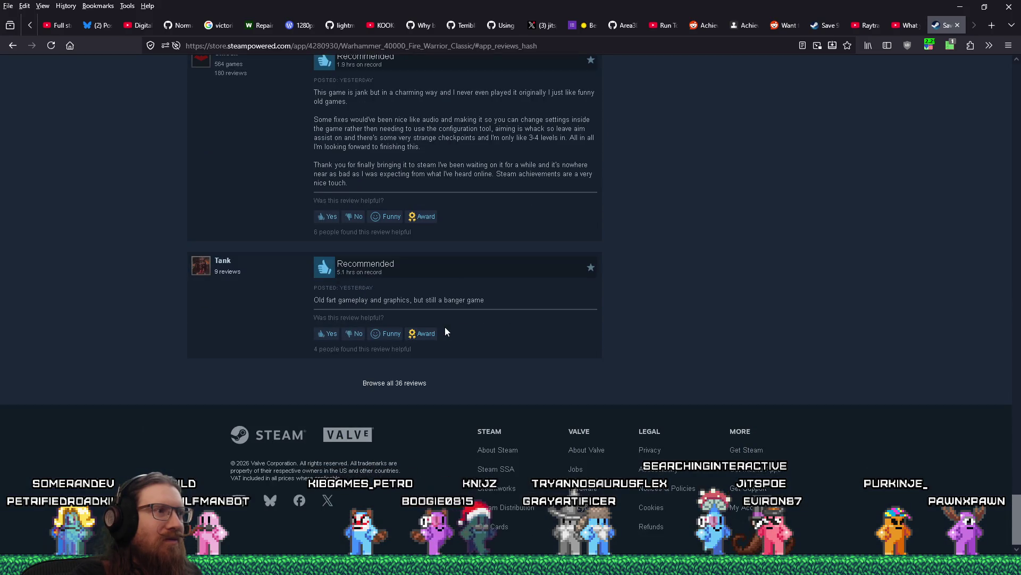
scroll(up, 3)
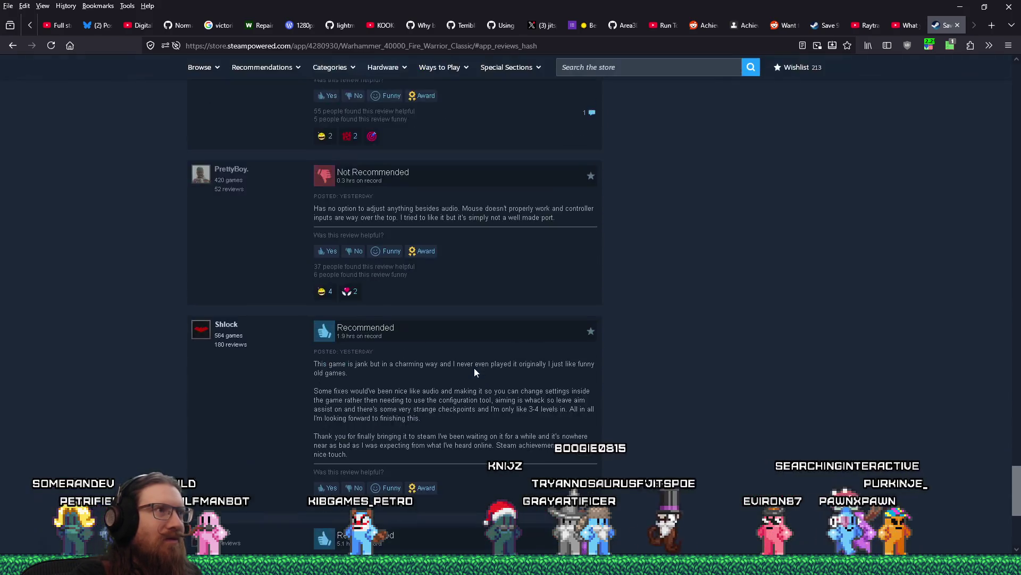
scroll(up, 3)
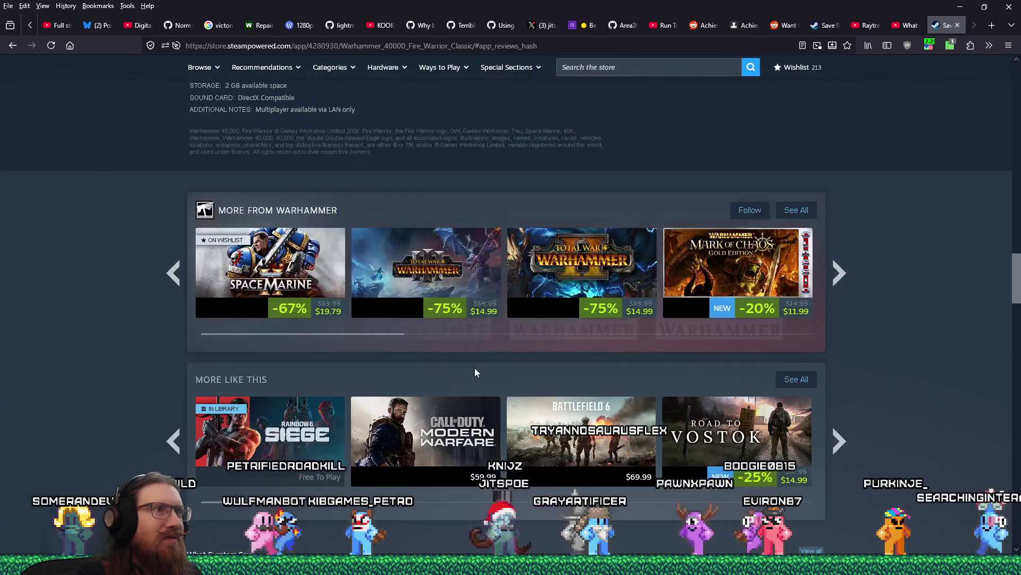
scroll(up, 3)
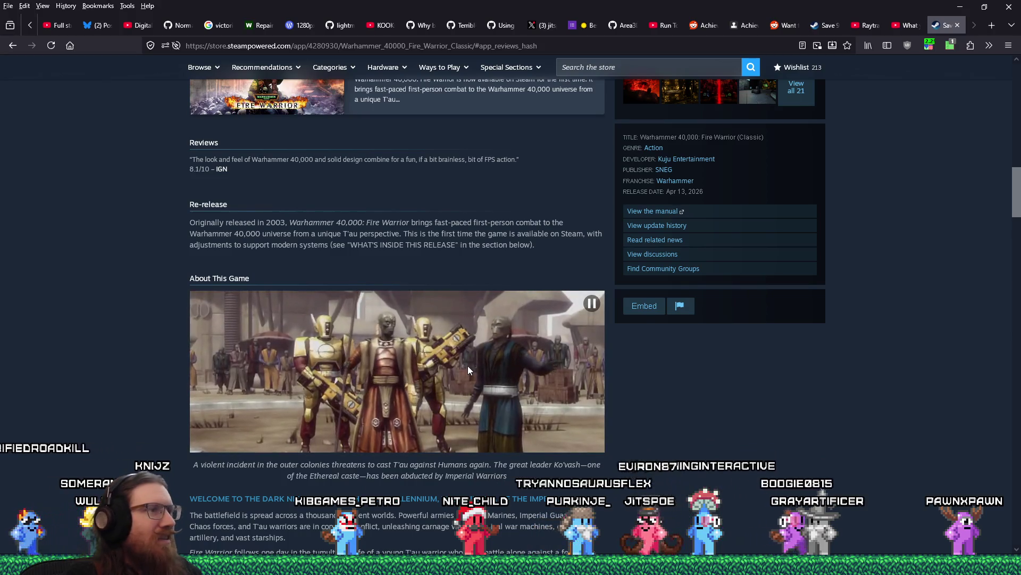
scroll(up, 3)
scroll(up, 3)
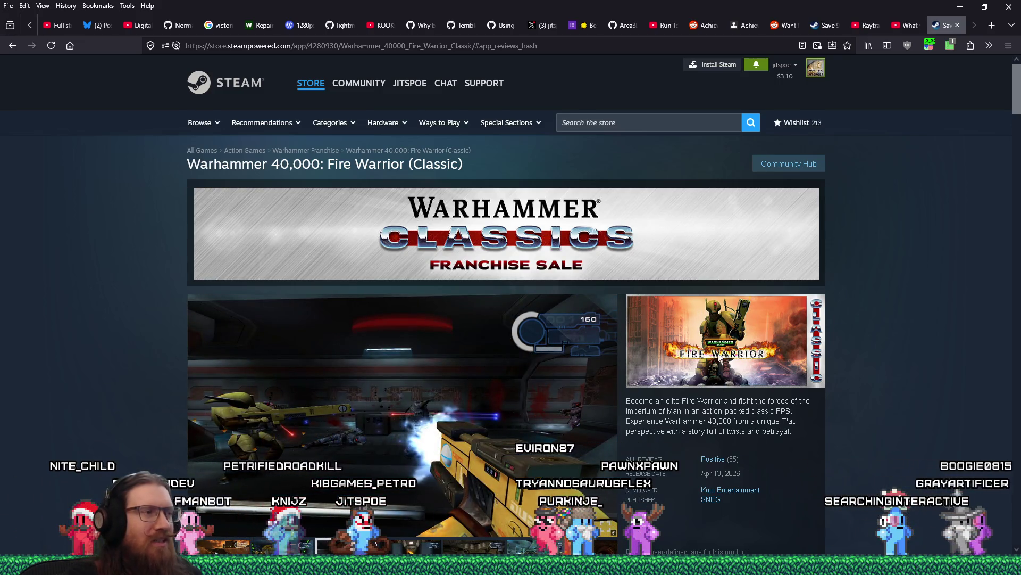
click(547, 468)
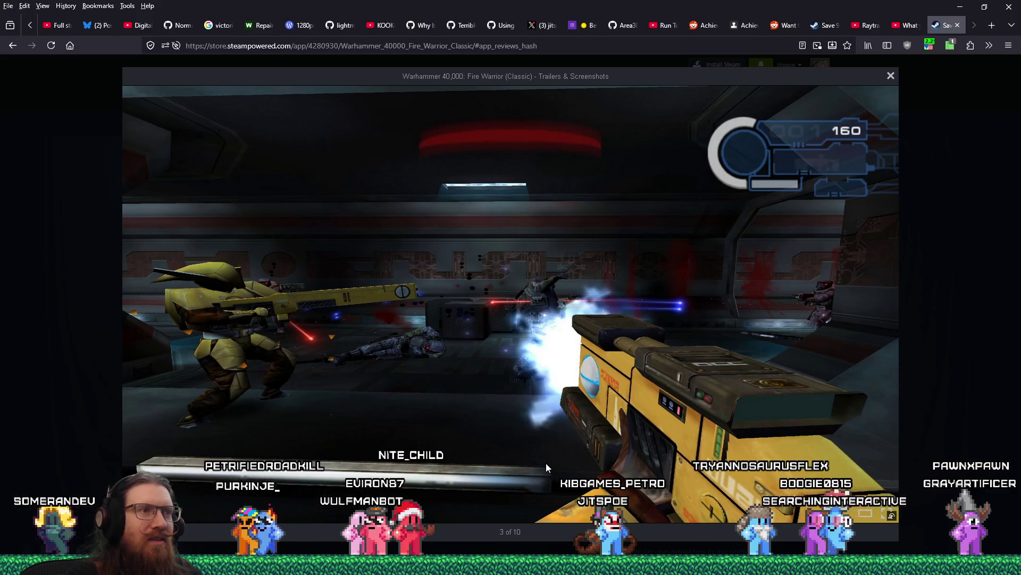
- Page through nine enlarged screenshots in the lightbox, then close it
click(880, 314)
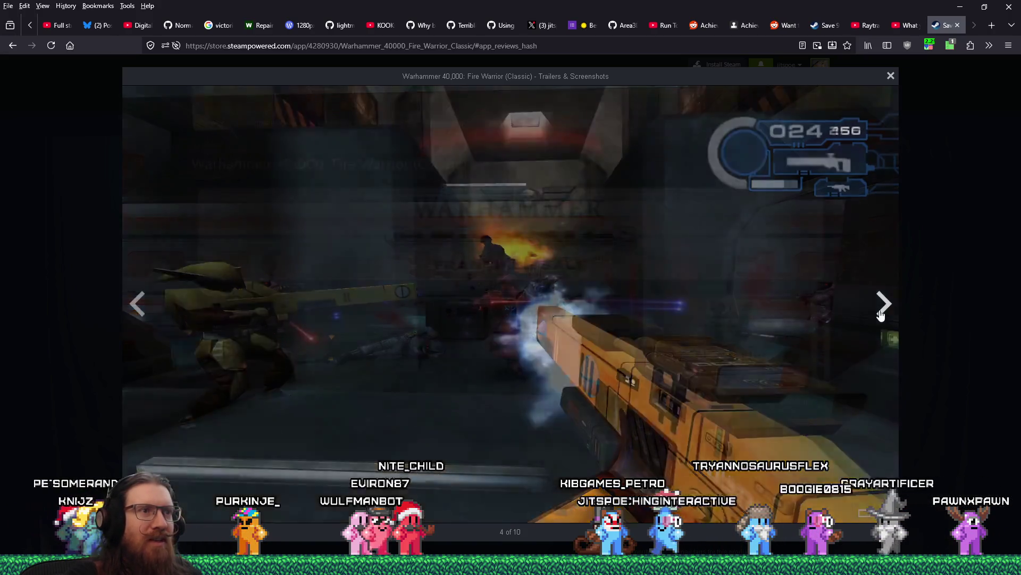
click(881, 314)
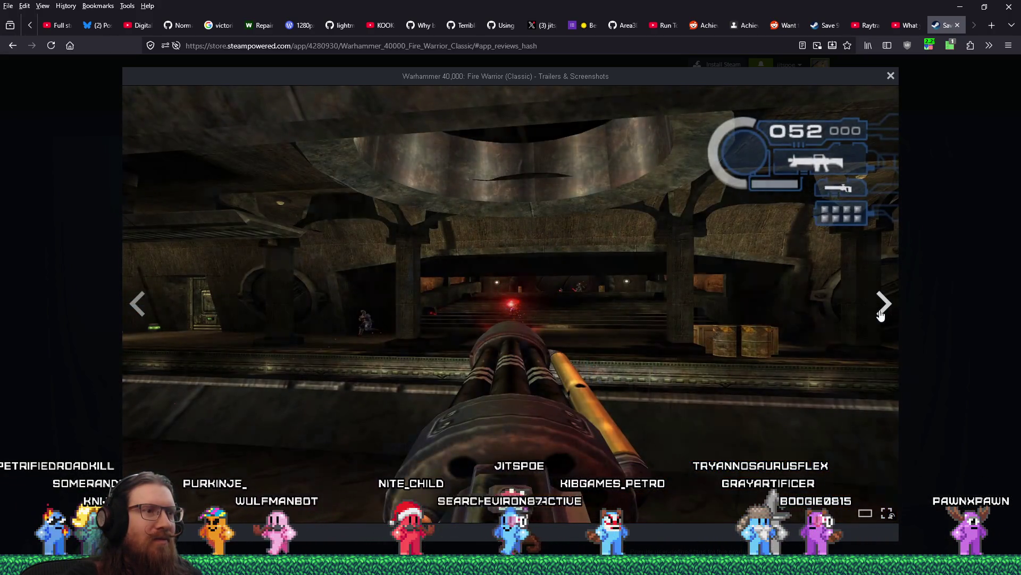
click(881, 314)
click(881, 314)
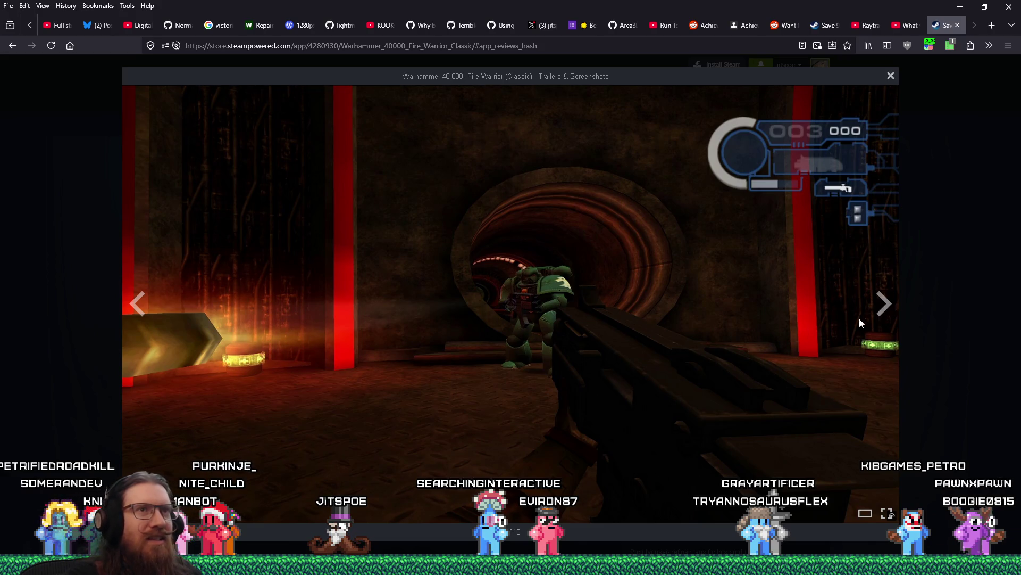
click(884, 318)
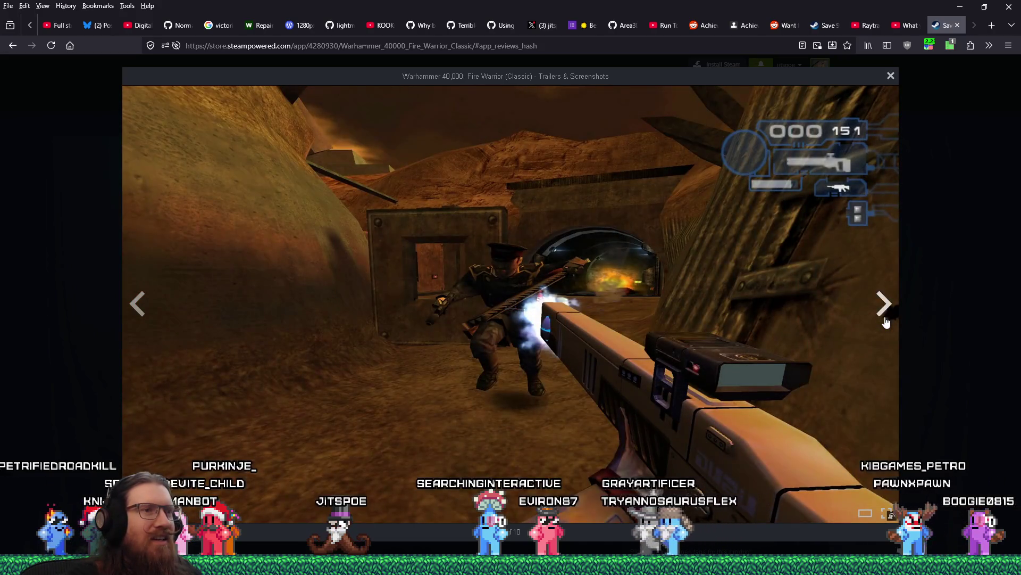
click(884, 318)
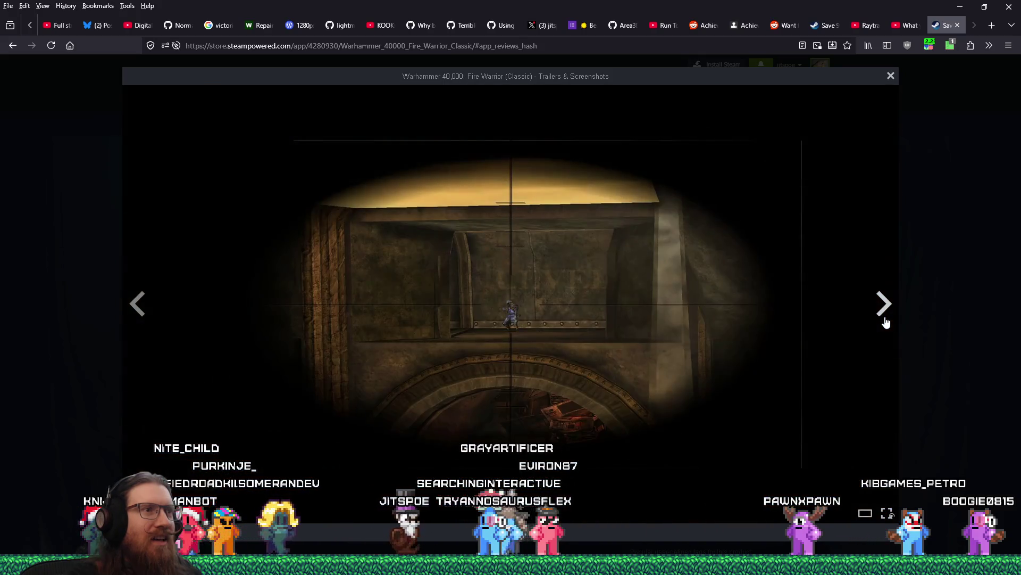
click(885, 318)
click(885, 318)
click(885, 318)
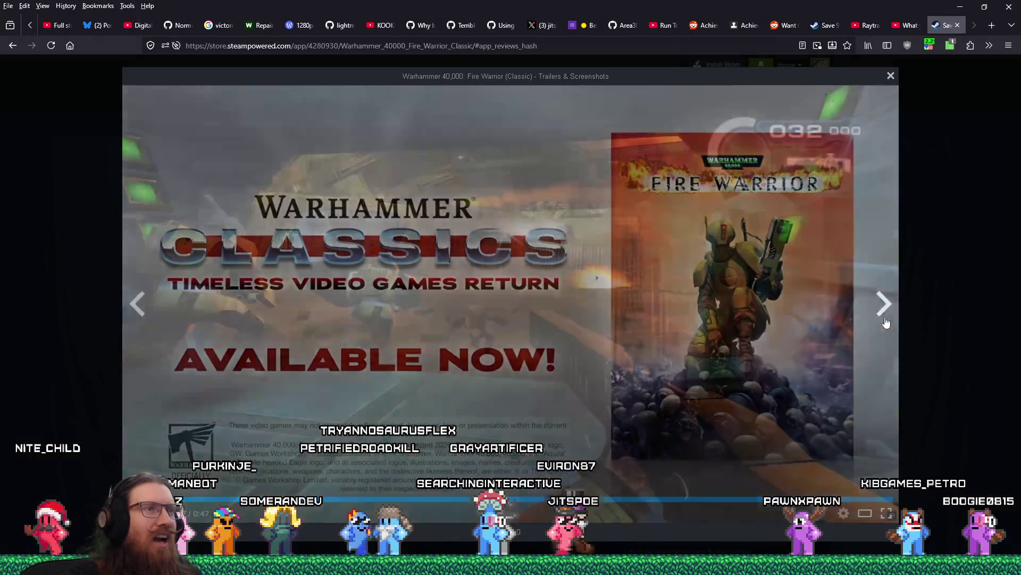
click(939, 217)
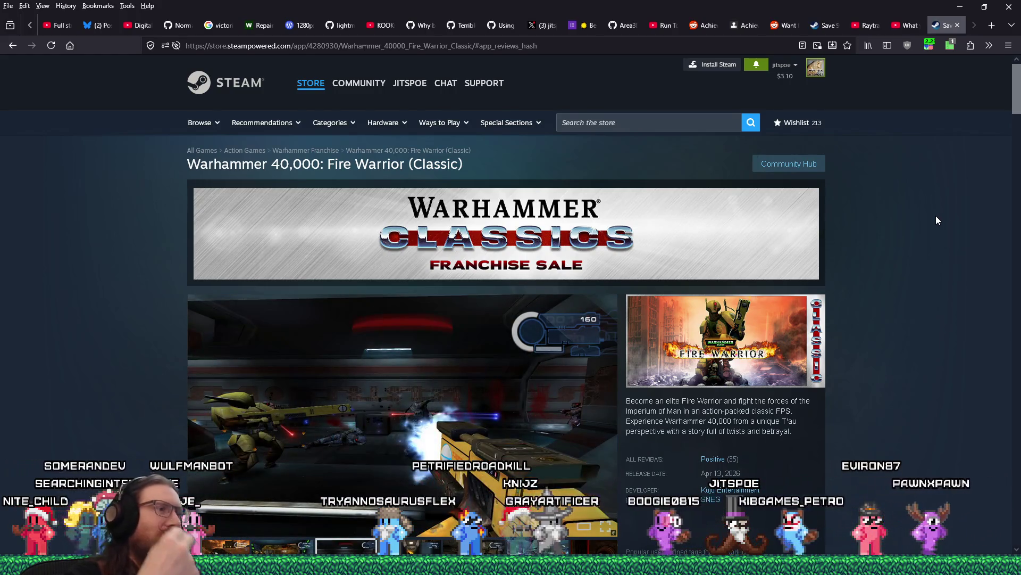
- Close the Steam store tab and switch over to the Git client
scroll(down, 3)
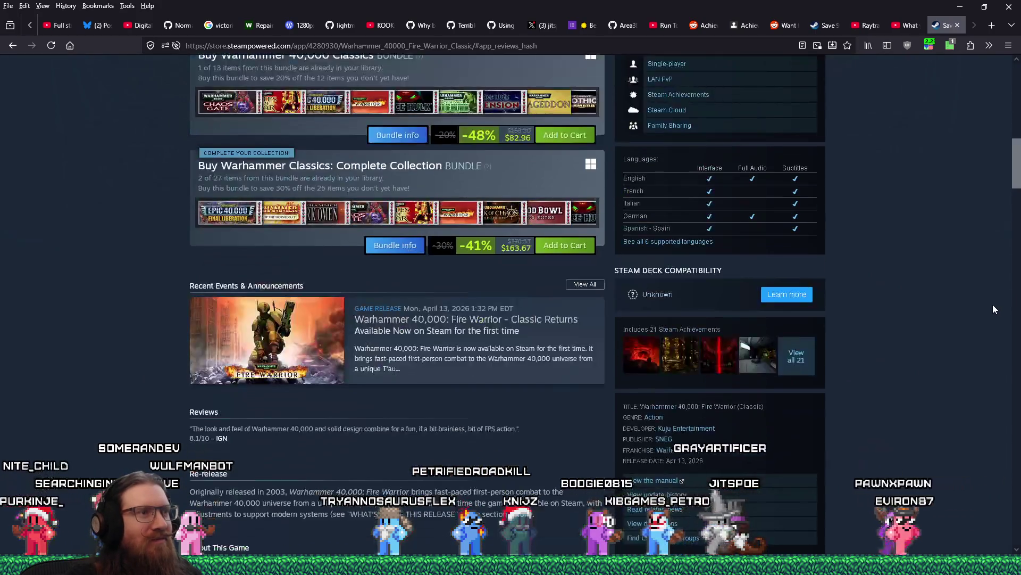
scroll(up, 3)
scroll(up, 3)
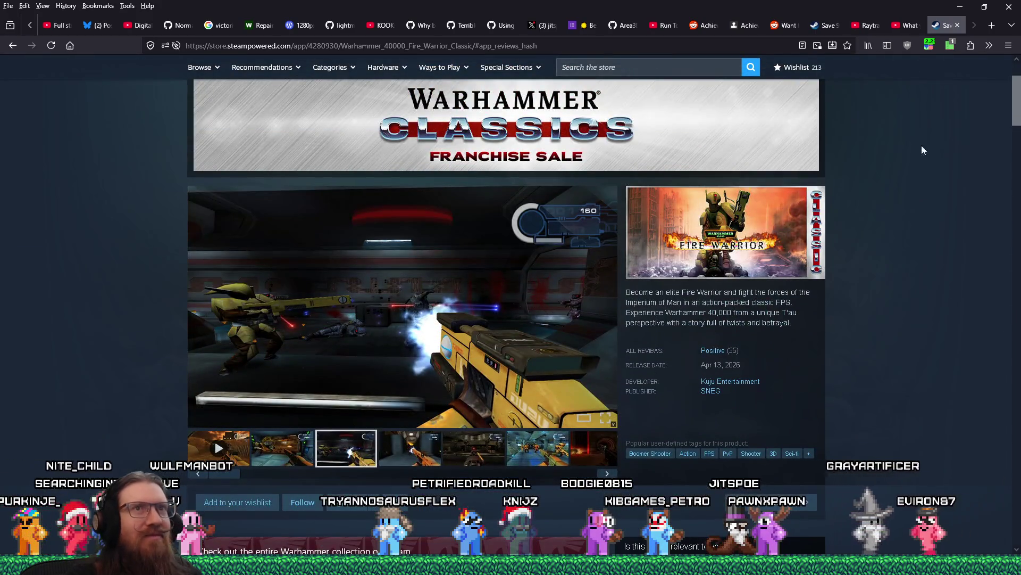
click(956, 25)
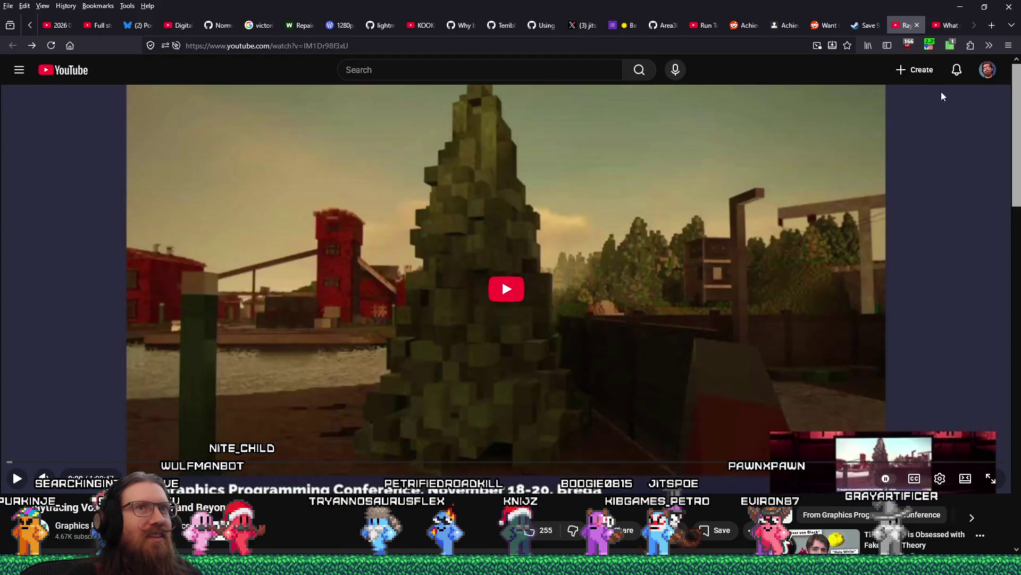
key(alt+Tab)
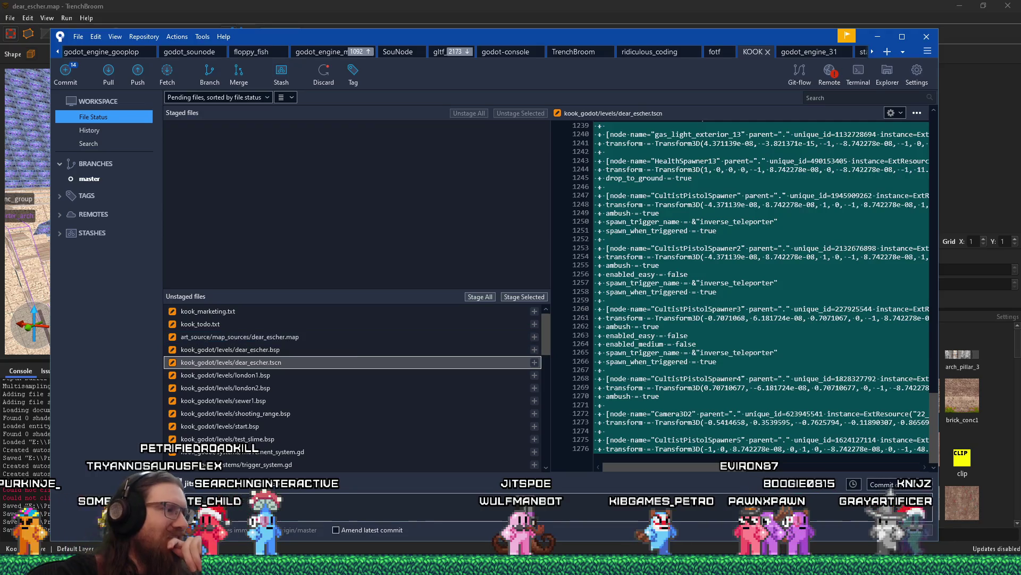
- Launch the KOOK project in the Godot editor from the kook folder's shortcut
click(282, 514)
double_click(589, 272)
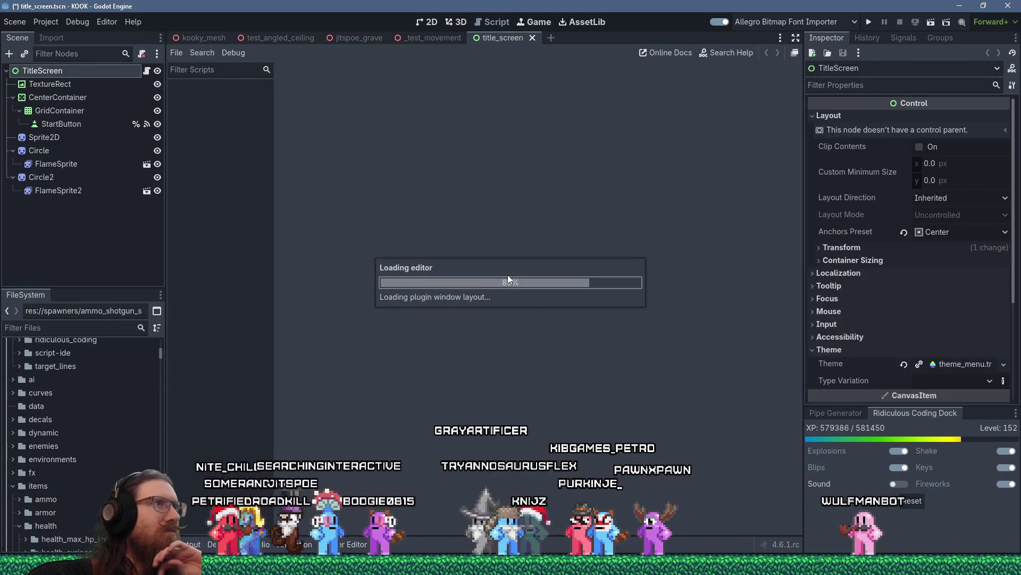
- Close title_screen and test_angled_ceiling, then open dear_escher.tscn via the 'dear_escher' filter
middle_click(494, 37)
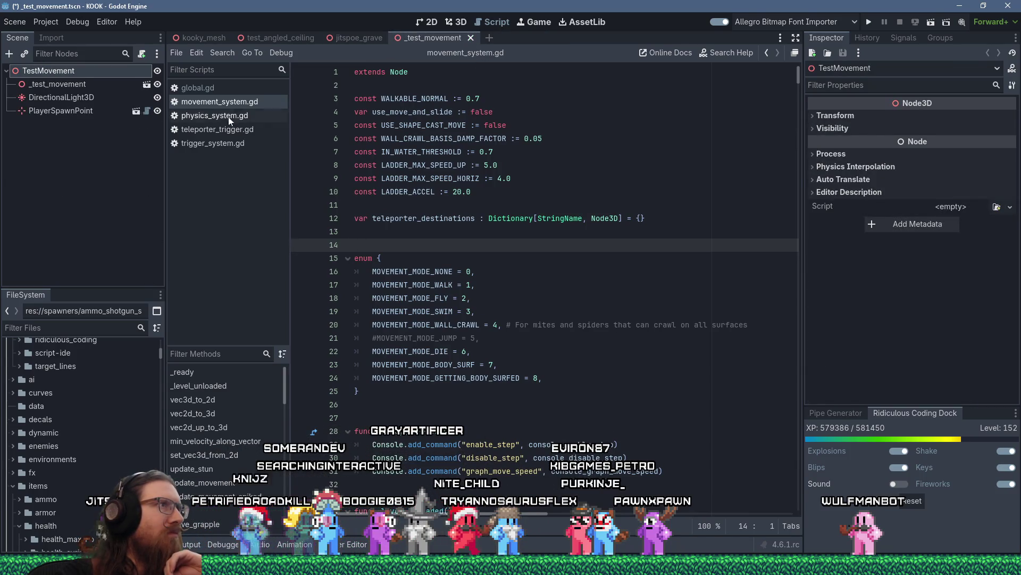
middle_click(270, 39)
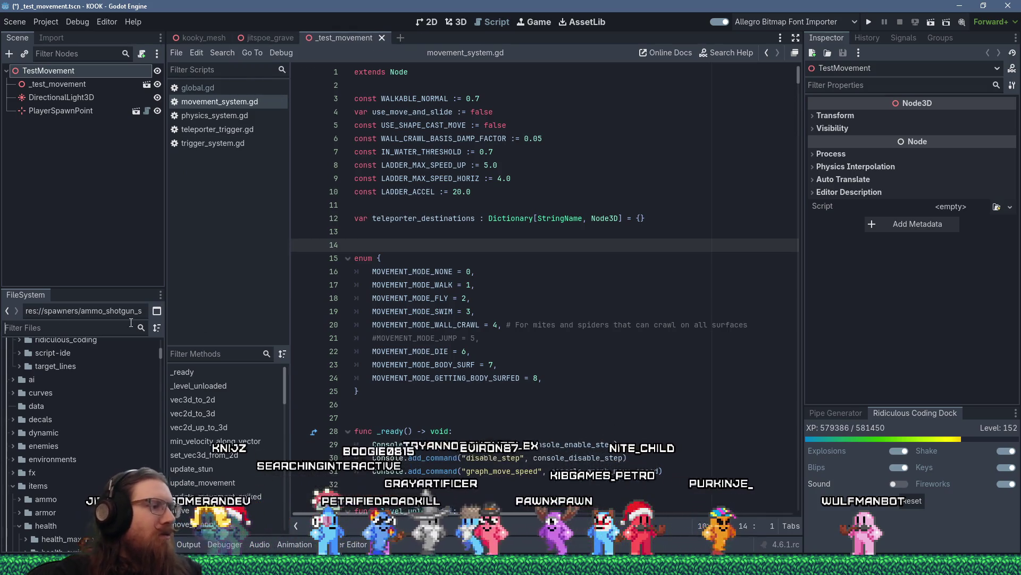
text(dear_escher)
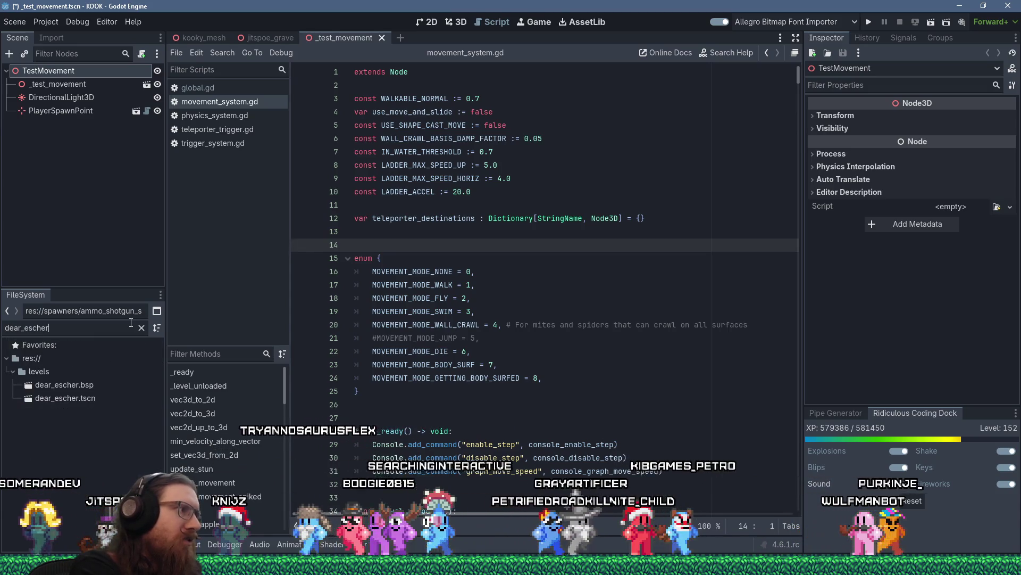
click(84, 399)
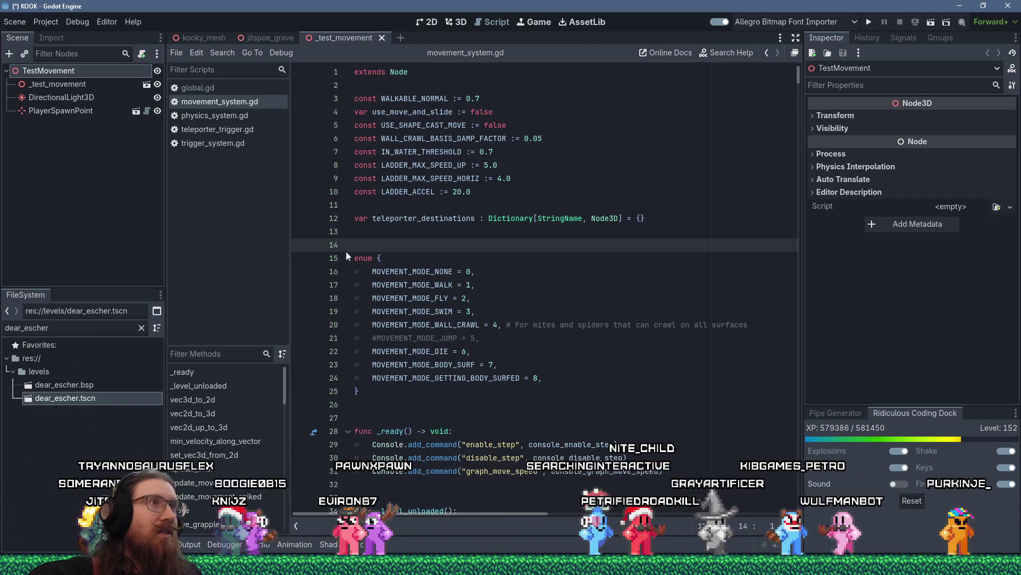
click(462, 22)
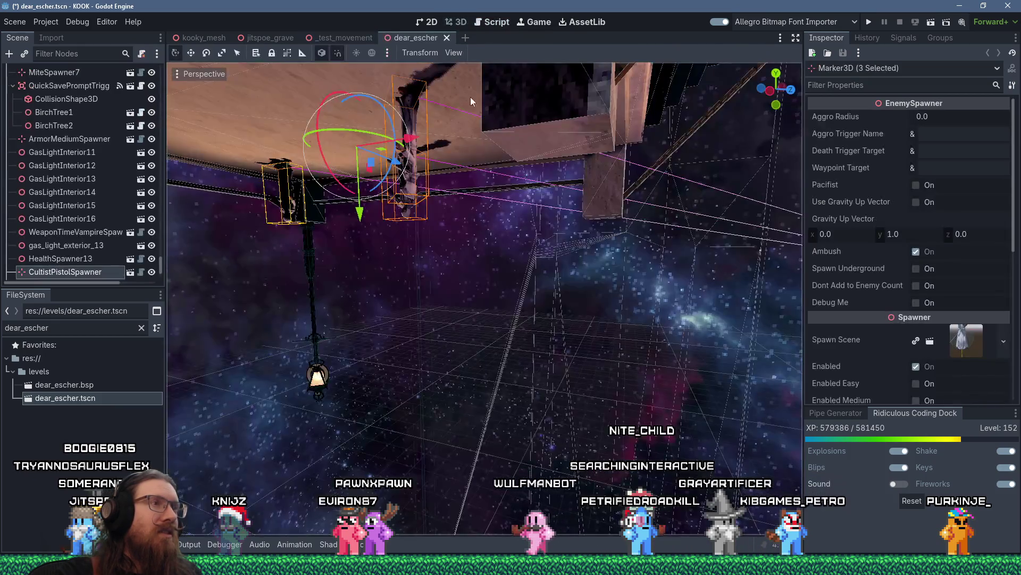
- Survey the level in 3D and select the wall portal's teleporter trigger
drag(611, 169, 694, 208)
scroll(down, 3)
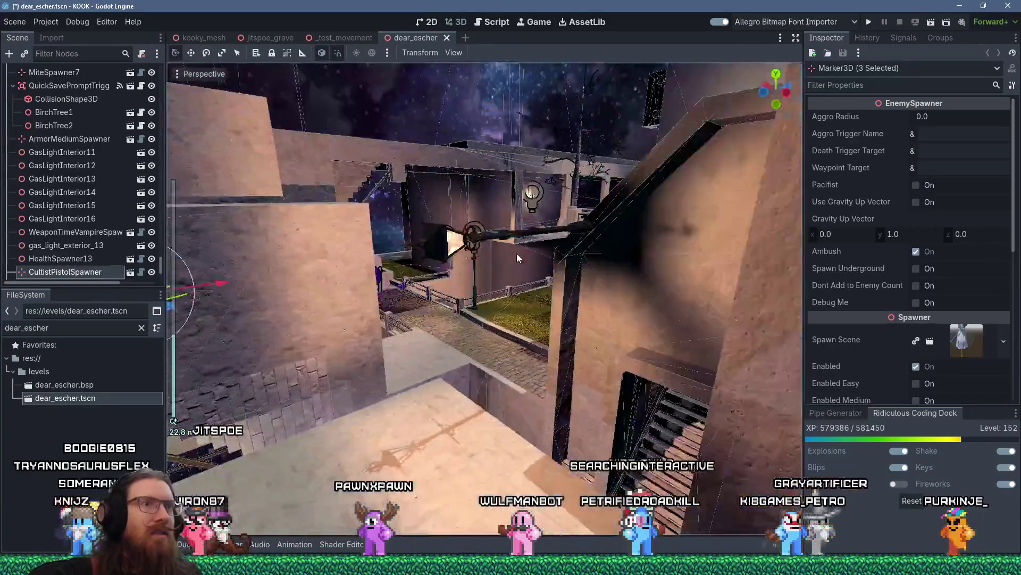
scroll(up, 3)
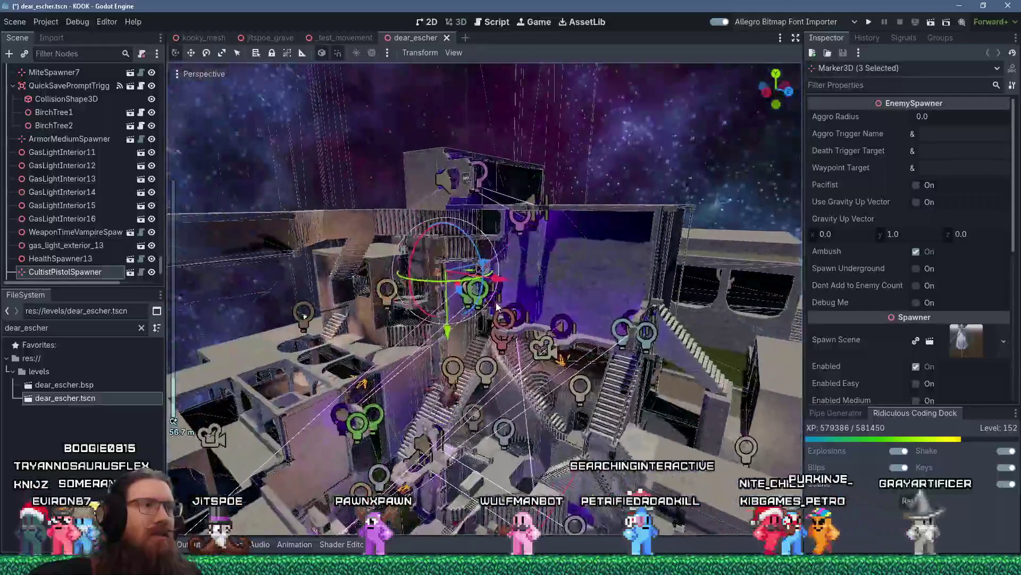
scroll(down, 3)
drag(529, 243, 259, 228)
scroll(up, 3)
drag(187, 260, 657, 178)
drag(374, 235, 391, 250)
scroll(up, 3)
click(330, 243)
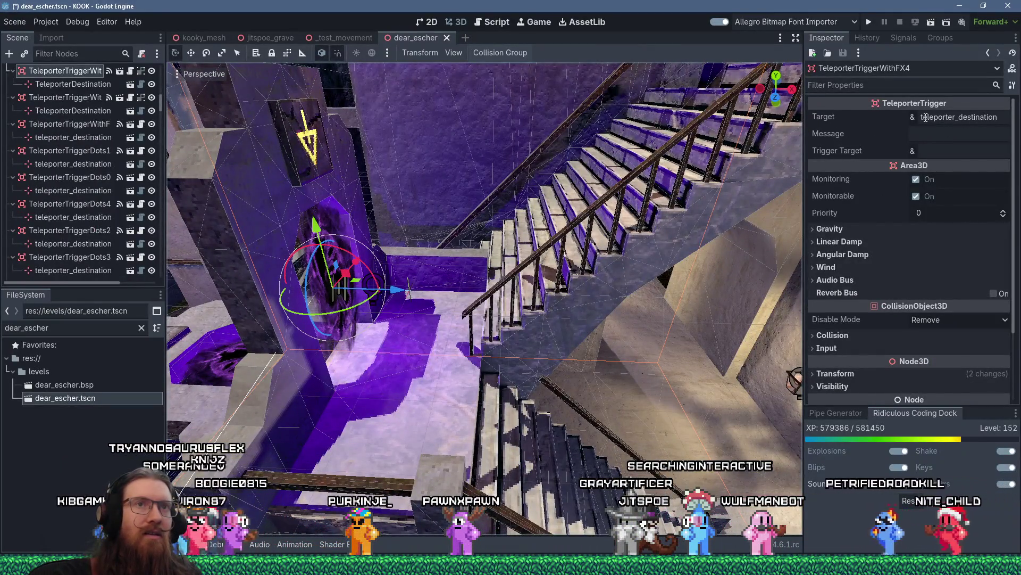
- Set the wall portal trigger's Target to the destination targetname ending in yellowtri_1
drag(922, 117, 937, 120)
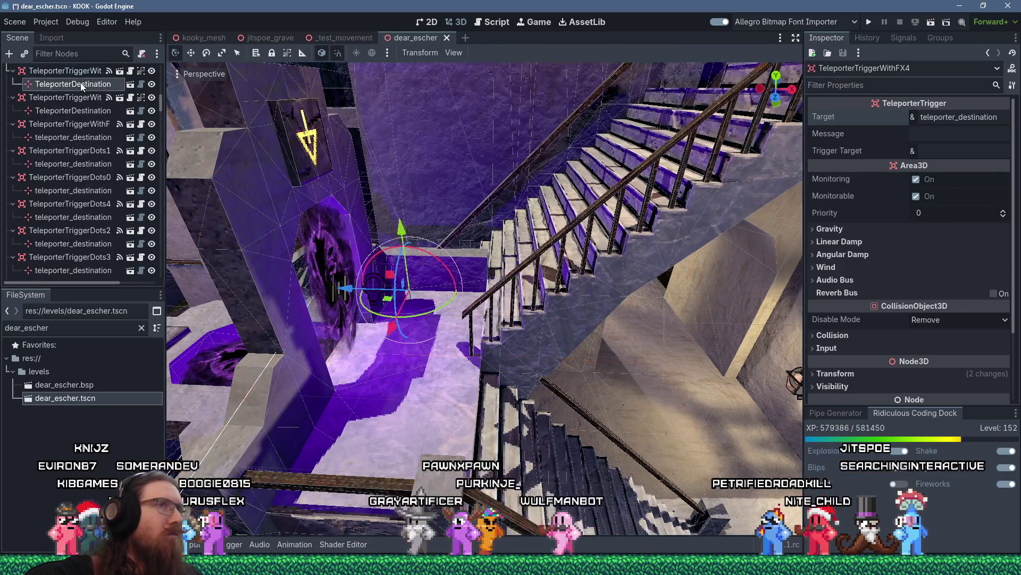
click(73, 84)
right_click(963, 120)
click(955, 164)
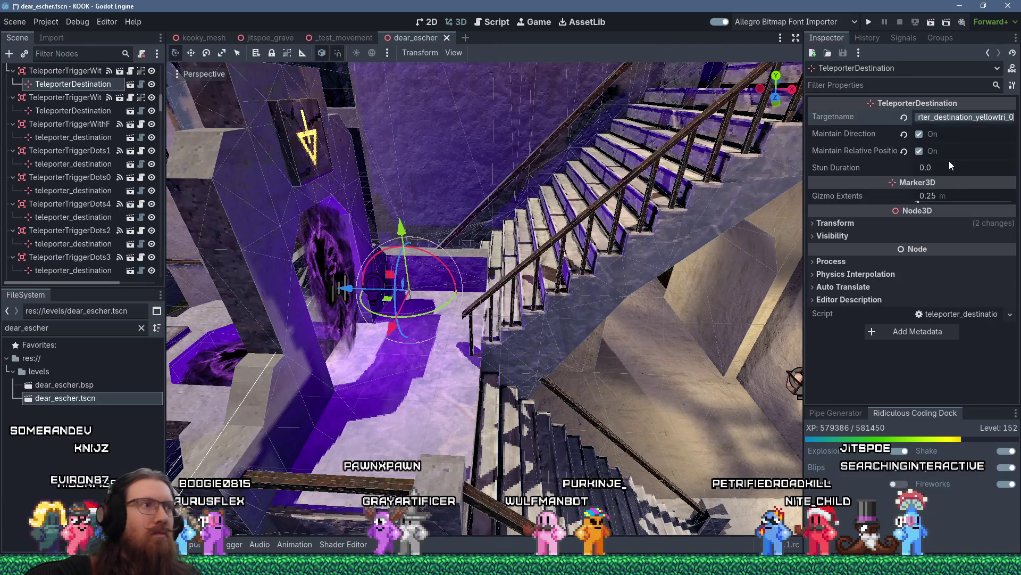
click(65, 71)
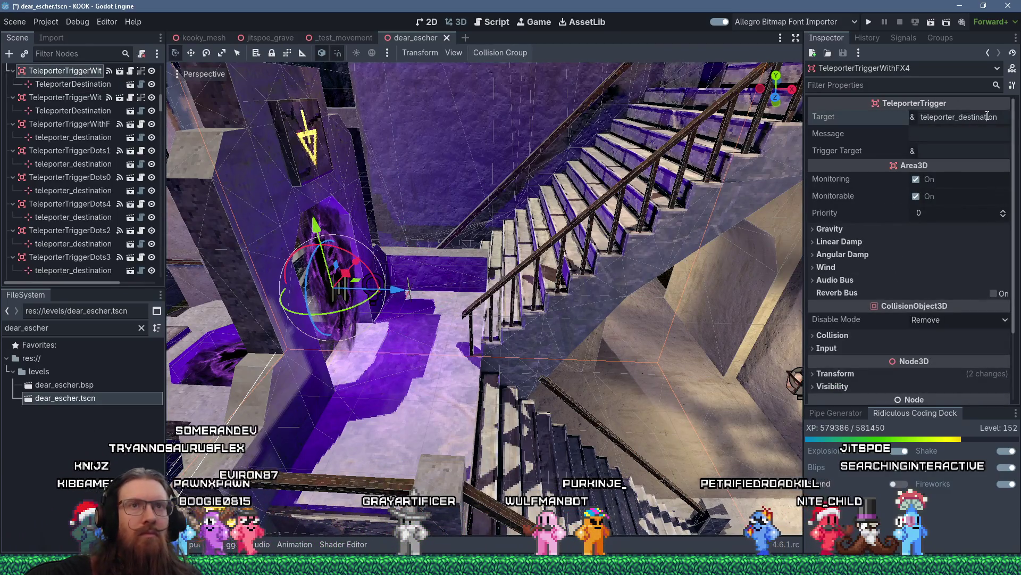
right_click(937, 117)
click(956, 171)
key(BackSpace)
text(1)
- Set the floor portal trigger's Target to the yellowtri_0 targetname
drag(389, 239, 543, 359)
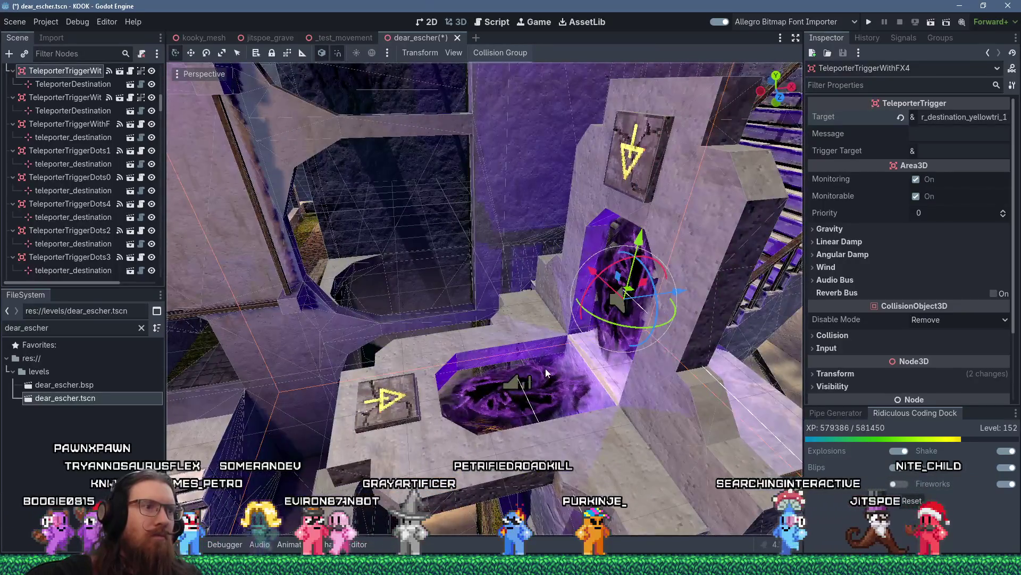
click(545, 368)
right_click(941, 118)
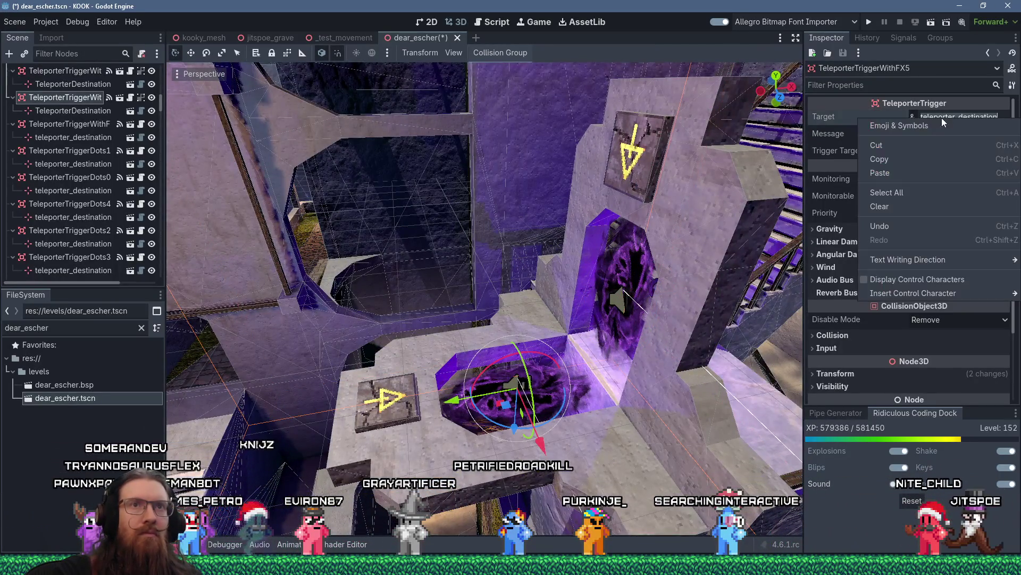
click(938, 174)
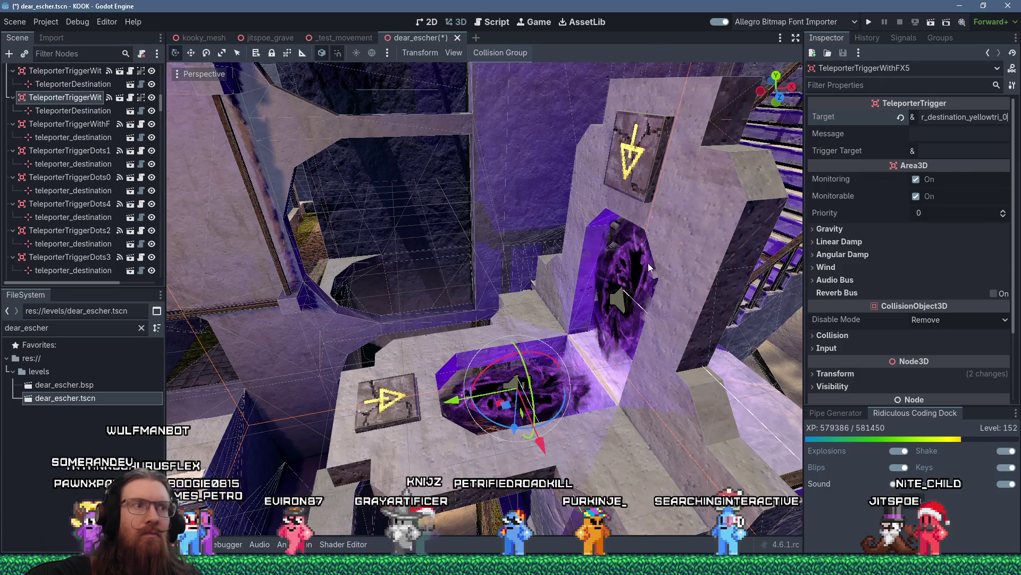
- Save the dear_escher scene and run the game to test the portals
drag(650, 263, 626, 231)
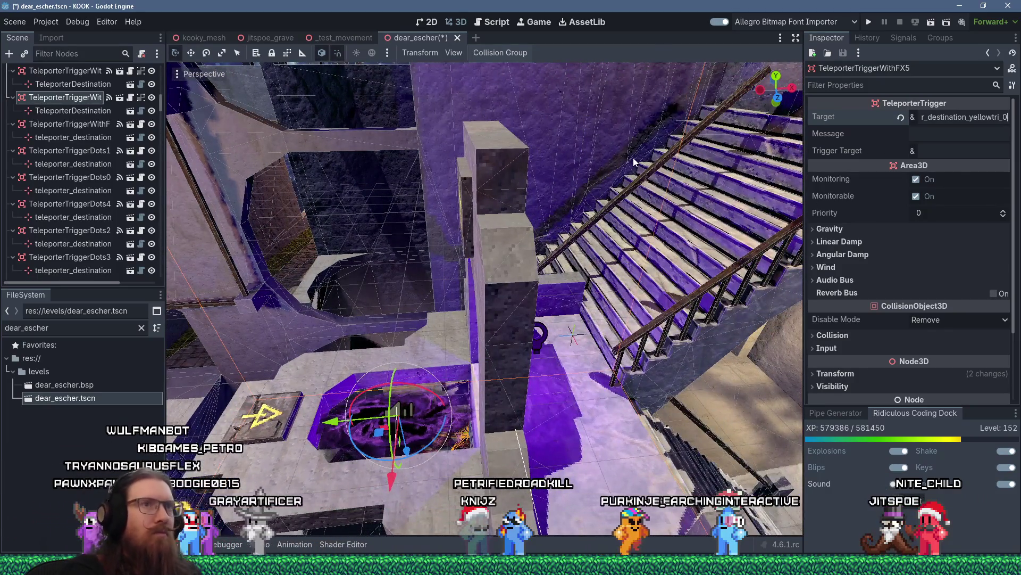
key(ctrl+s)
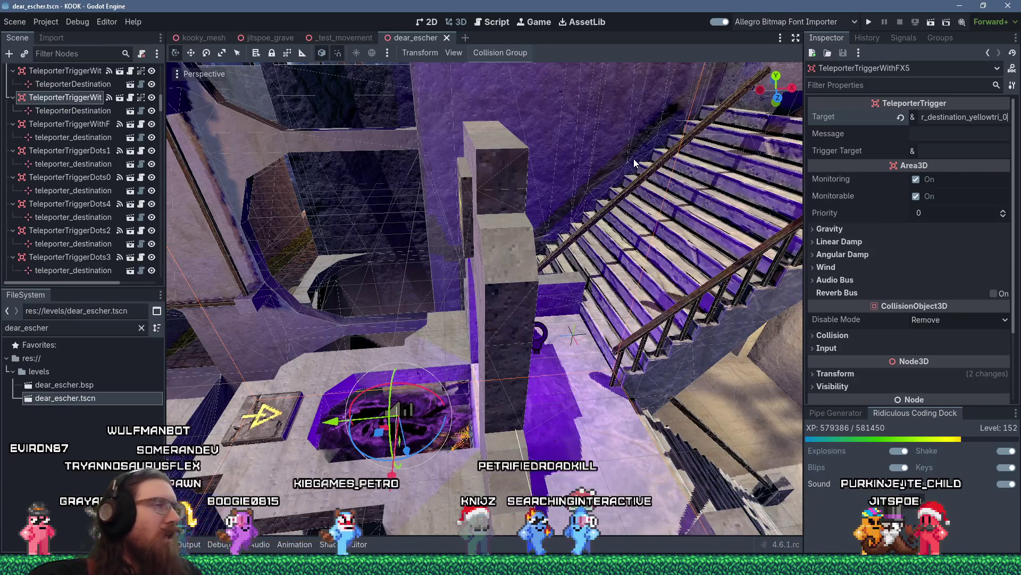
click(872, 26)
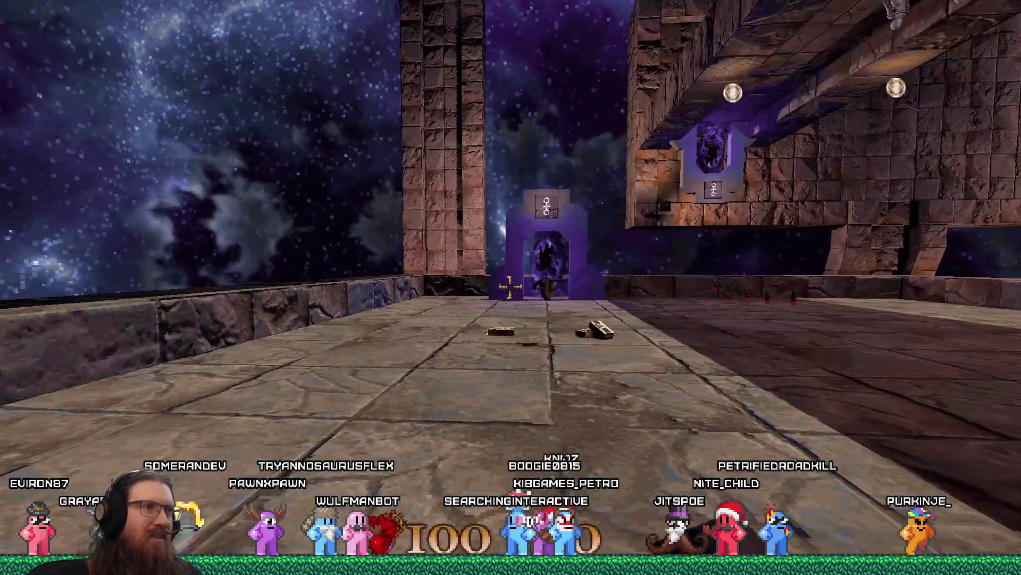
- Walk along the walkway through the portals, shooting the robed enemies
key(w)
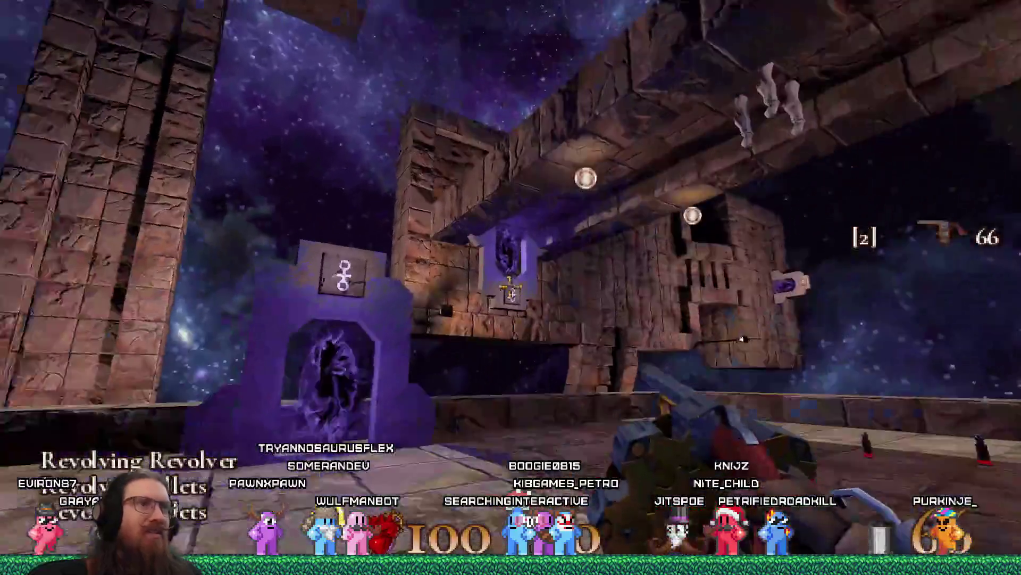
click(510, 287)
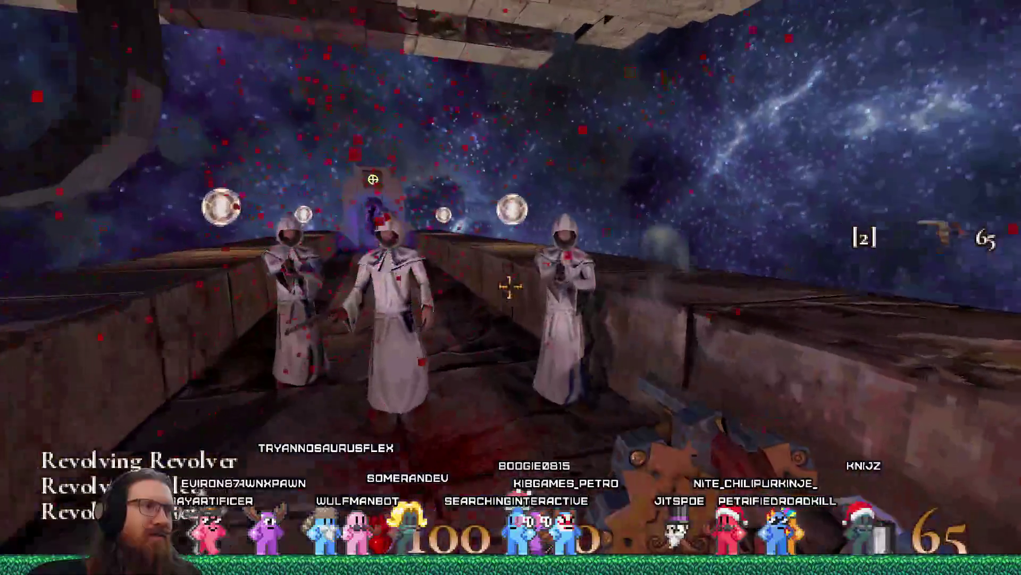
click(509, 287)
key(w)
click(510, 287)
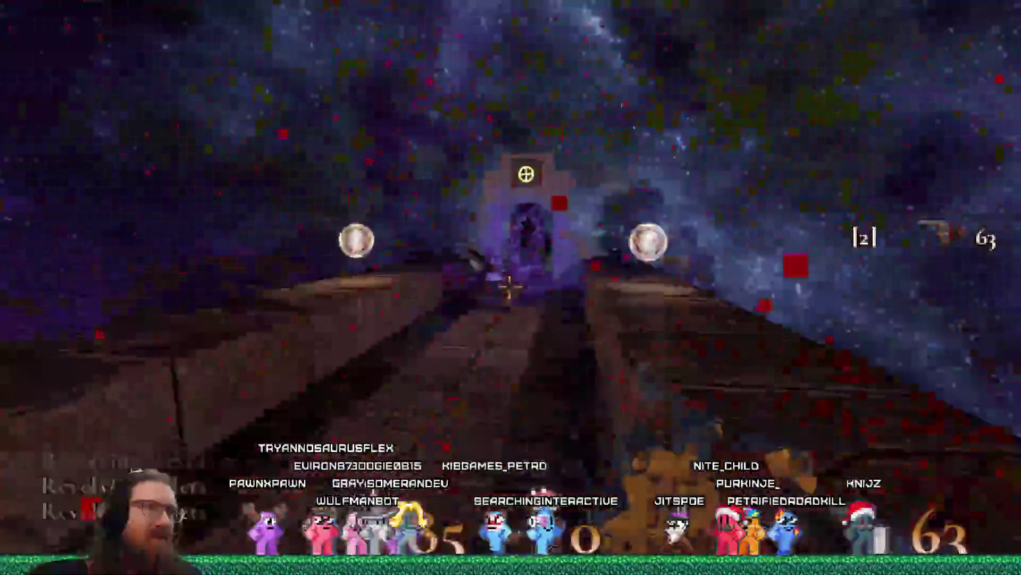
key(w)
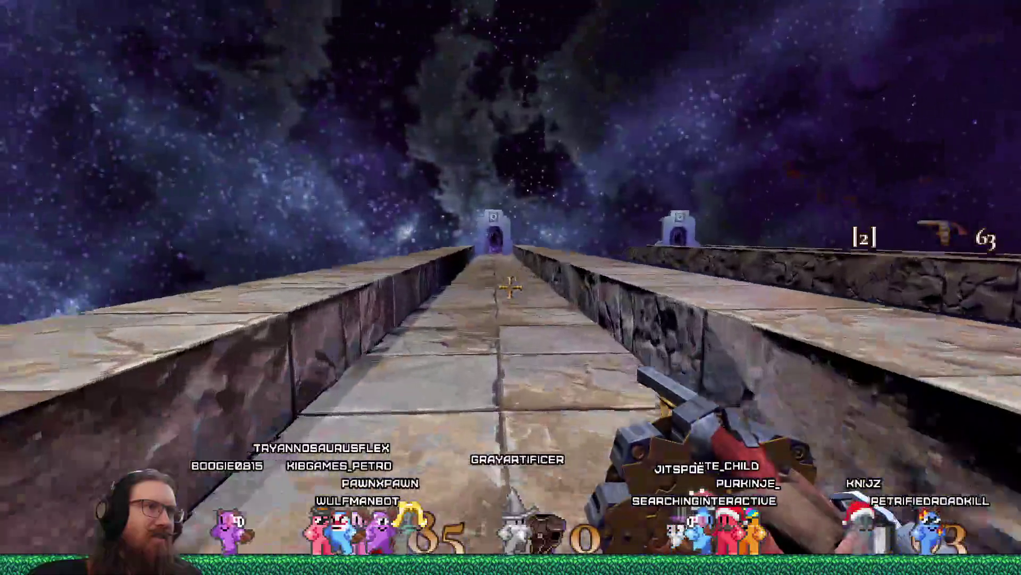
key(w)
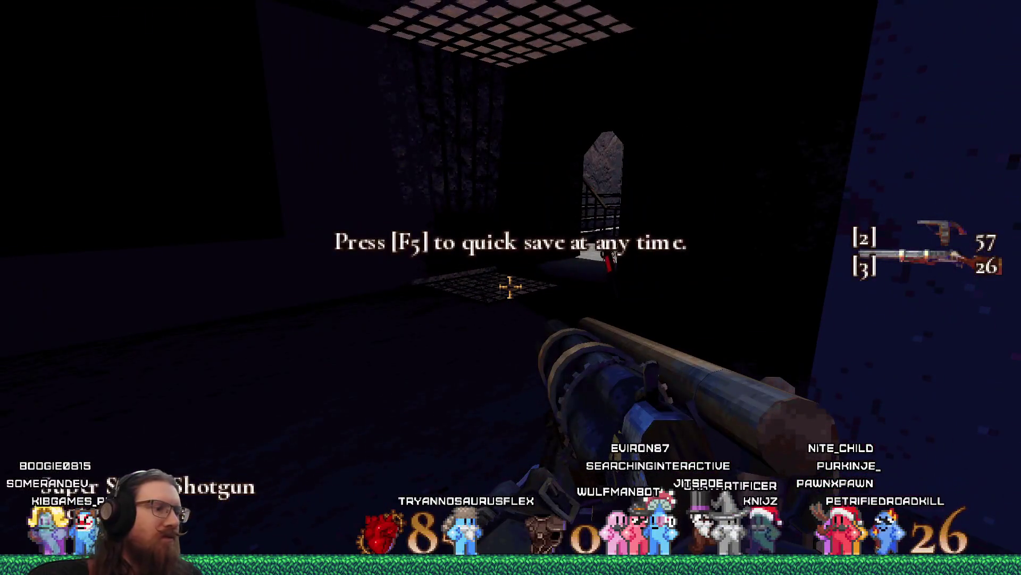
- Head down the starry stairwell through the arched room, shooting its enemy
key(w)
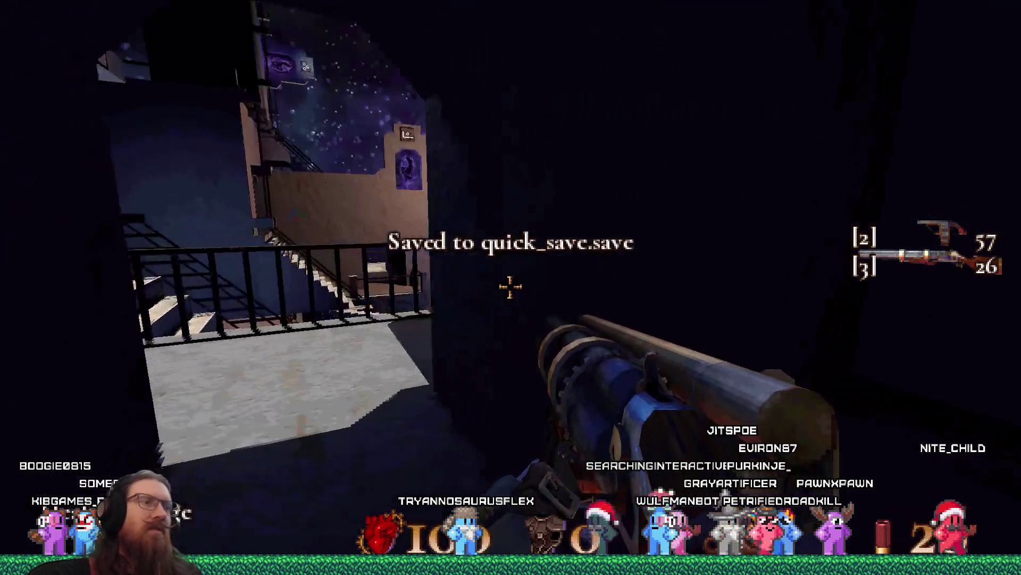
click(511, 288)
key(w)
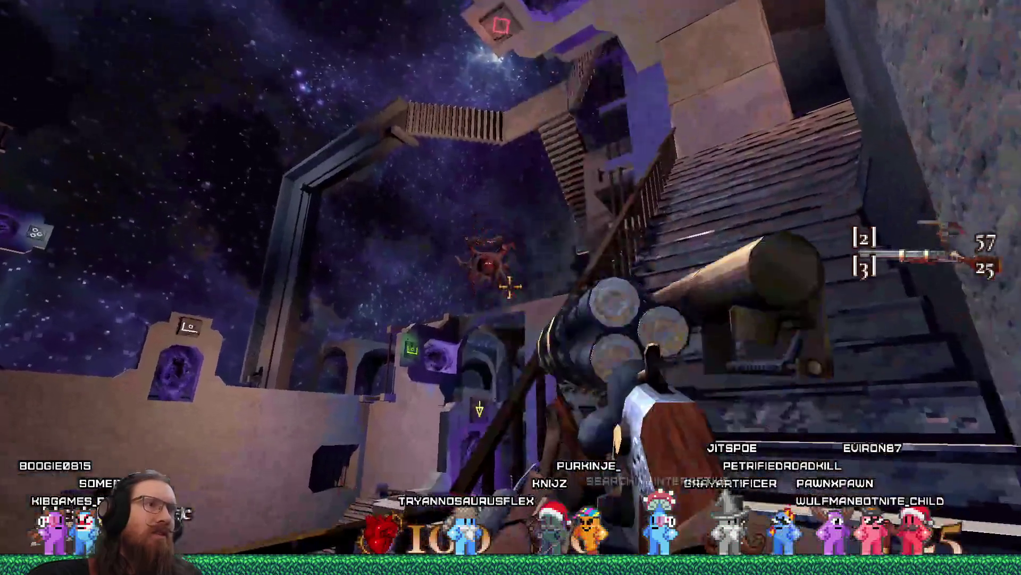
click(511, 288)
key(w)
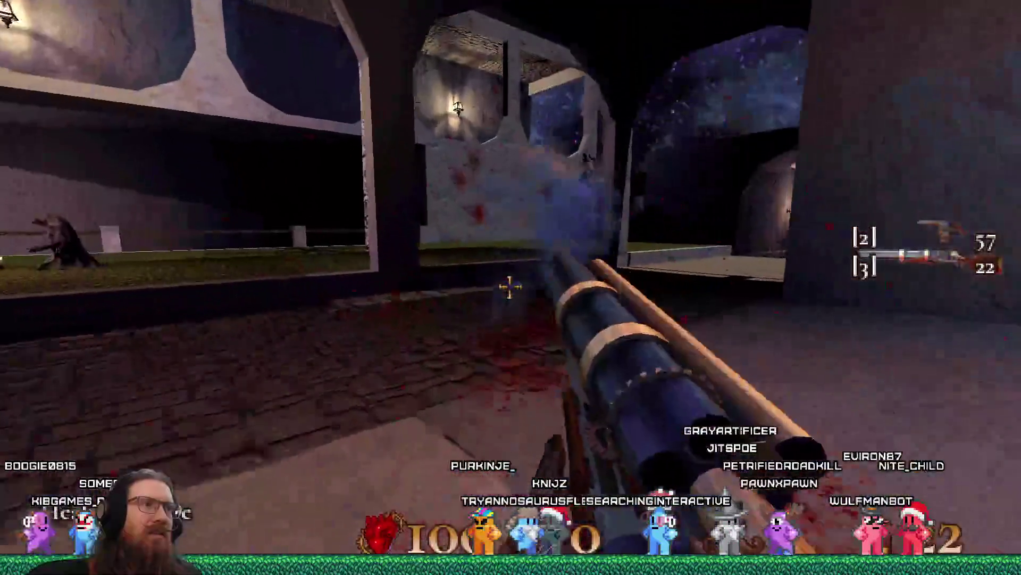
key(w)
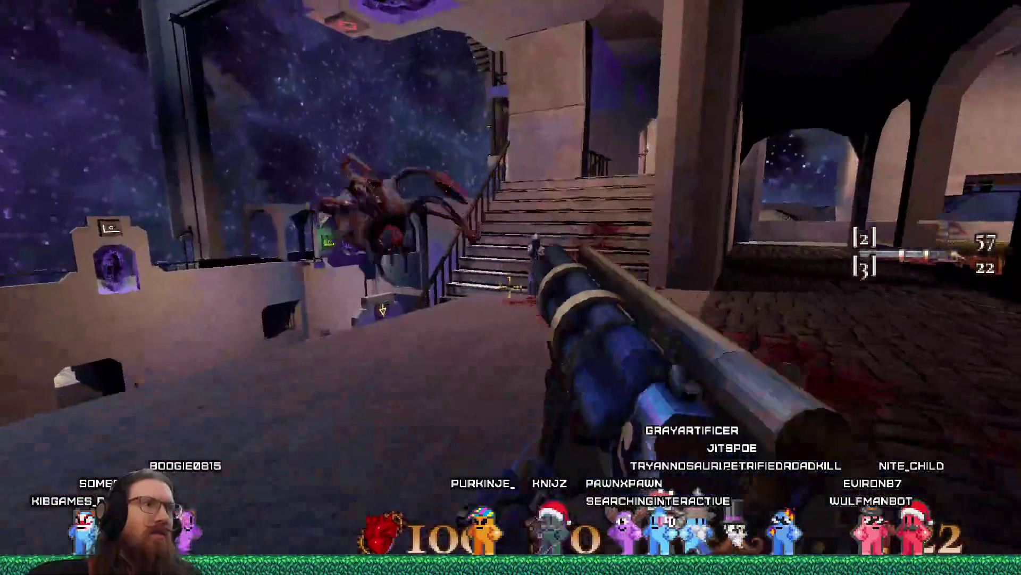
- Shotgun the flying enemy and the monsters throughout the starry hall
click(511, 288)
click(510, 287)
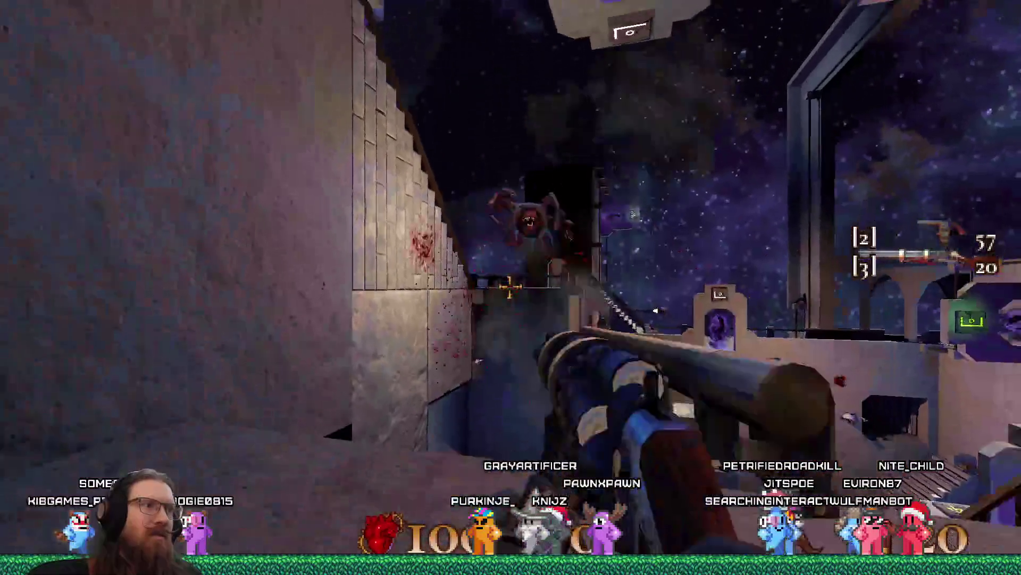
click(511, 288)
click(511, 288)
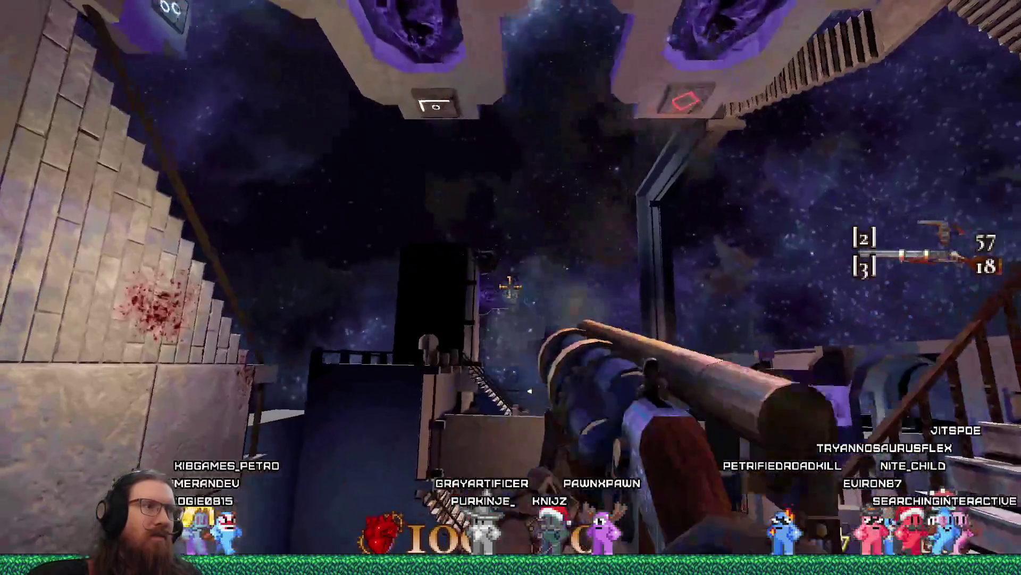
click(511, 287)
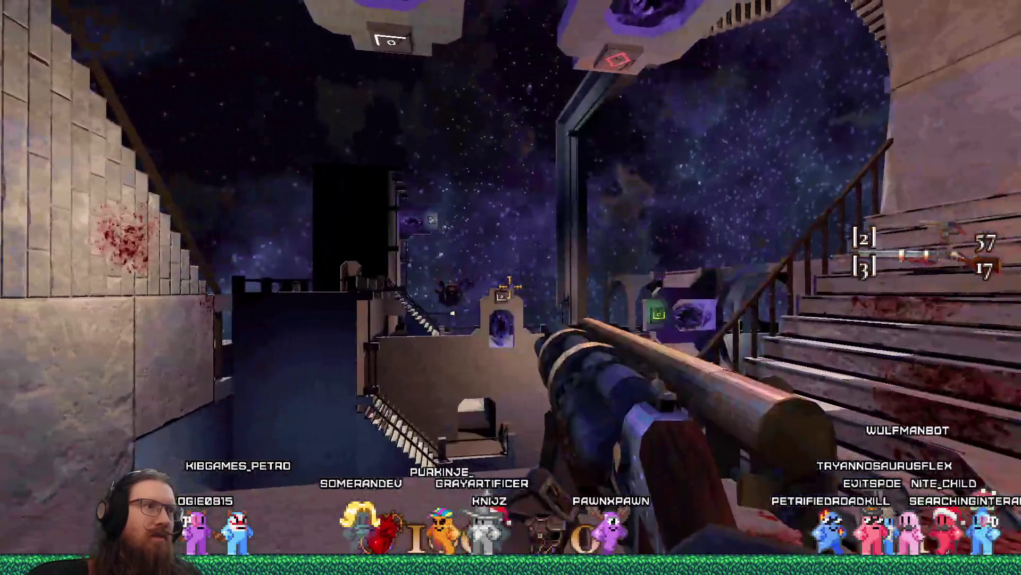
click(511, 288)
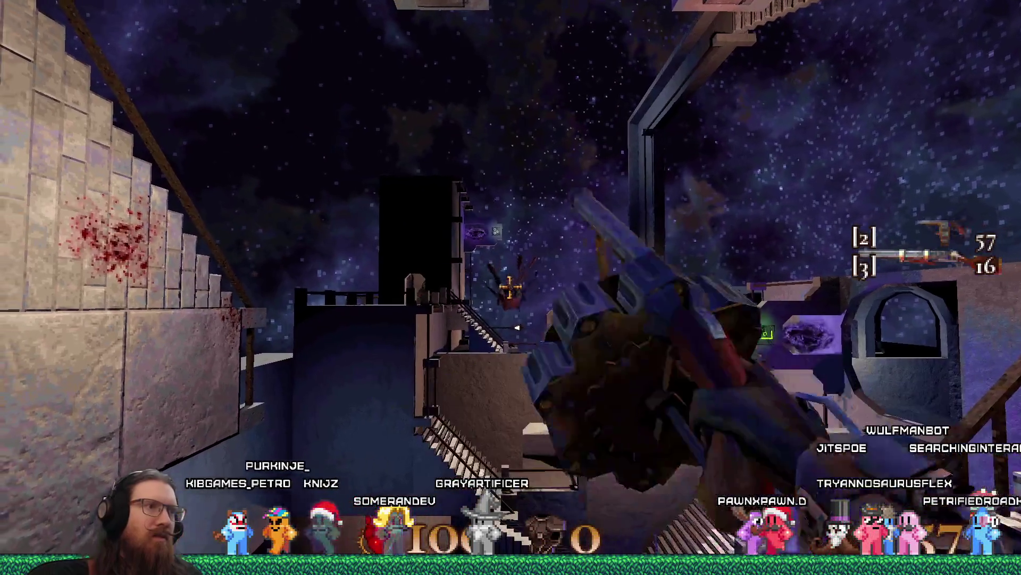
click(511, 288)
click(510, 287)
click(511, 288)
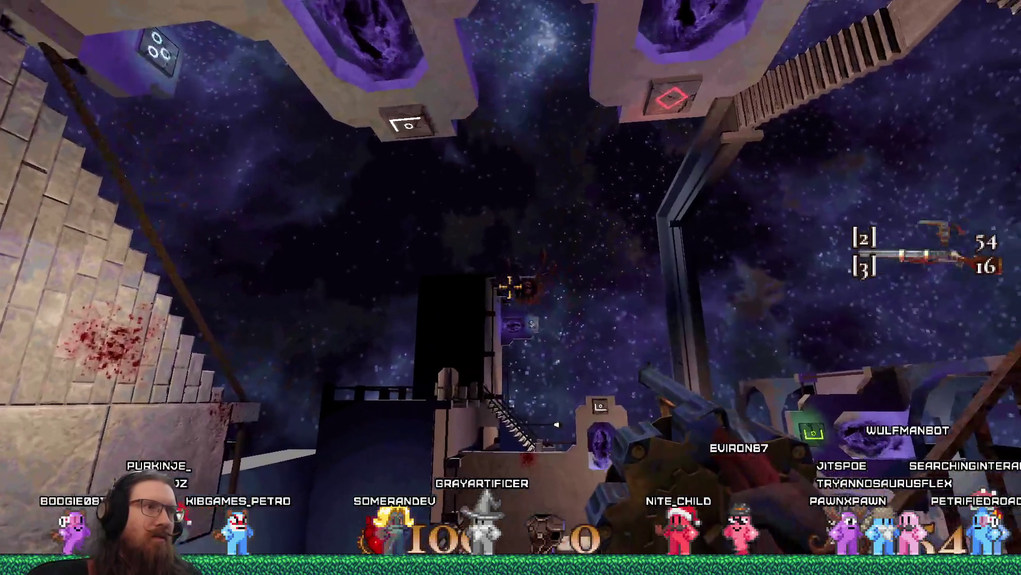
click(509, 287)
click(509, 287)
click(509, 287)
click(510, 287)
click(510, 287)
click(509, 288)
click(509, 287)
click(509, 287)
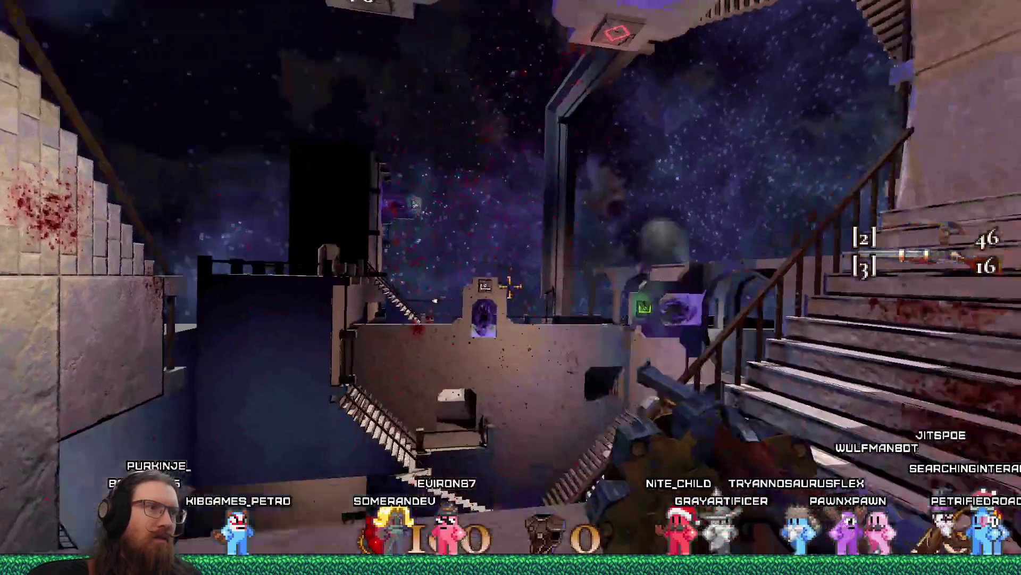
- Climb the stairs and explore the courtyard building and its window recesses
key(w)
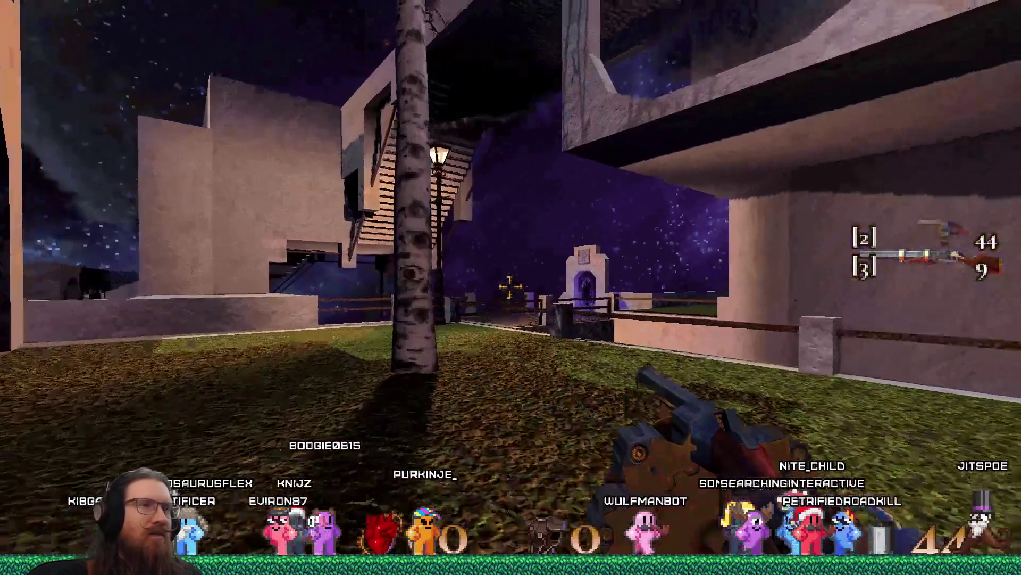
key(w)
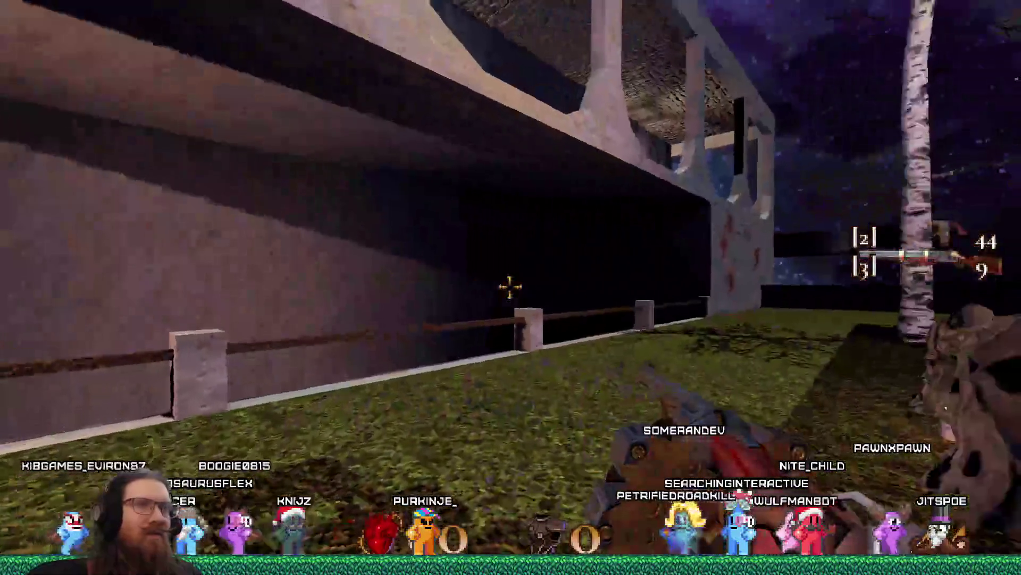
key(w)
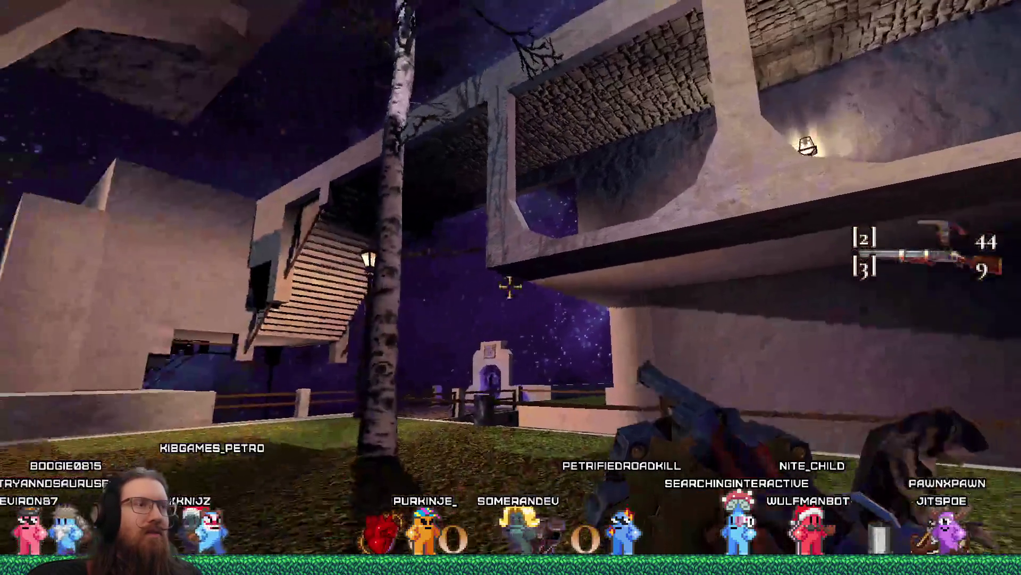
key(w)
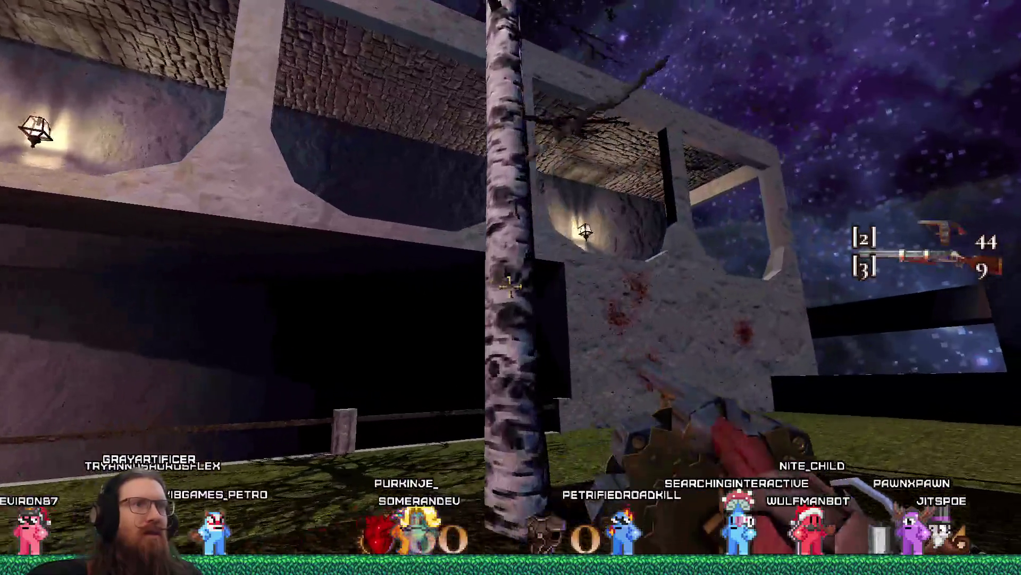
key(w)
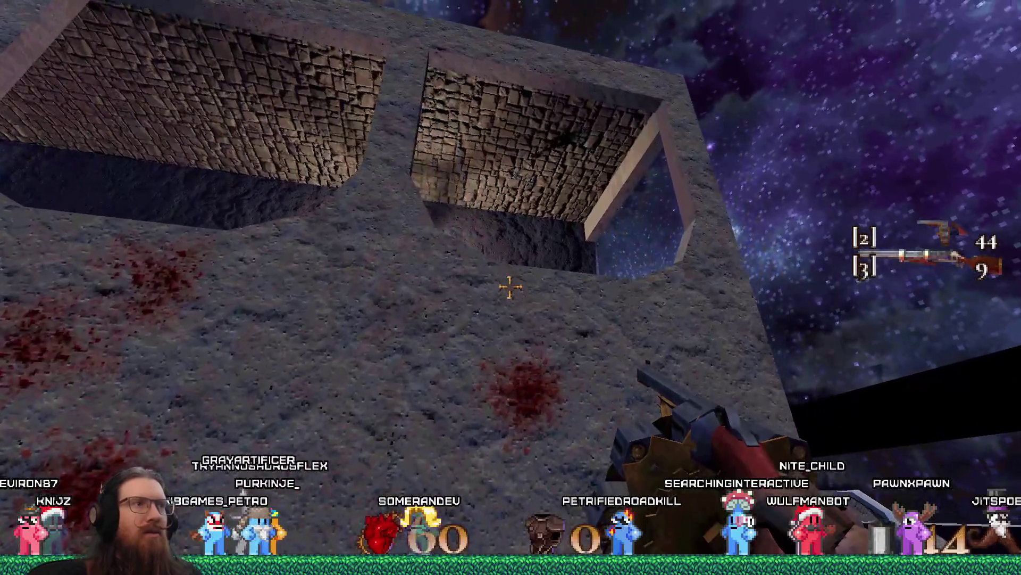
key(w)
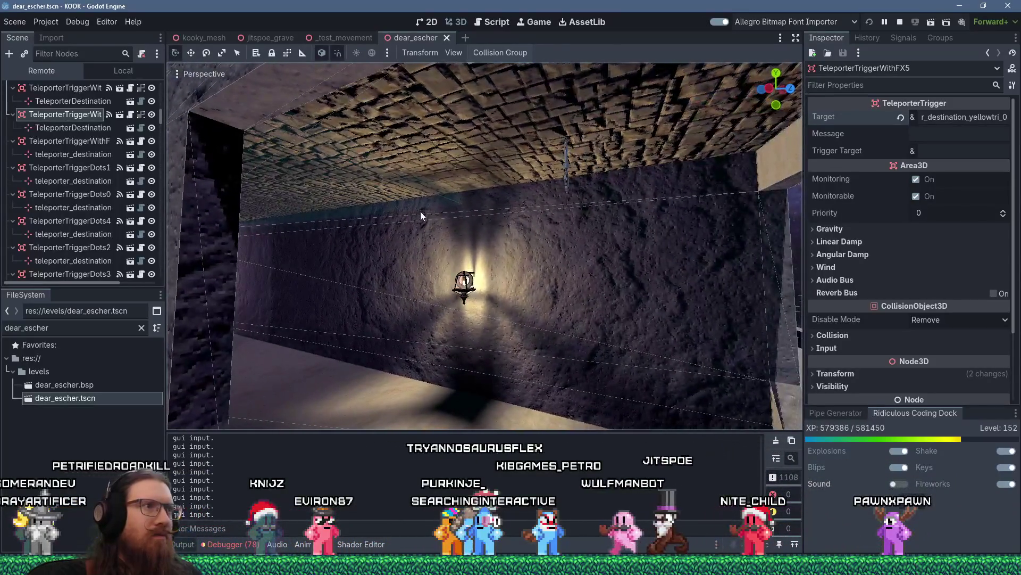
- Clear the quick-save trigger selection and select the root dear_escher node
click(439, 200)
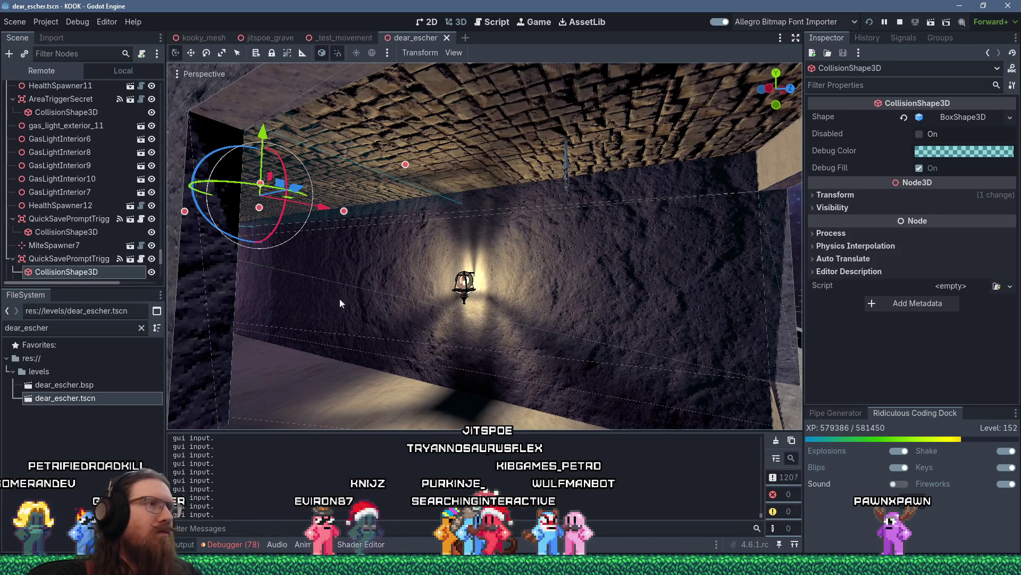
click(429, 267)
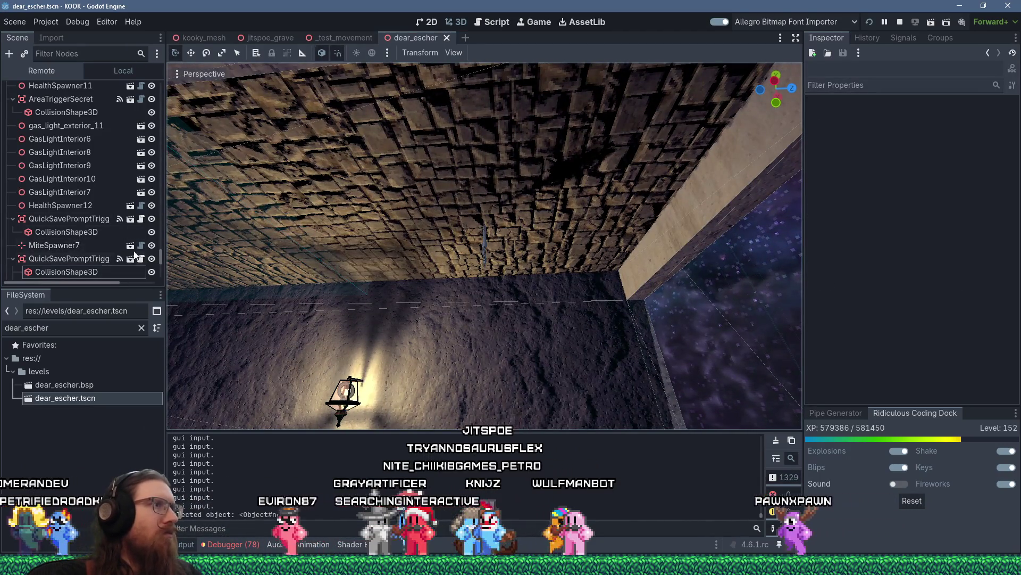
scroll(up, 3)
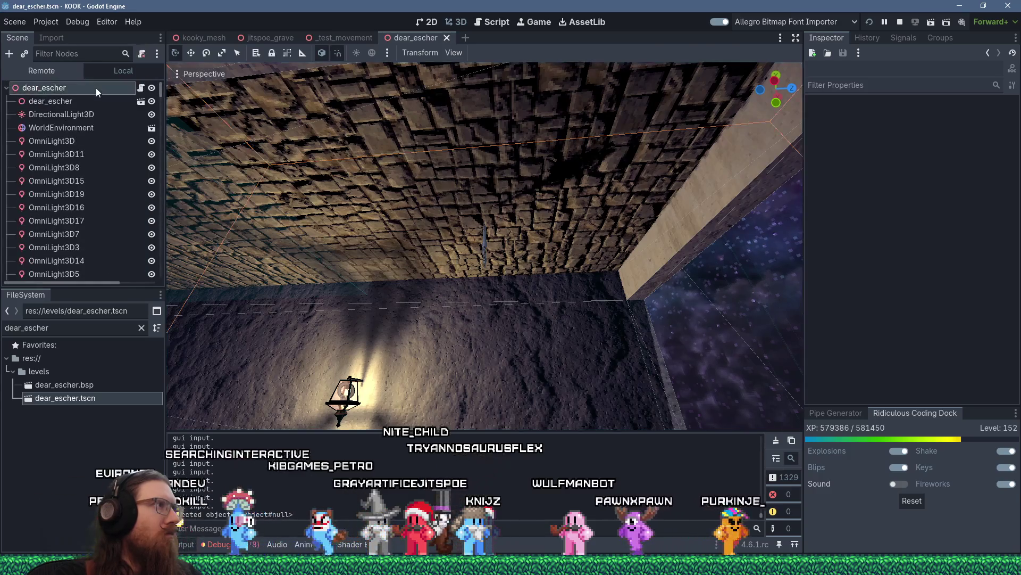
click(96, 88)
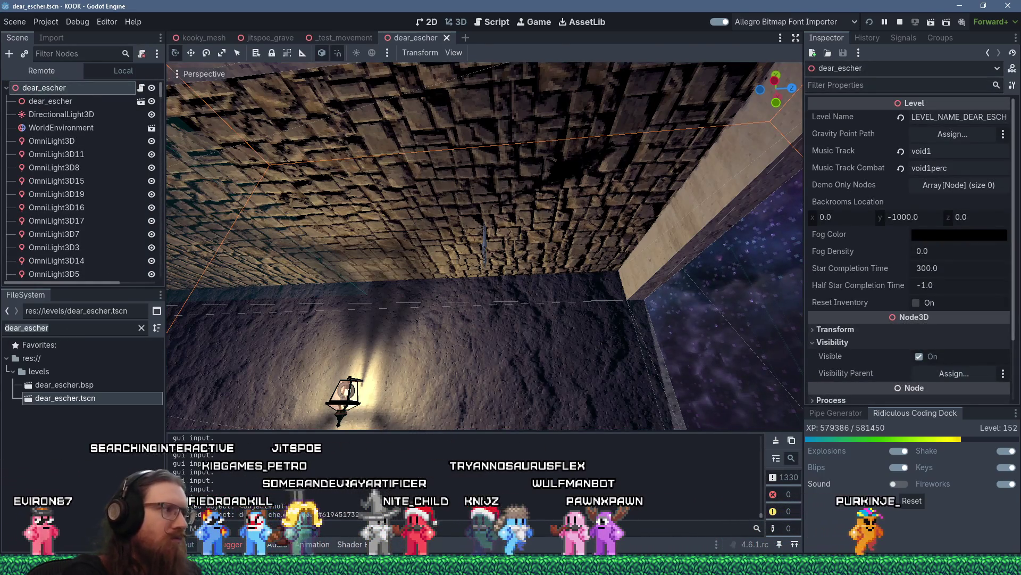
- Place an ammo_shotgun_spawner on the corridor ceiling, rotate it 90°, and duplicate it
double_click(69, 327)
text(ammo shot)
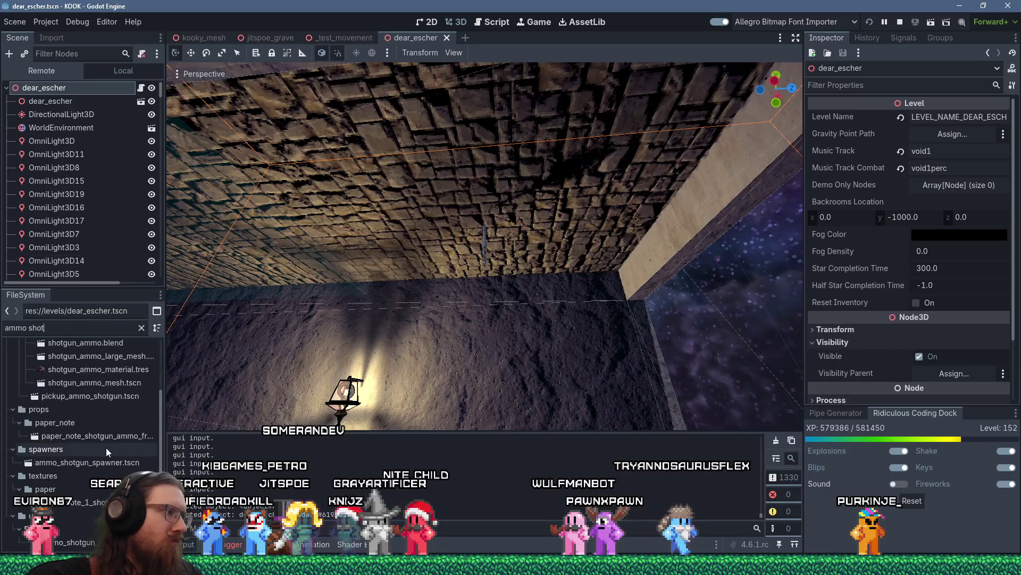
scroll(up, 3)
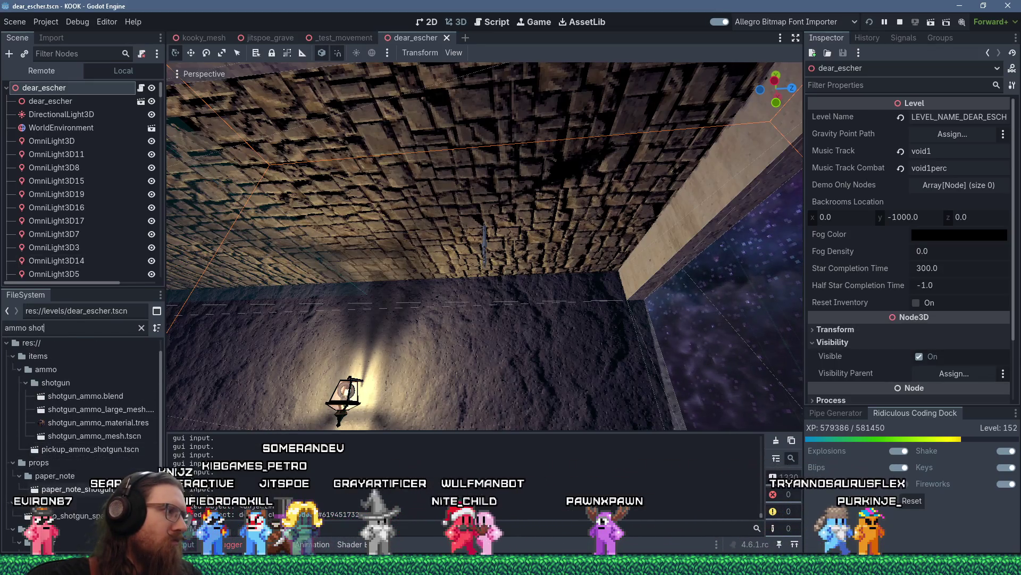
drag(80, 515, 478, 215)
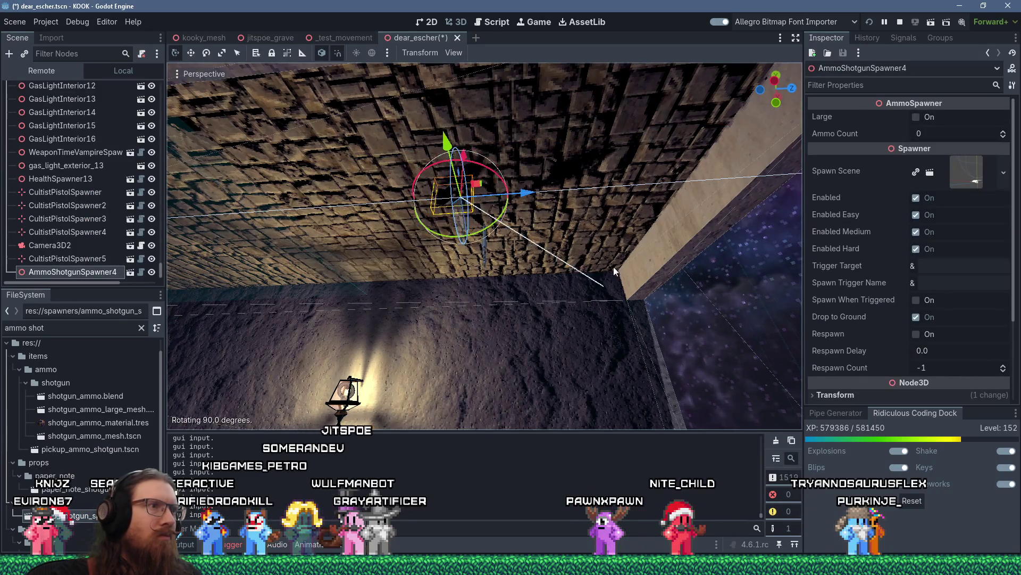
drag(497, 177, 535, 225)
scroll(up, 3)
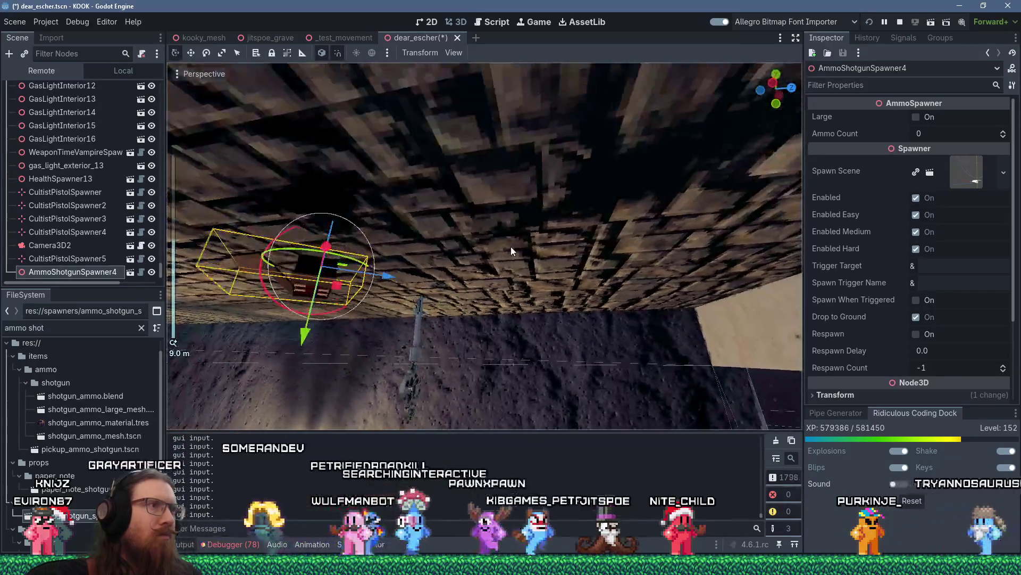
scroll(down, 3)
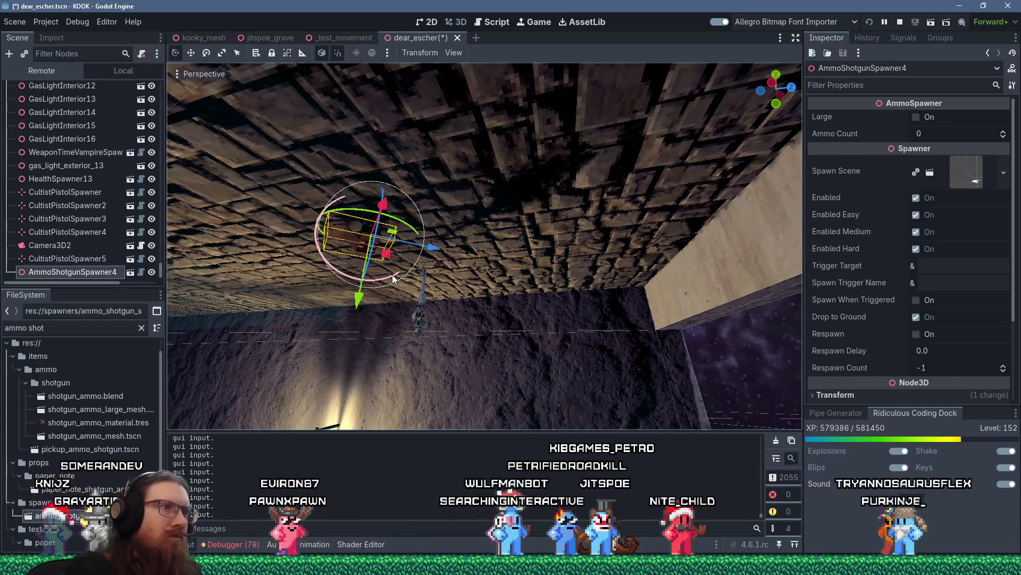
key(ctrl+d)
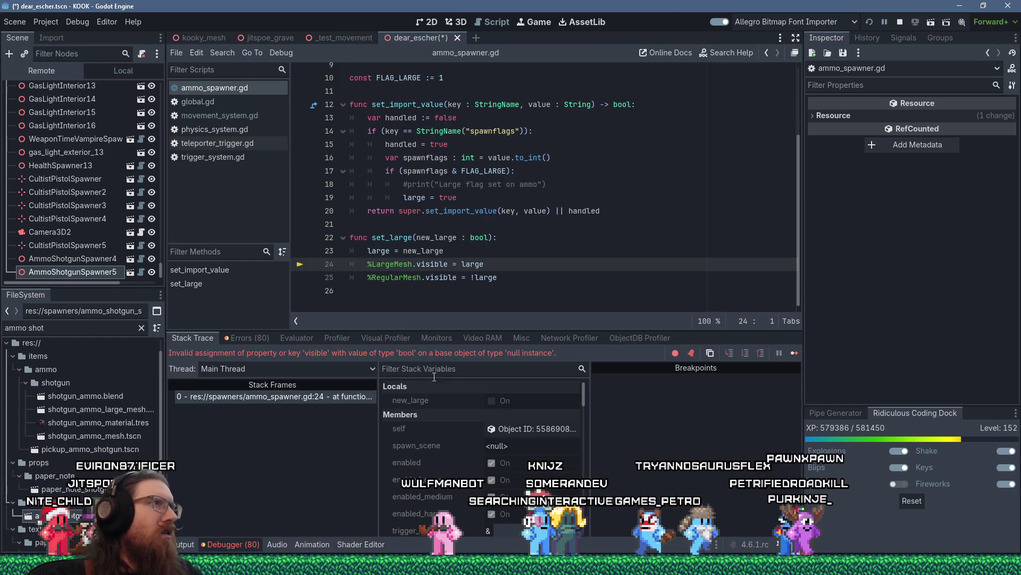
- Rotate and move the duplicate spawner along the ceiling and stop the debug session
key(ctrl+F2)
drag(435, 175, 531, 255)
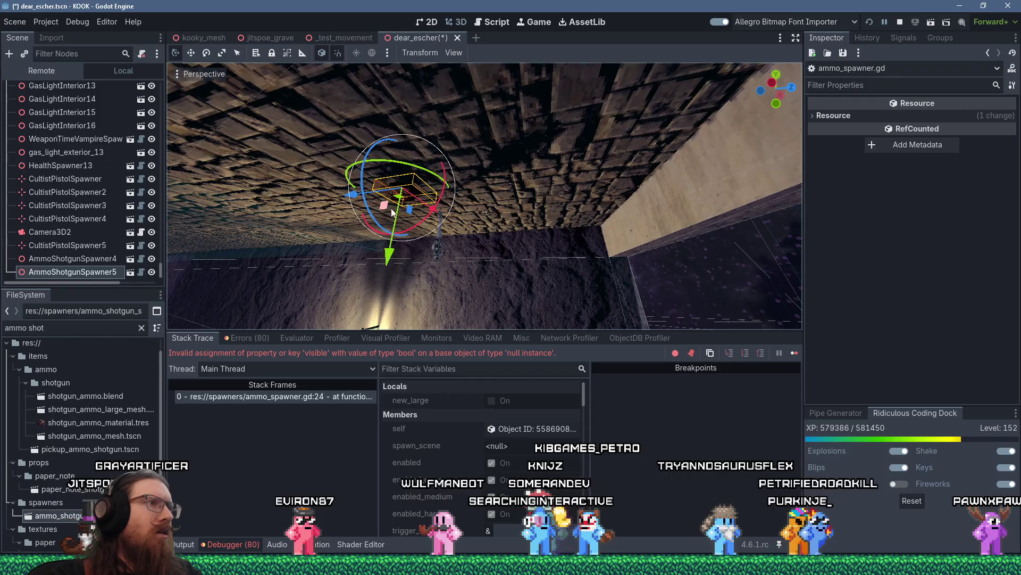
drag(401, 197, 481, 213)
click(899, 22)
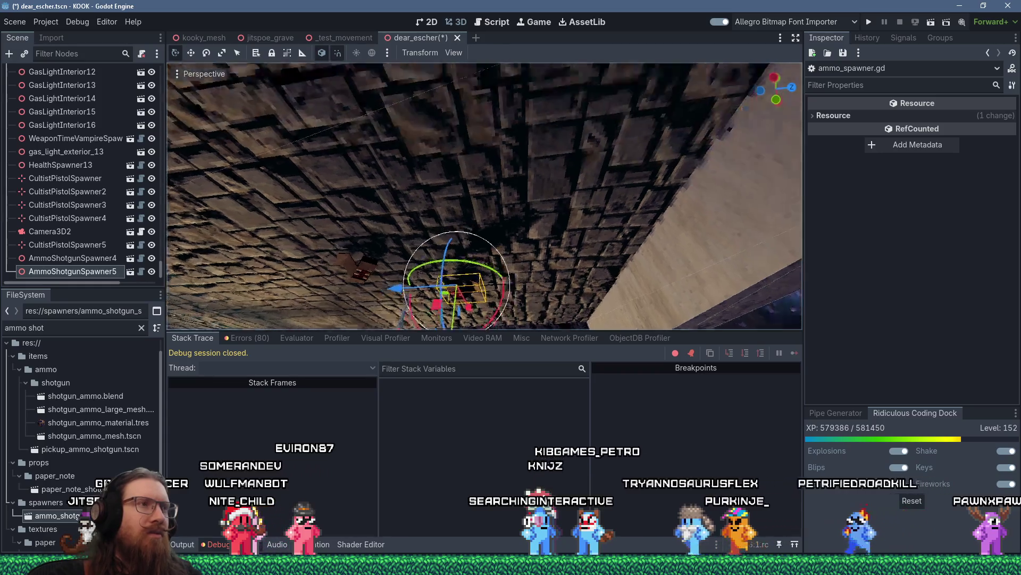
scroll(up, 3)
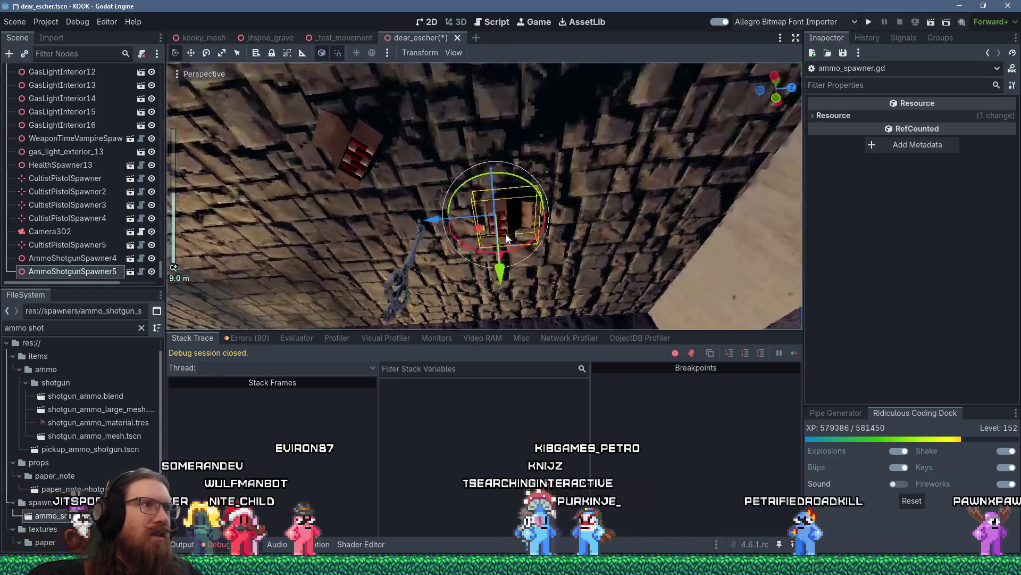
drag(476, 260, 551, 224)
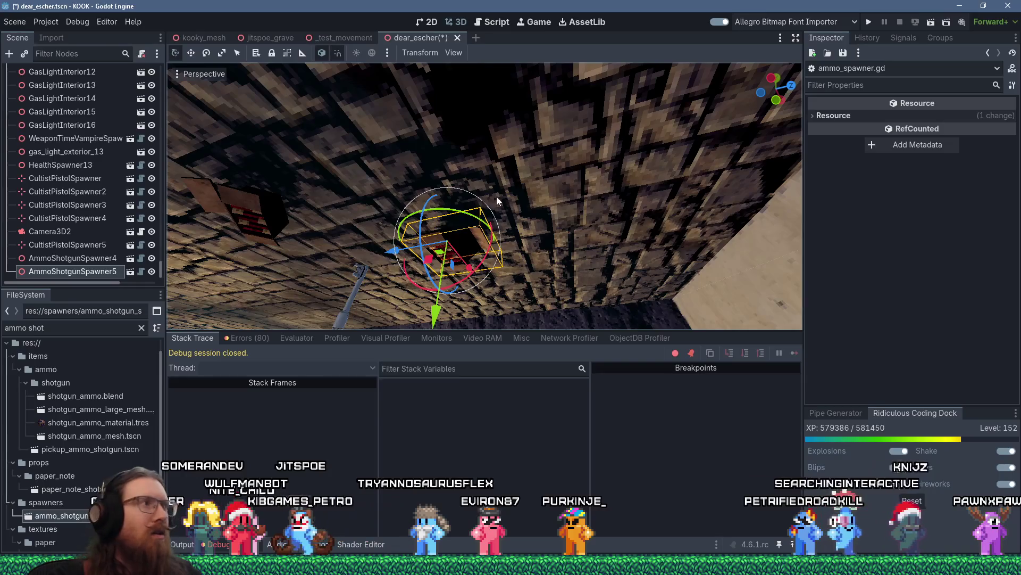
click(462, 243)
drag(511, 213, 475, 212)
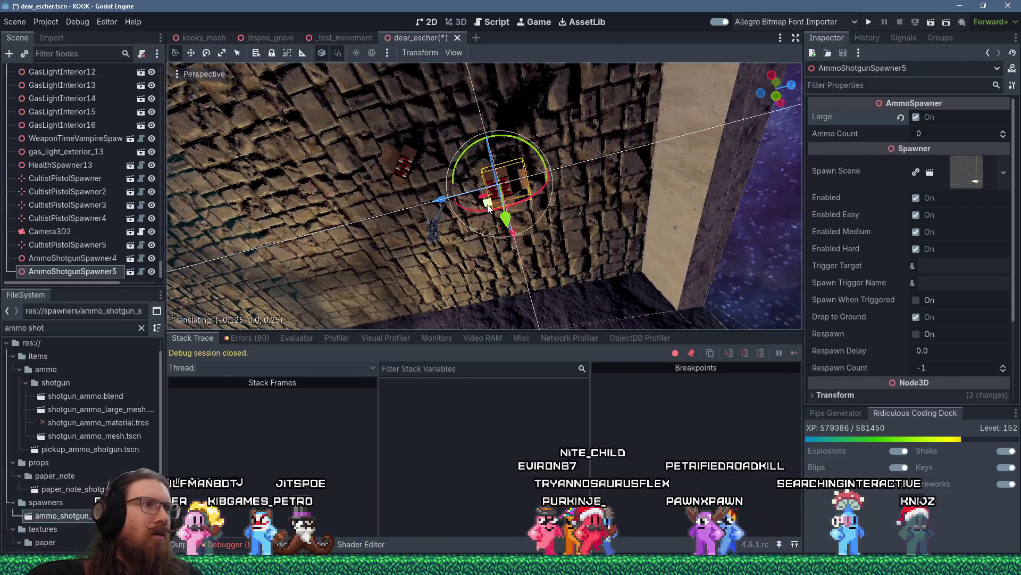
- Check both ceiling spawners, select the second one, and save the dear_escher scene
click(418, 170)
drag(435, 173, 422, 216)
scroll(up, 3)
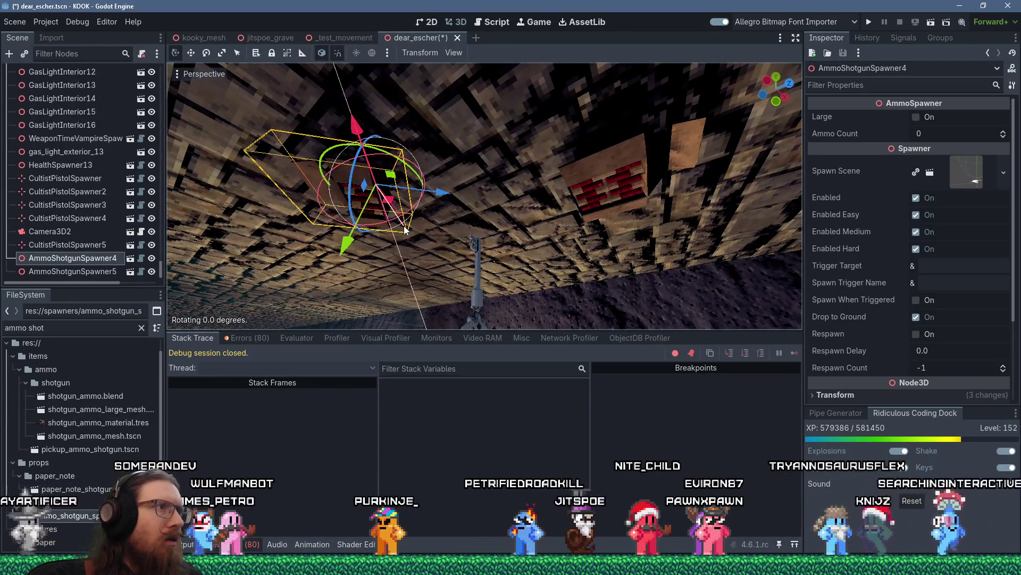
drag(352, 243, 558, 233)
click(558, 232)
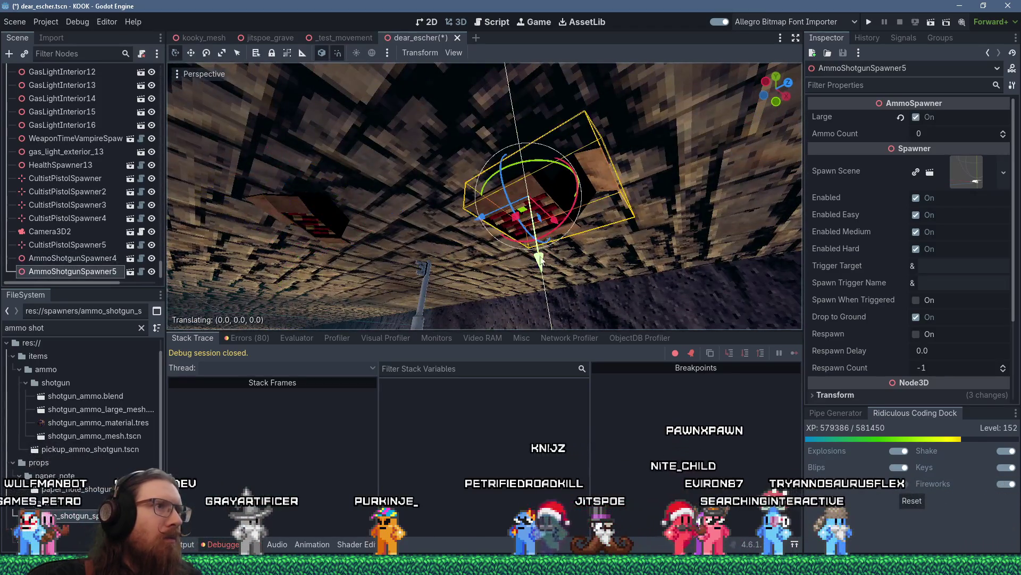
scroll(down, 3)
drag(560, 257, 483, 225)
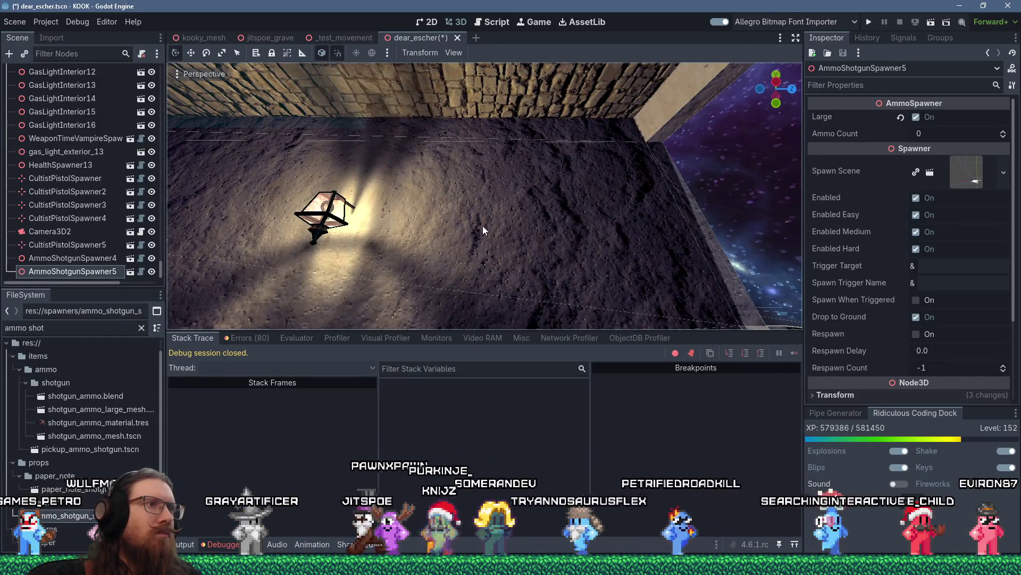
click(21, 23)
click(43, 102)
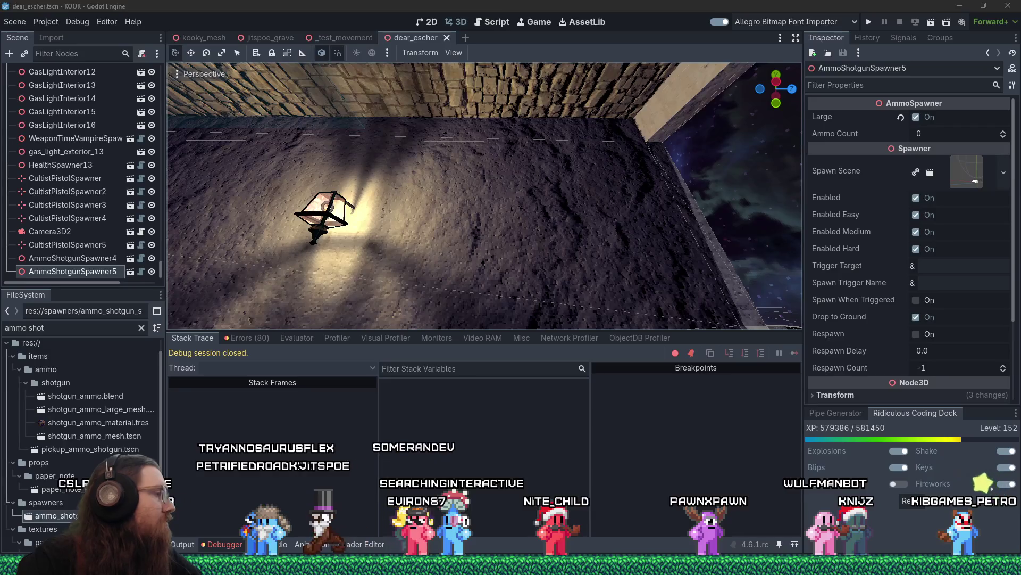
- Turn the 3D view down the corridor, then show the overview of all windows
scroll(down, 3)
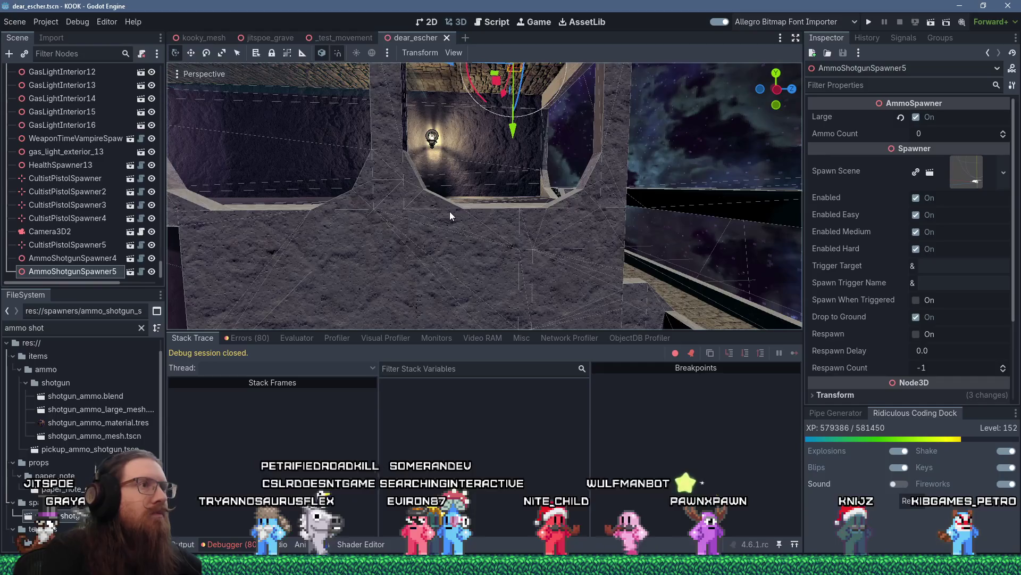
scroll(up, 3)
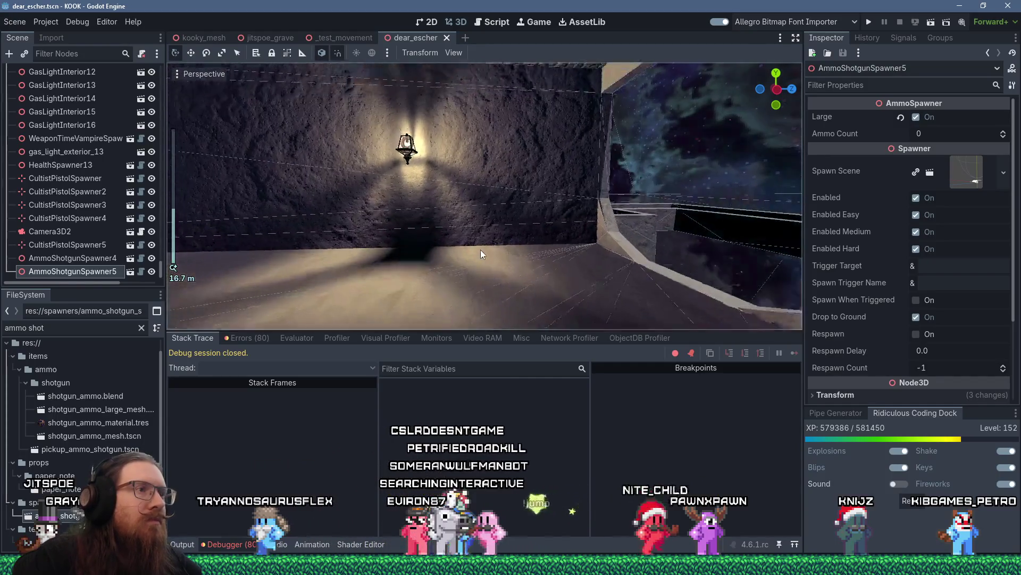
drag(452, 203, 505, 230)
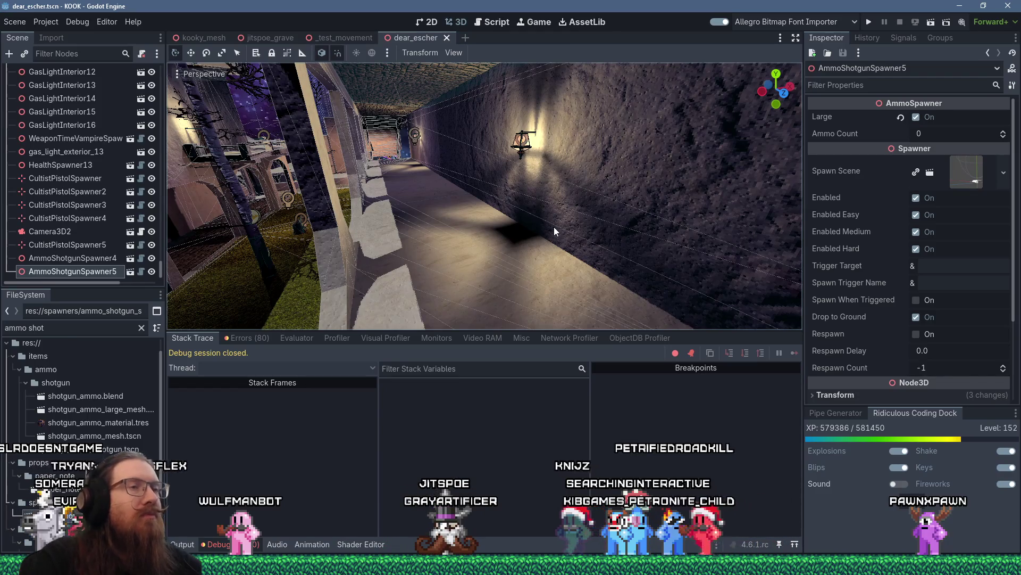
key(f)
key(super)
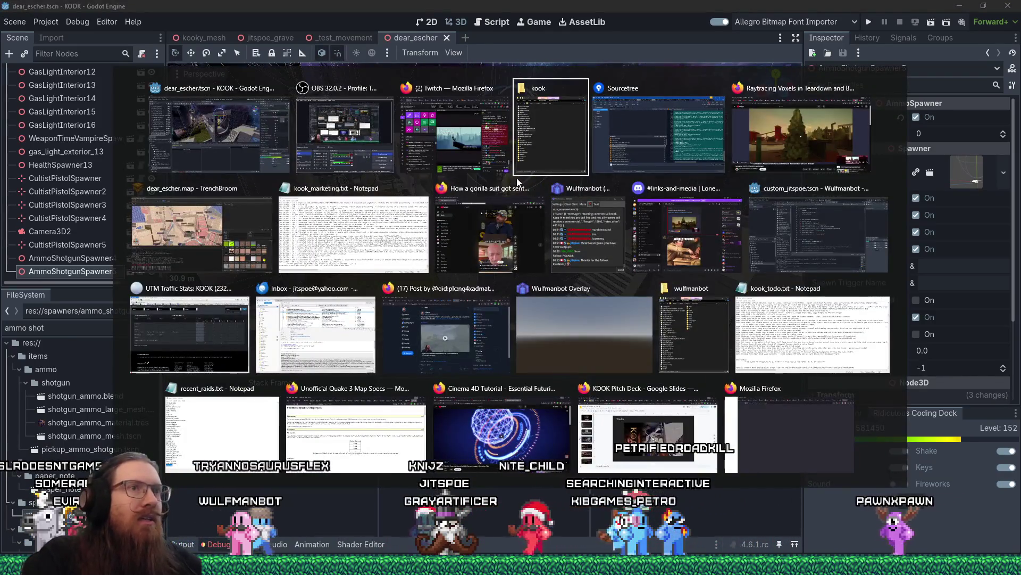
- Bring the dear_escher TrenchBroom window forward, close the Compile window, and select the concrete wall face
click(229, 222)
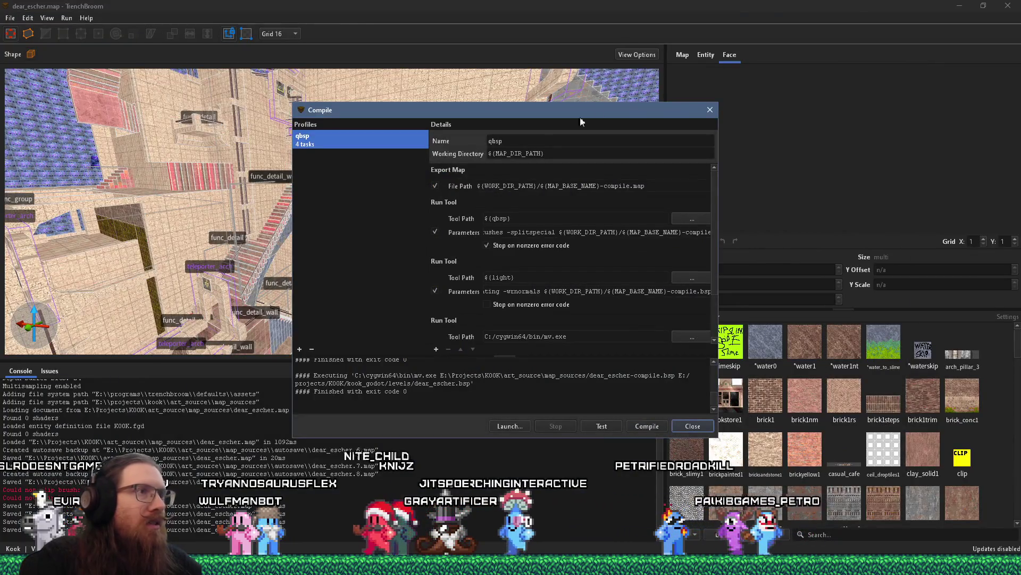
click(710, 110)
key(w)
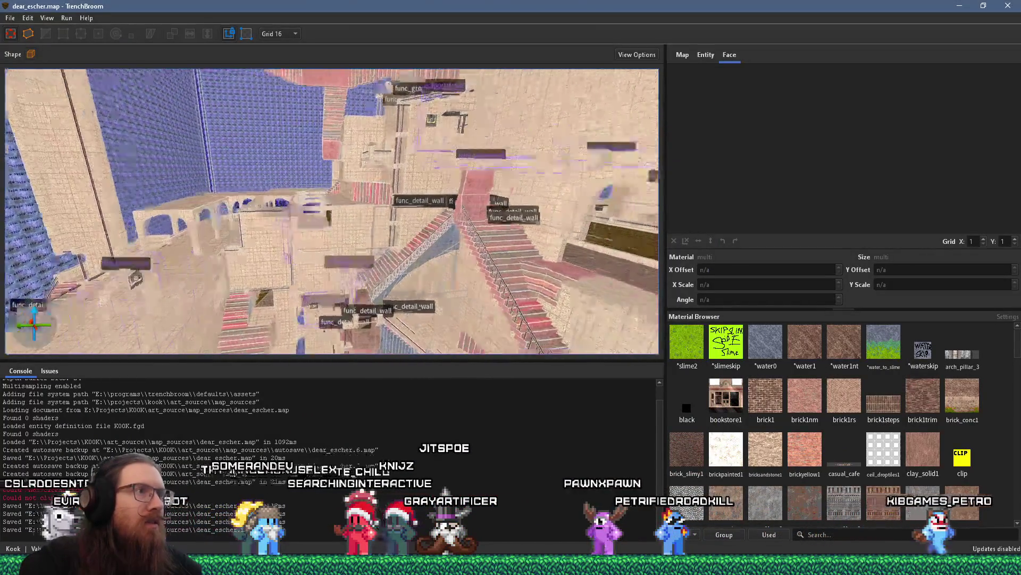
key(w)
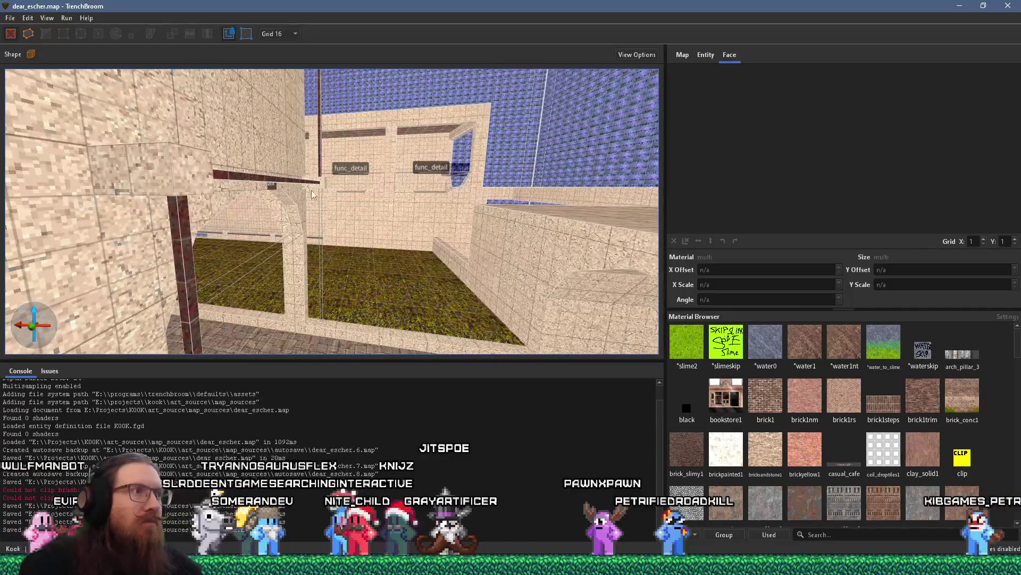
click(269, 249)
- Fly along the corridor to view the large concrete1 wall brush from its side
key(w)
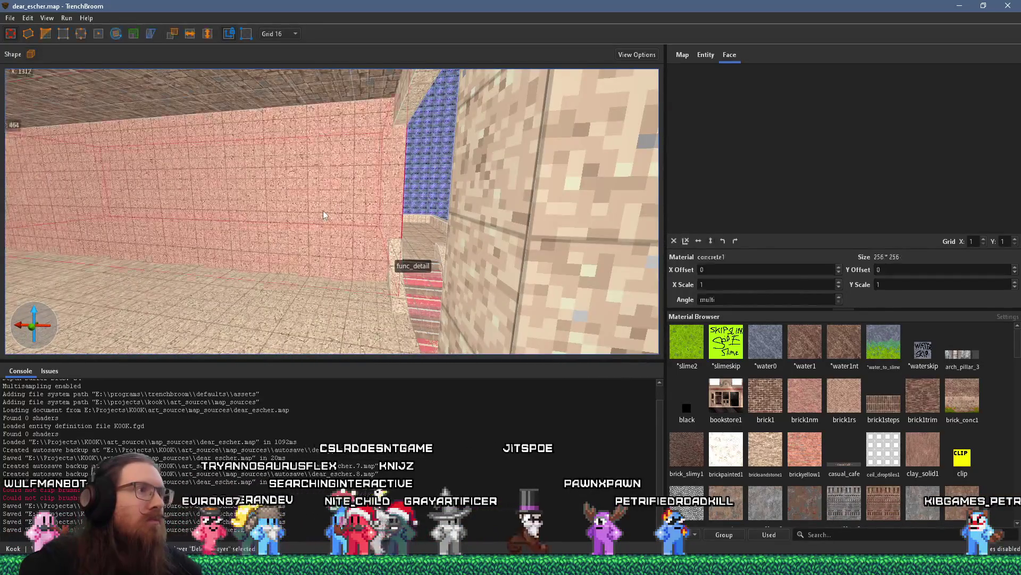
key(w)
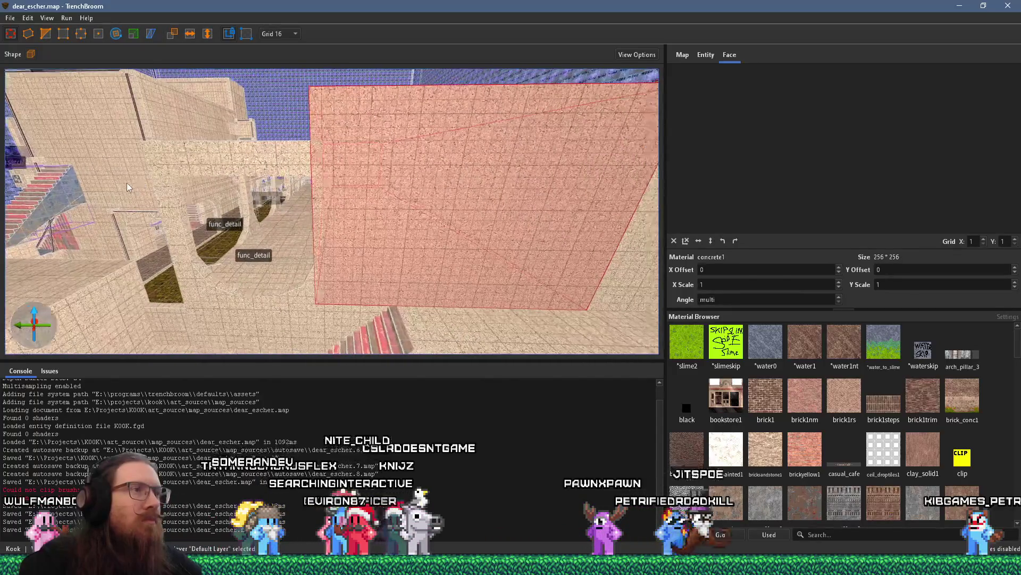
key(w)
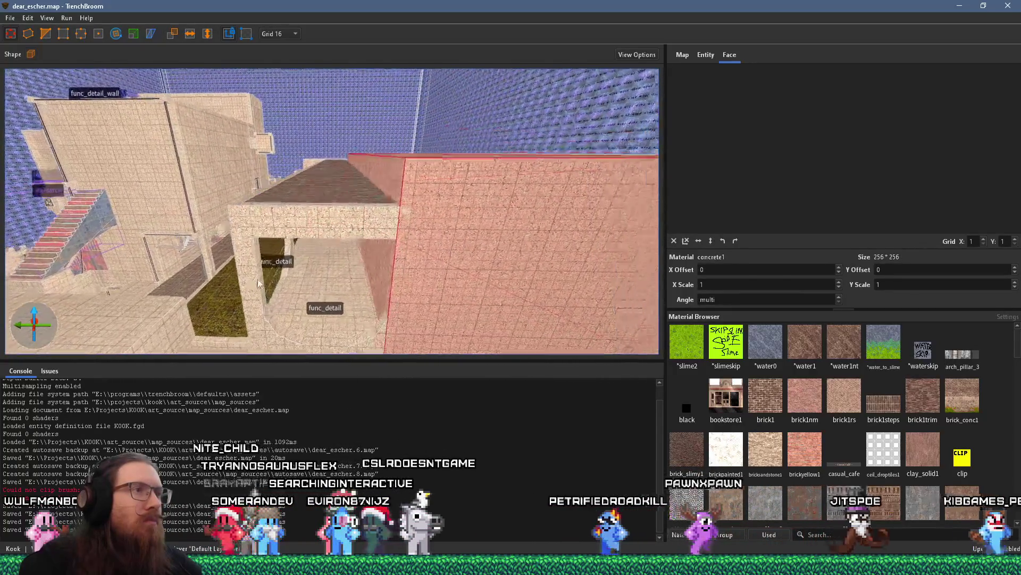
key(w)
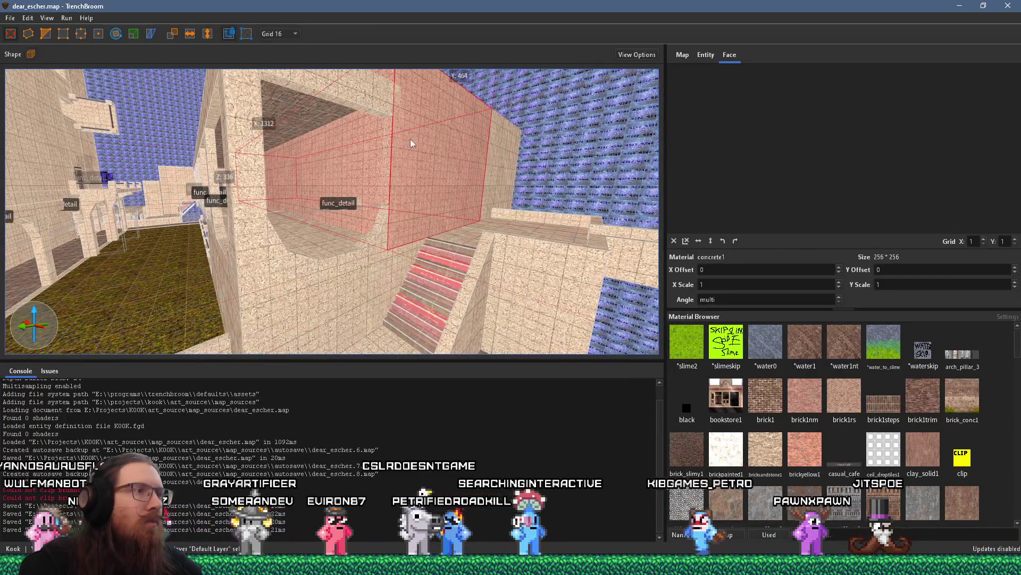
key(w)
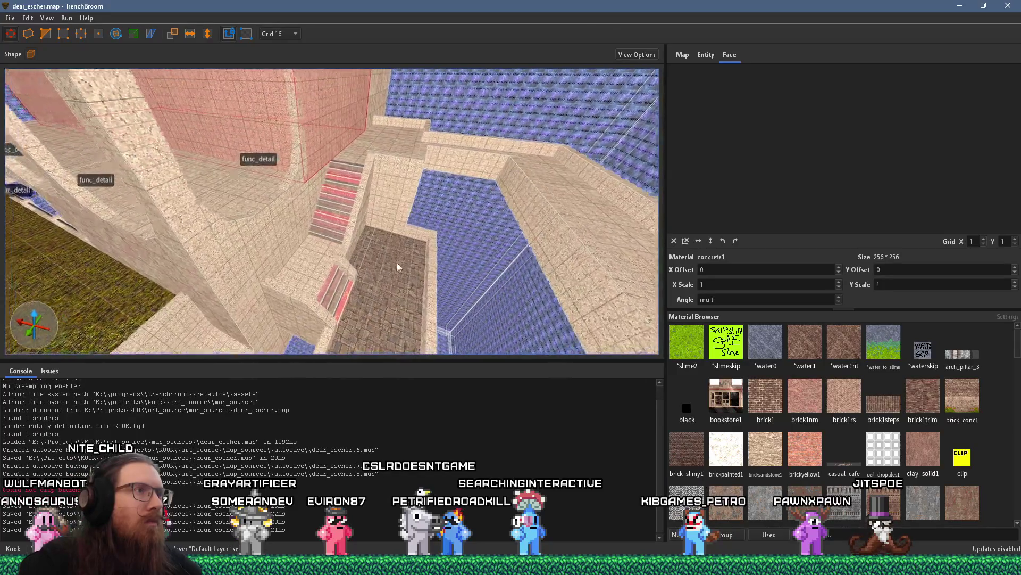
key(w)
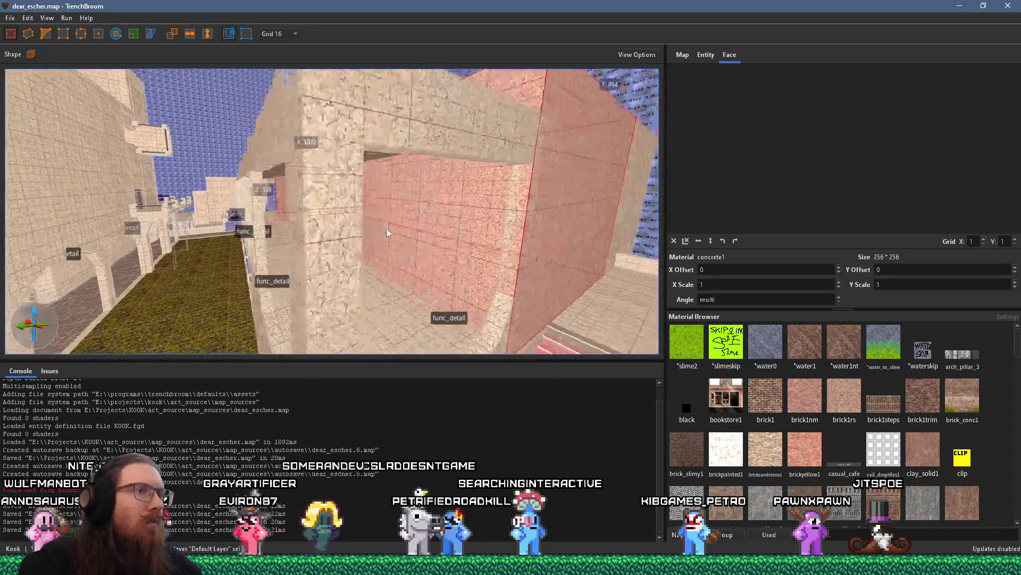
key(w)
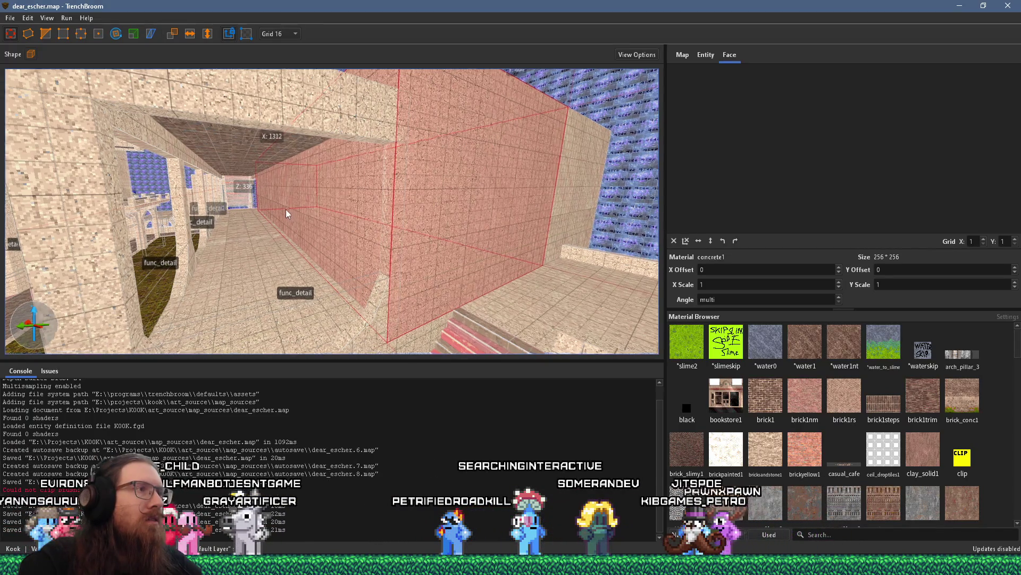
key(s)
key(w)
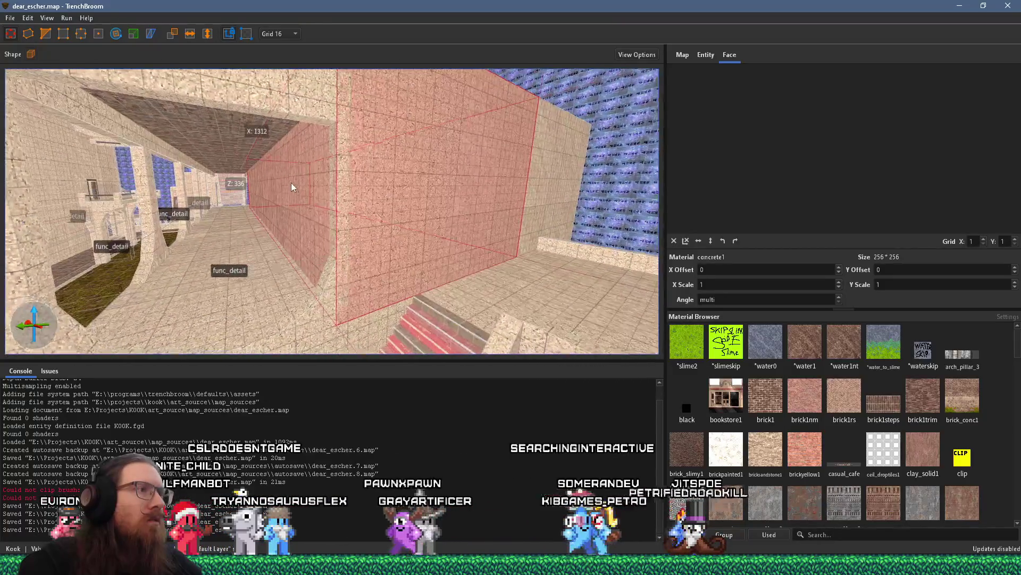
click(357, 163)
drag(356, 162, 265, 84)
key(w)
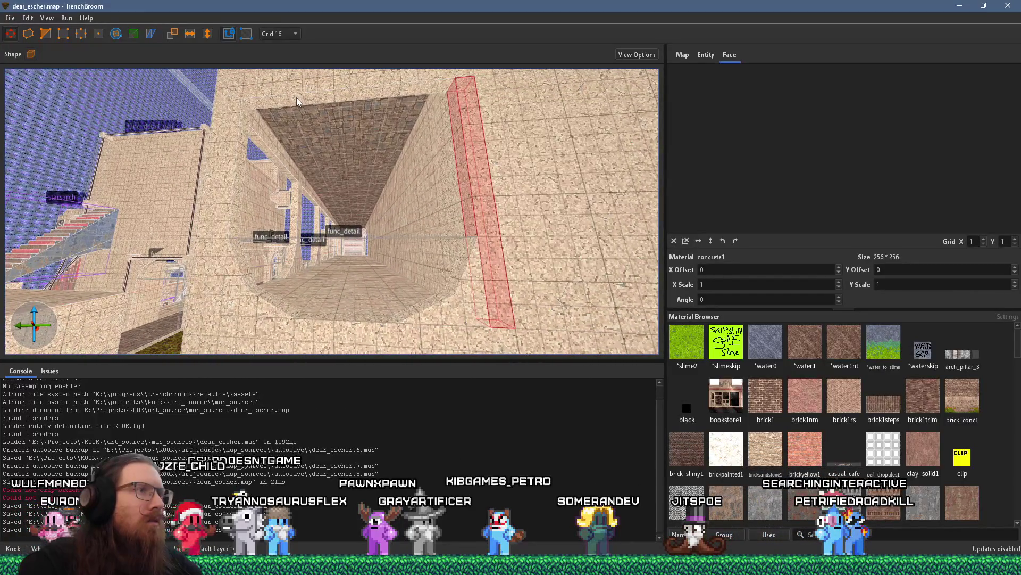
key(a)
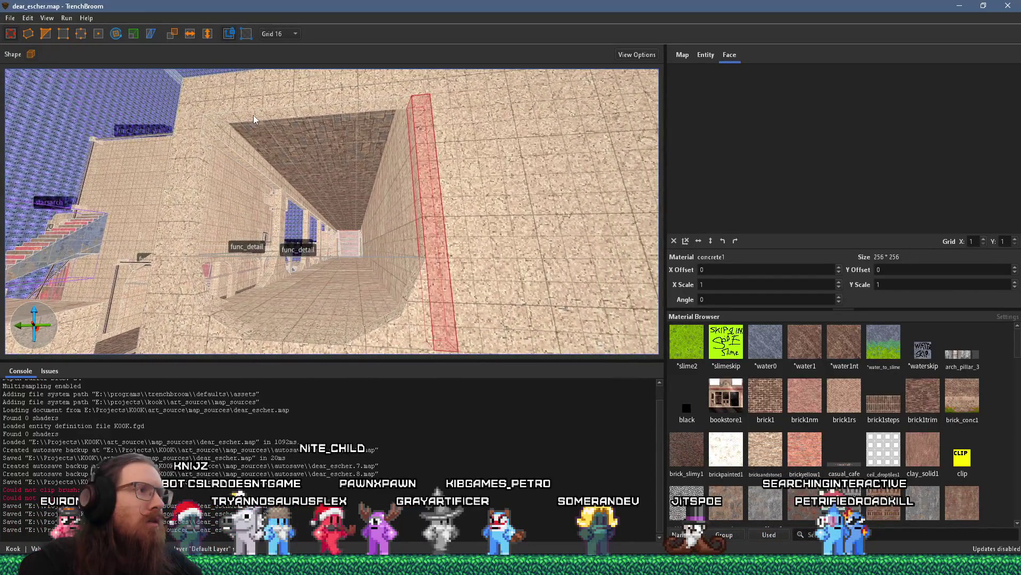
click(483, 307)
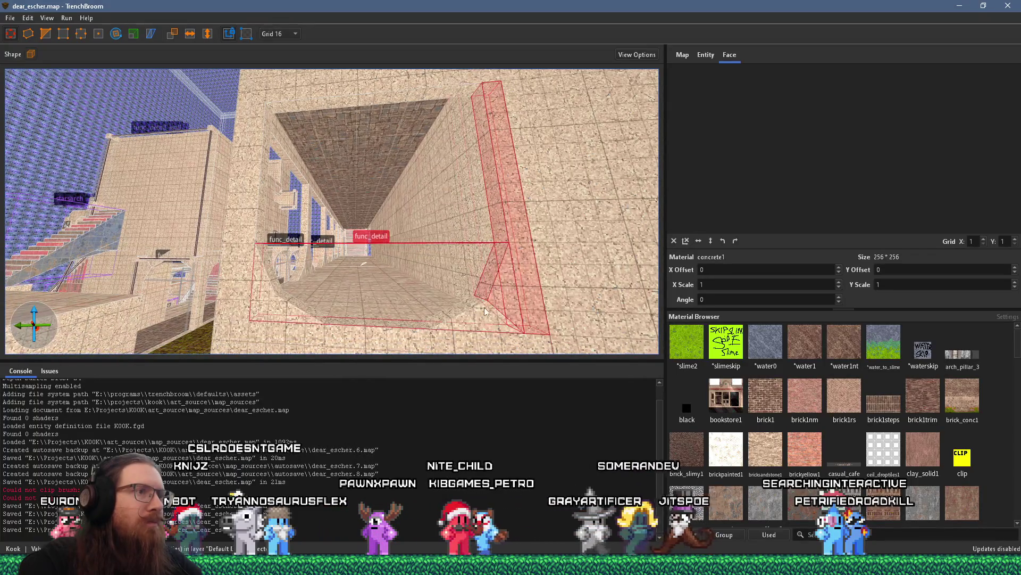
key(w)
key(s)
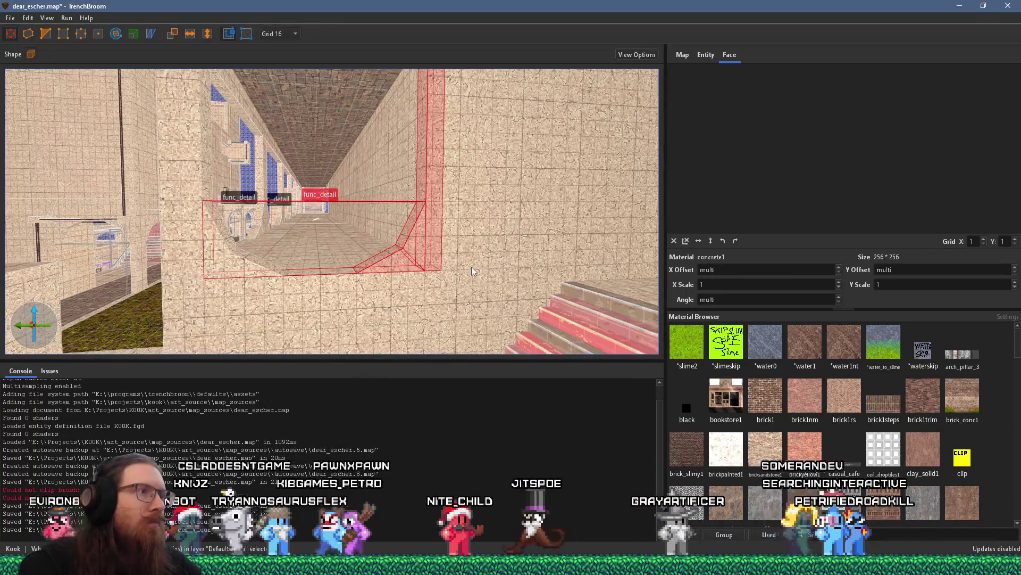
drag(376, 274, 290, 288)
drag(404, 232, 535, 274)
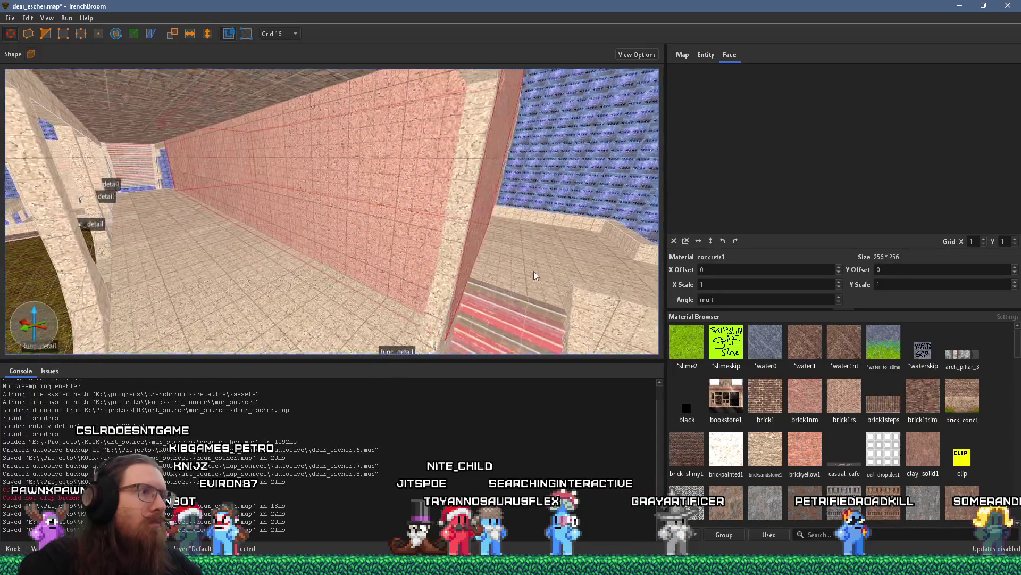
click(410, 244)
drag(286, 216, 375, 223)
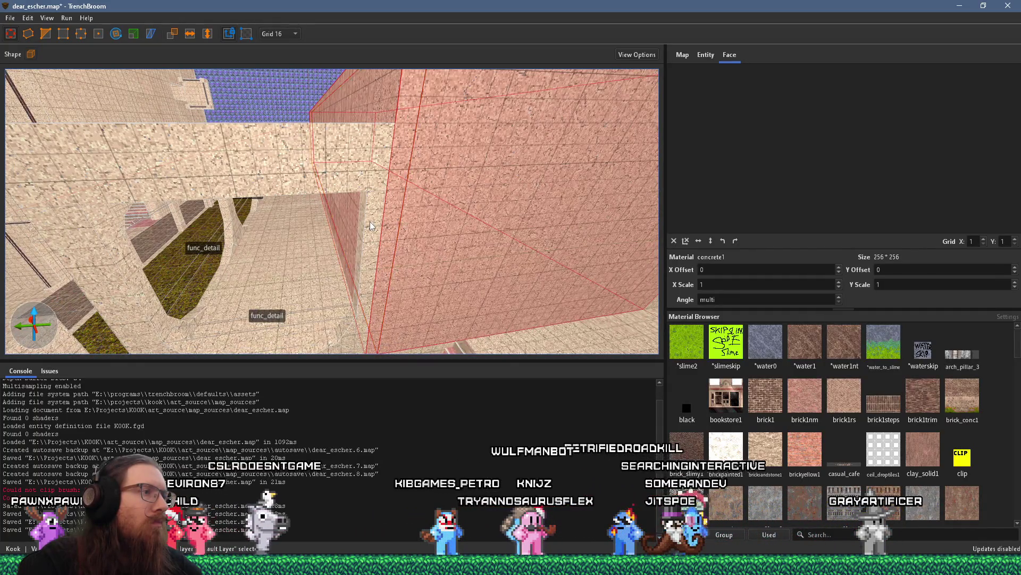
drag(344, 242, 334, 249)
key(ctrl+z)
key(ctrl+z)
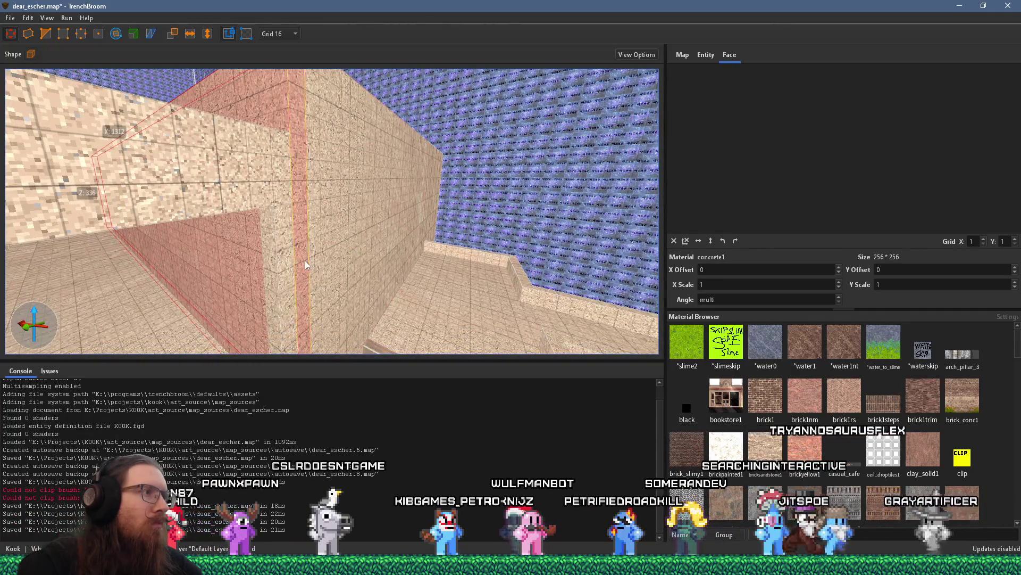
key(ctrl+y)
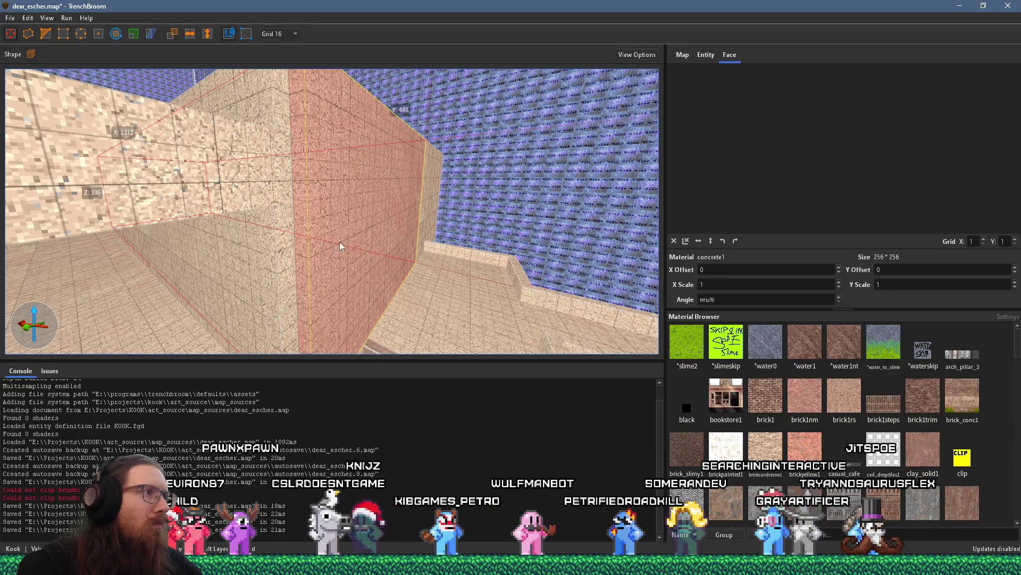
drag(292, 255, 404, 333)
click(409, 302)
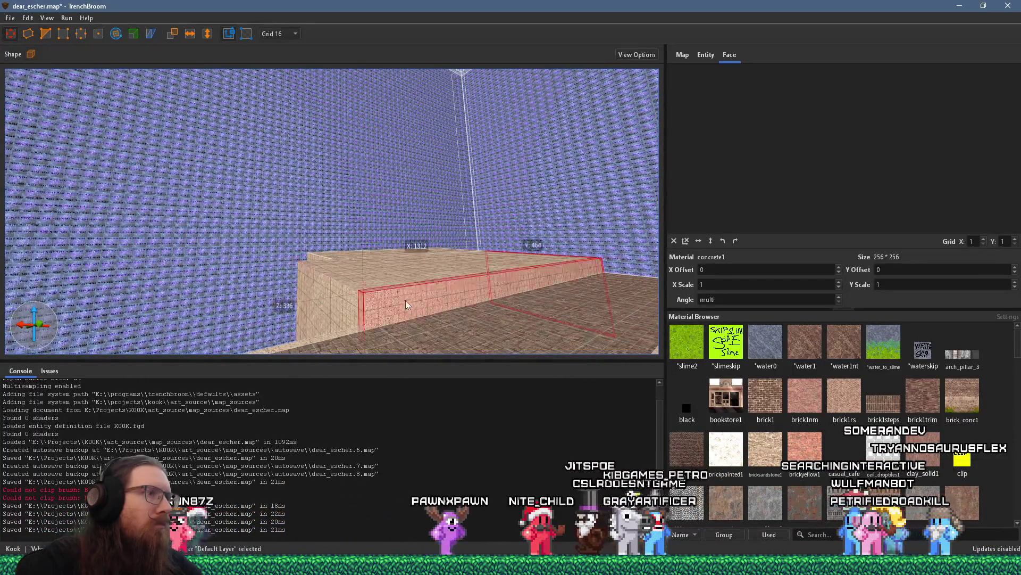
- Select the ledge brushes and lower one brush's top into a low slab on the ledge
click(369, 283)
drag(448, 328, 461, 340)
drag(458, 283, 460, 302)
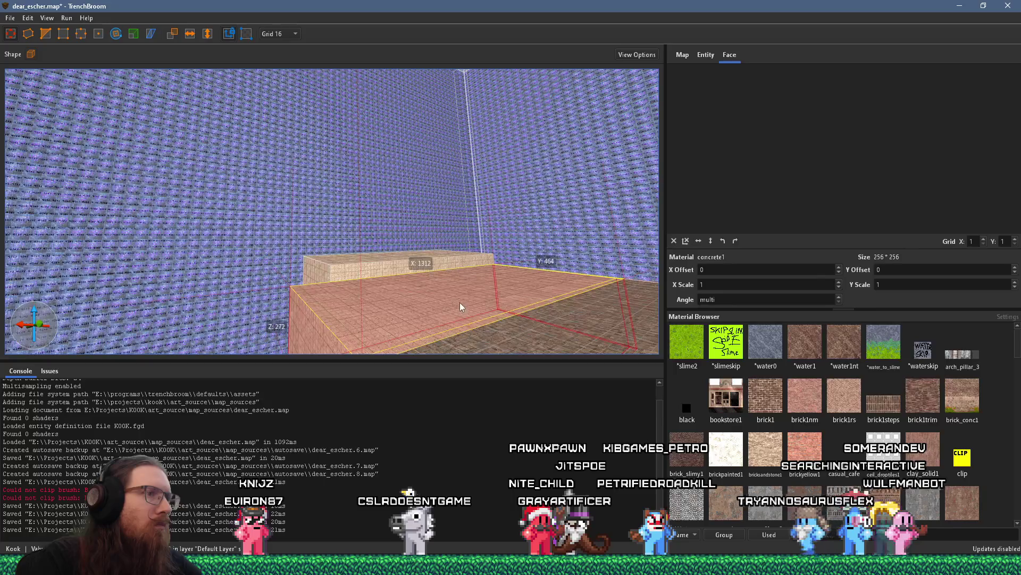
drag(390, 264, 381, 261)
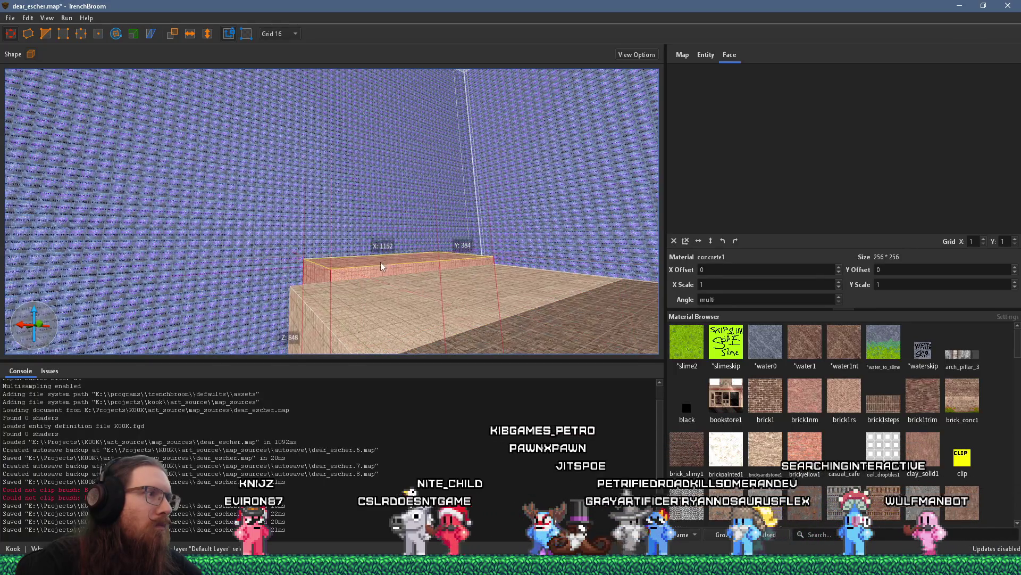
- Turn to face the ledge corner and select the wall brush beside it
scroll(up, 3)
drag(222, 235, 363, 321)
drag(312, 238, 507, 231)
click(569, 212)
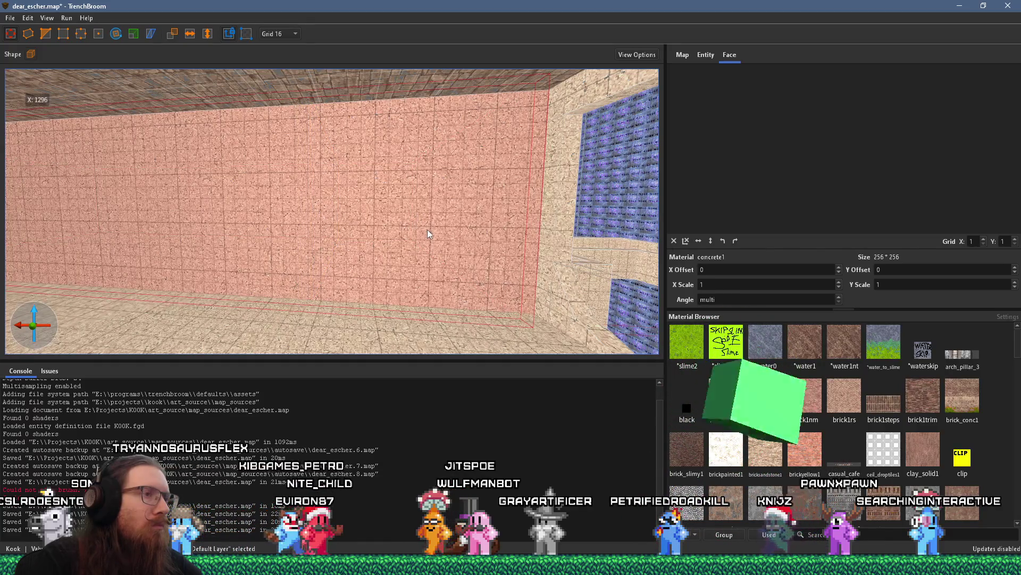
- Narrow the thin brush beside the pink wall to about 240 units wide, keeping 272 tall
click(535, 229)
drag(589, 224, 413, 225)
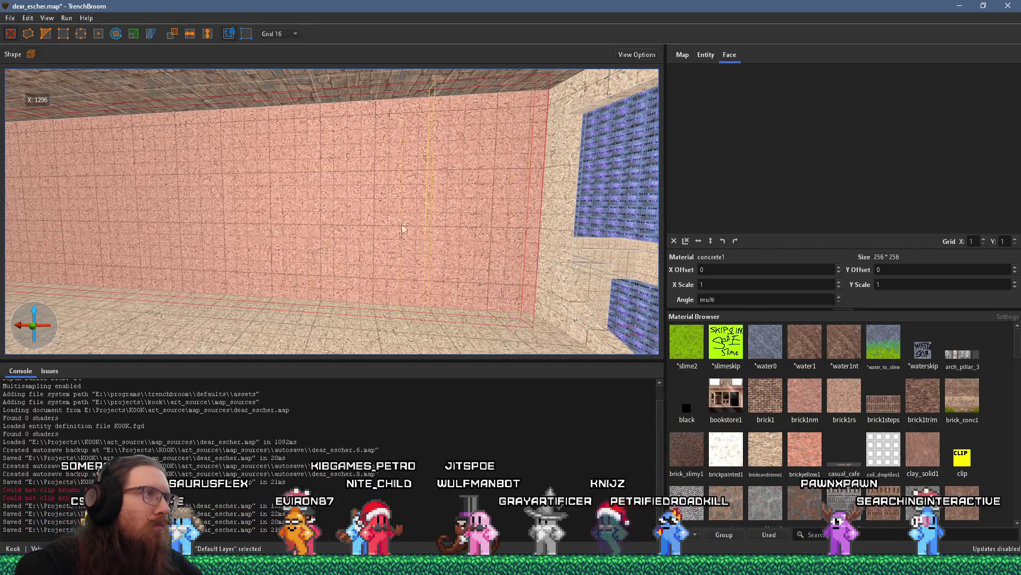
drag(336, 223, 337, 222)
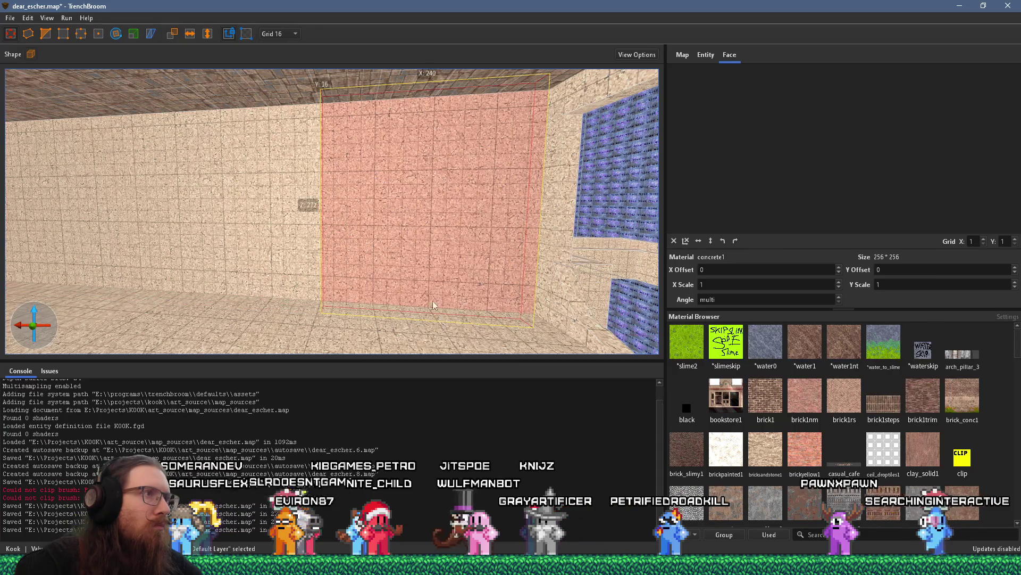
drag(446, 330, 448, 177)
key(ctrl+z)
- Turn to view the panel from the side and flatten it to 16 units tall
drag(456, 213, 311, 209)
drag(312, 269, 166, 240)
drag(302, 230, 432, 248)
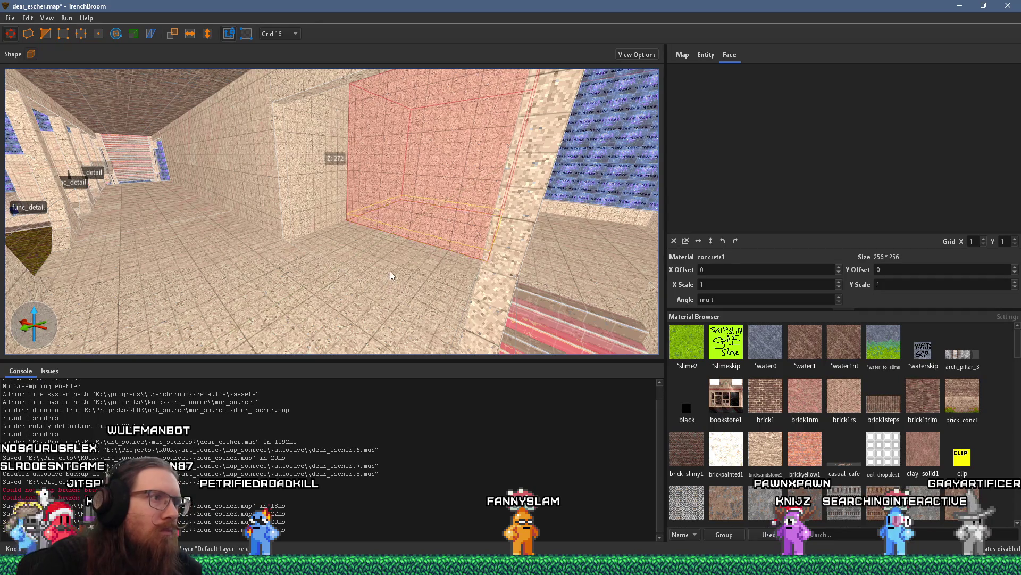
drag(445, 245, 458, 244)
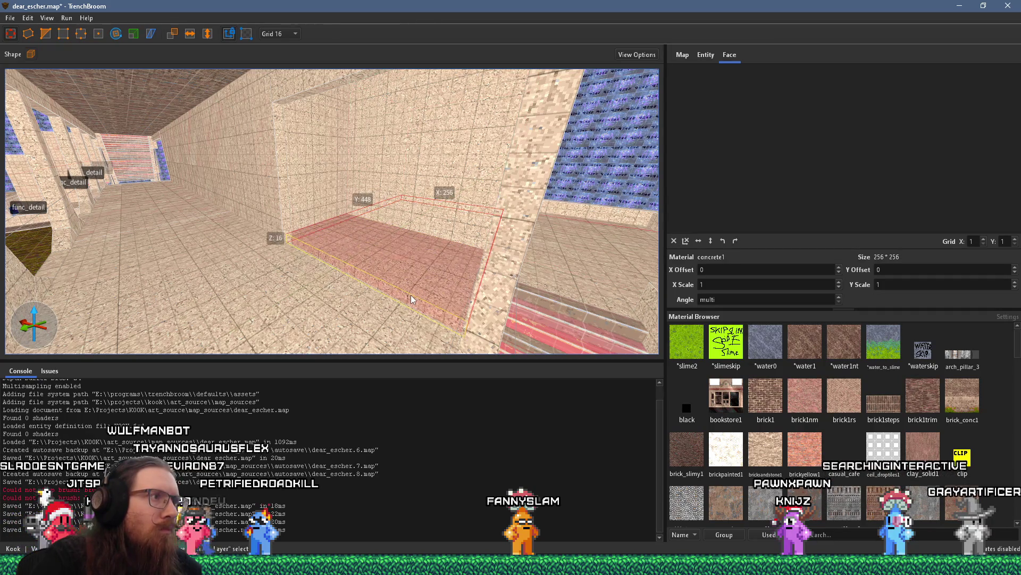
- Zoom in and out to check the flattened 16-unit slab
scroll(up, 3)
scroll(up, 3)
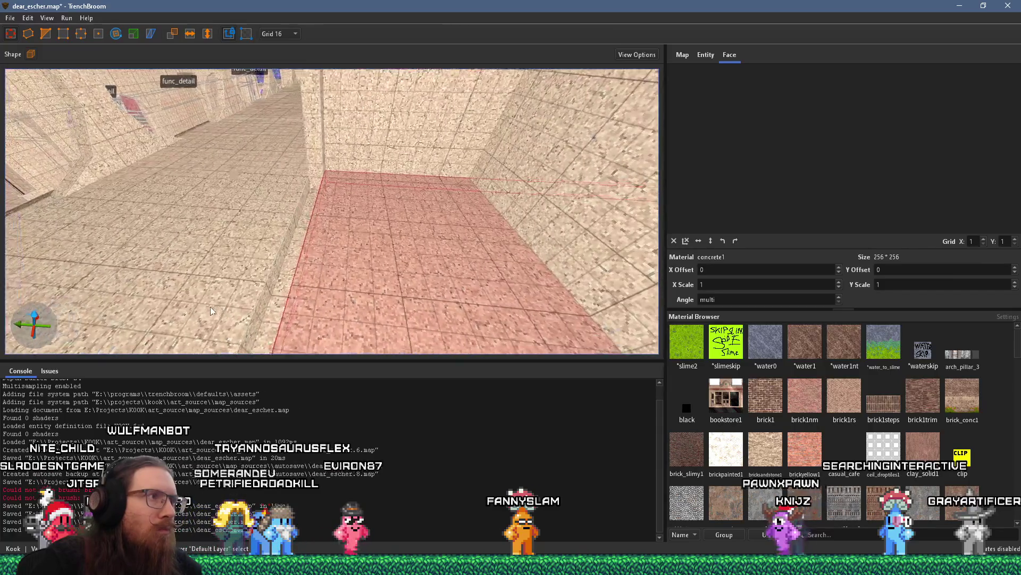
scroll(down, 3)
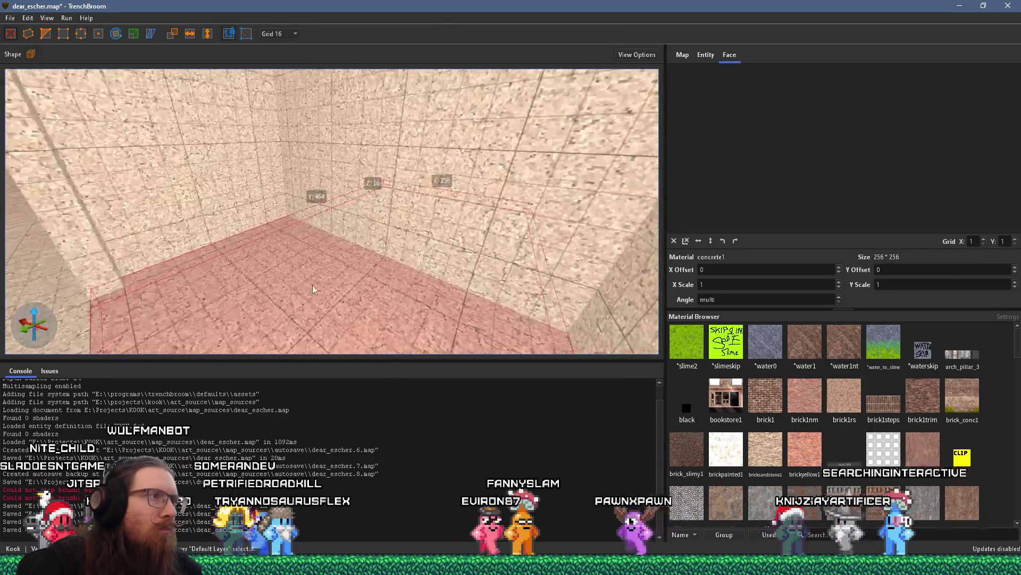
scroll(down, 3)
scroll(down, 3)
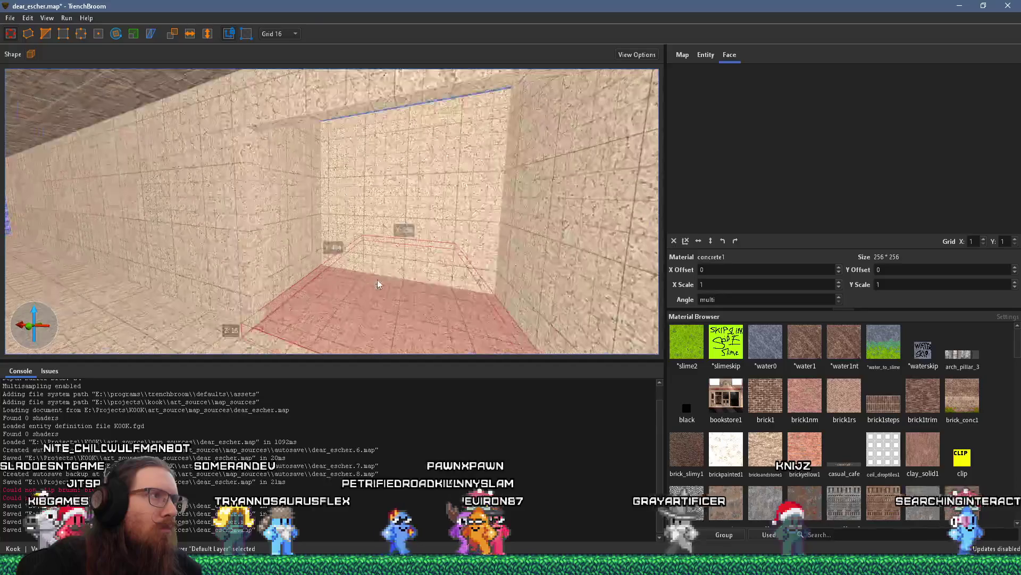
scroll(up, 3)
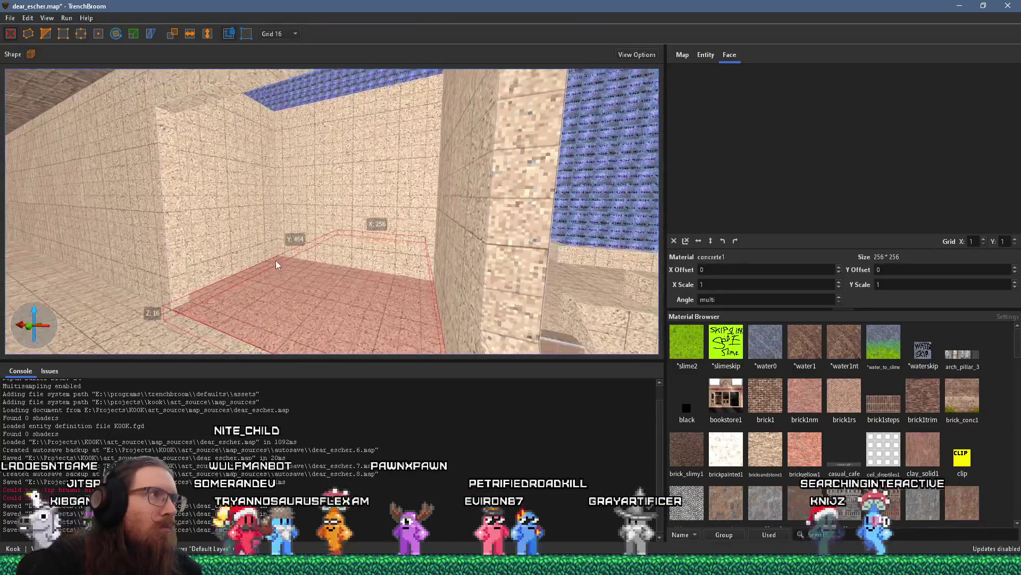
scroll(down, 3)
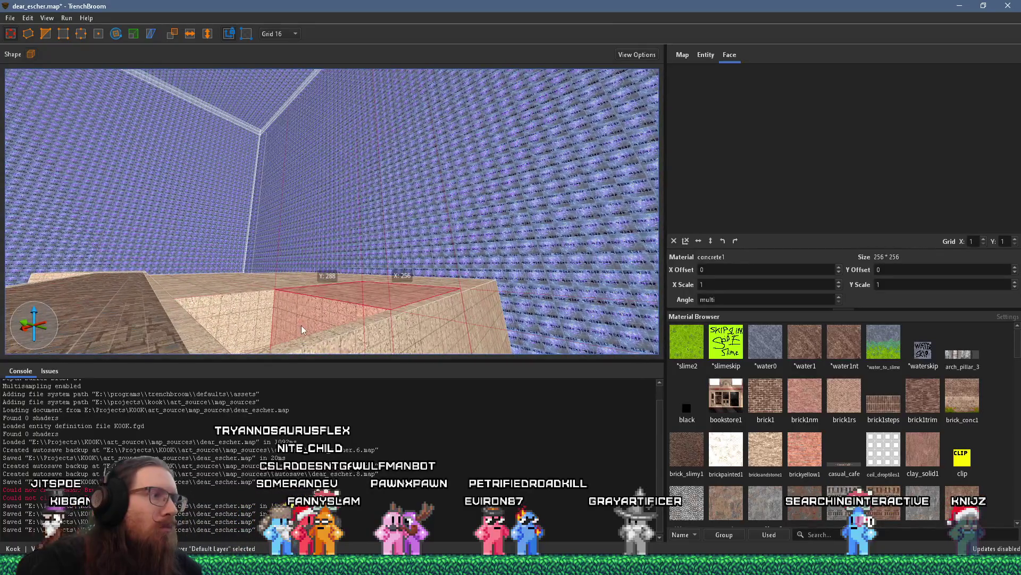
scroll(up, 3)
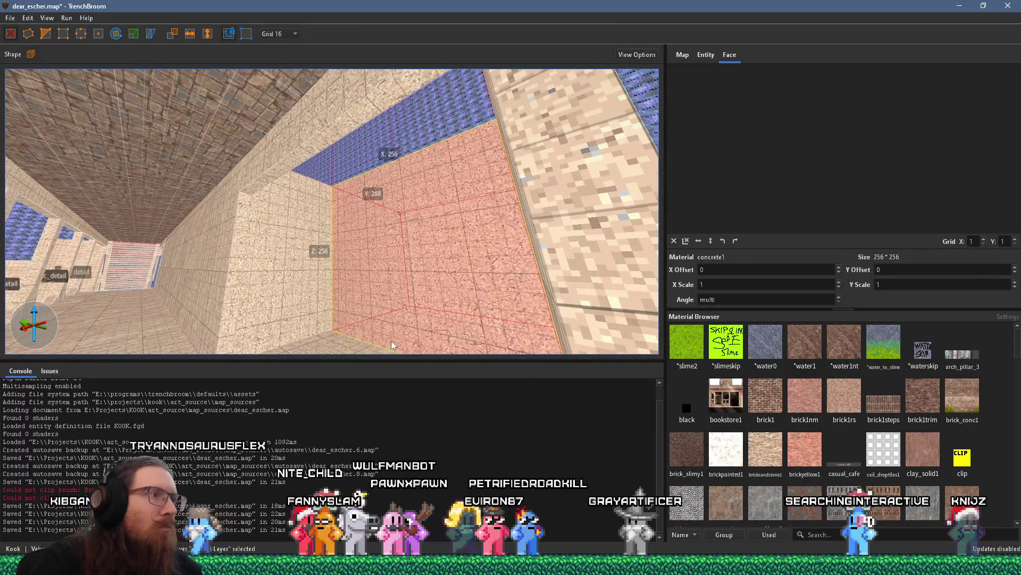
scroll(down, 3)
scroll(up, 3)
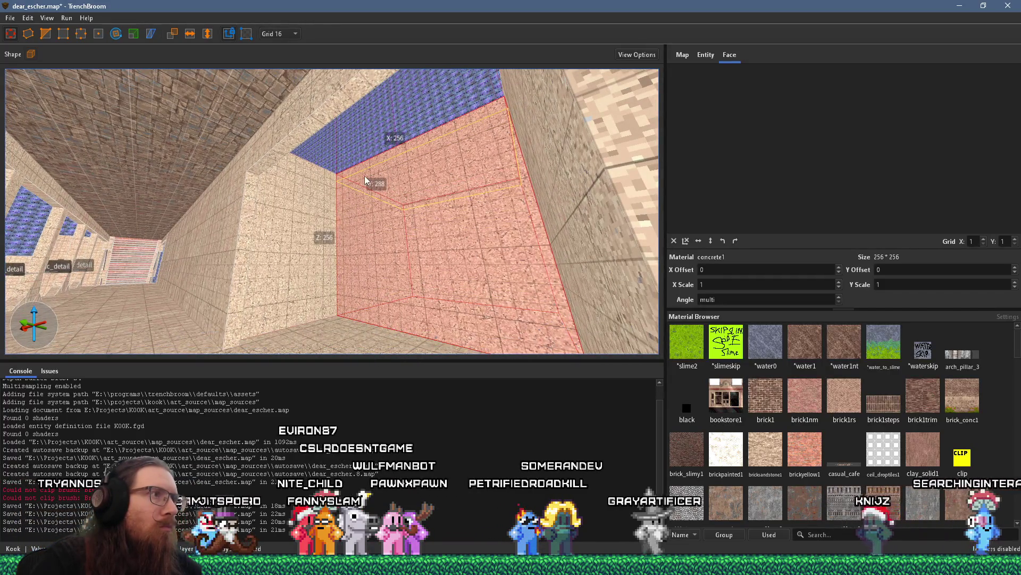
- Select the beam under the ceiling and cut its height from 64 to 48 units
click(366, 166)
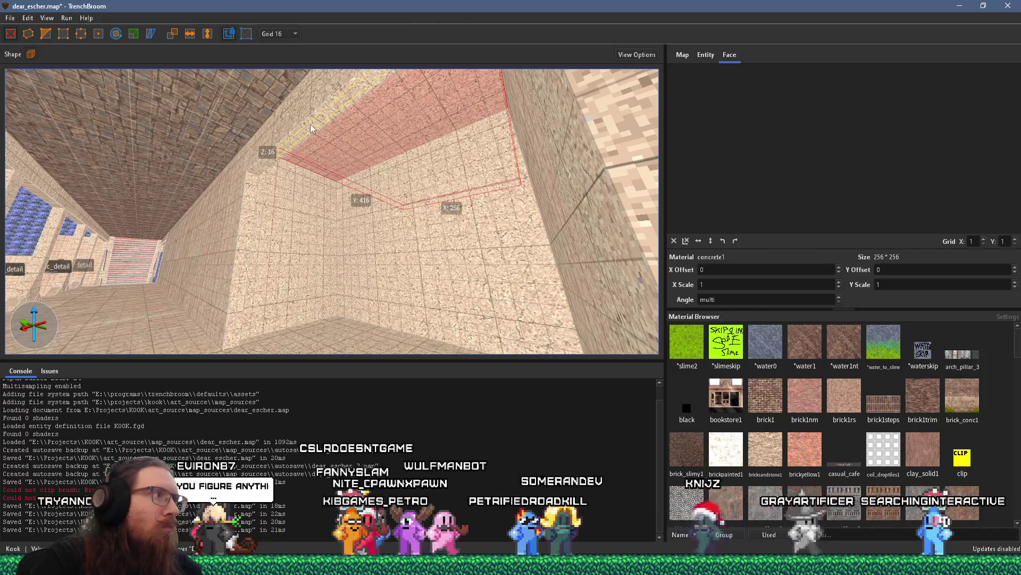
scroll(up, 3)
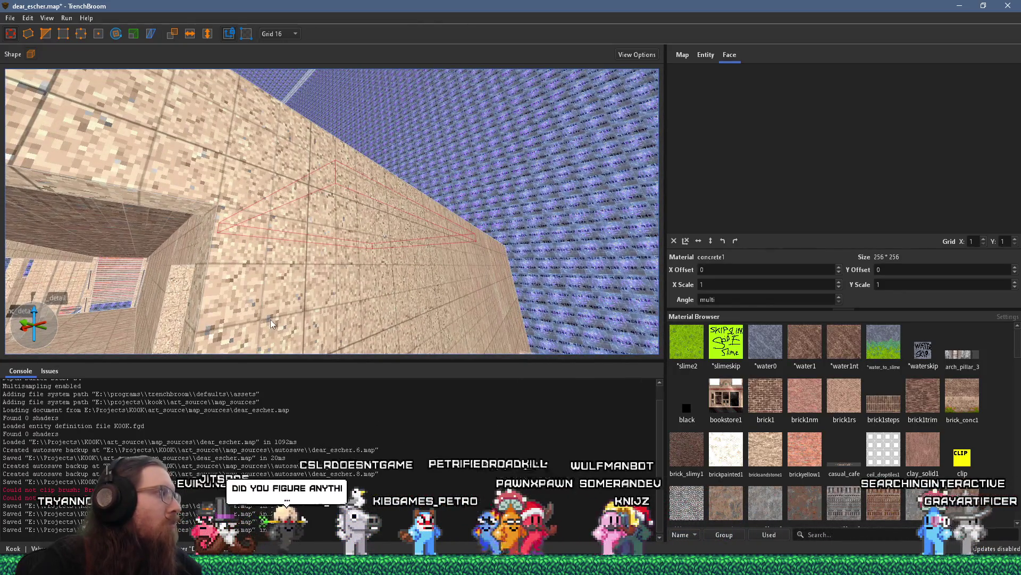
scroll(up, 3)
scroll(down, 3)
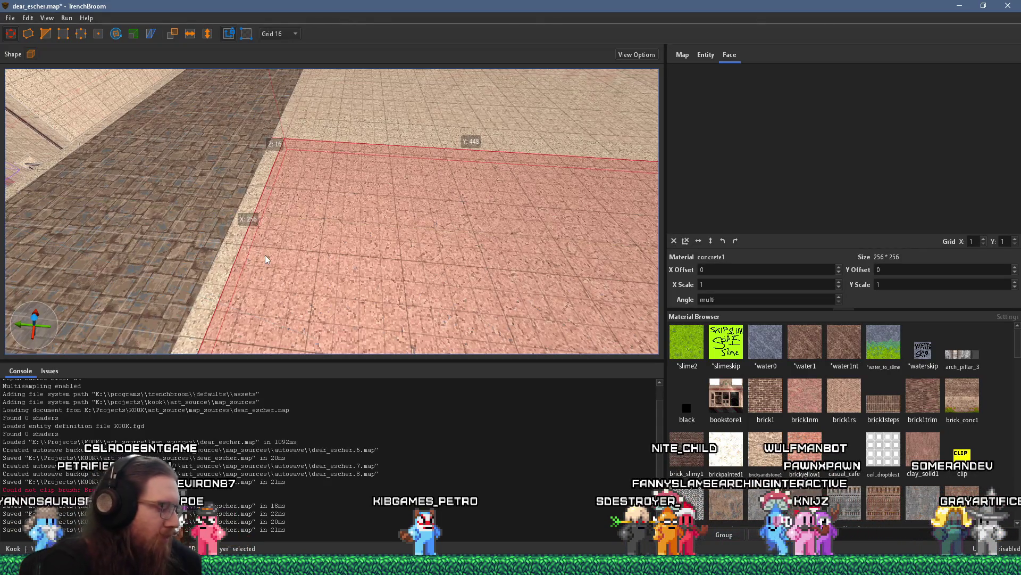
drag(292, 288, 357, 161)
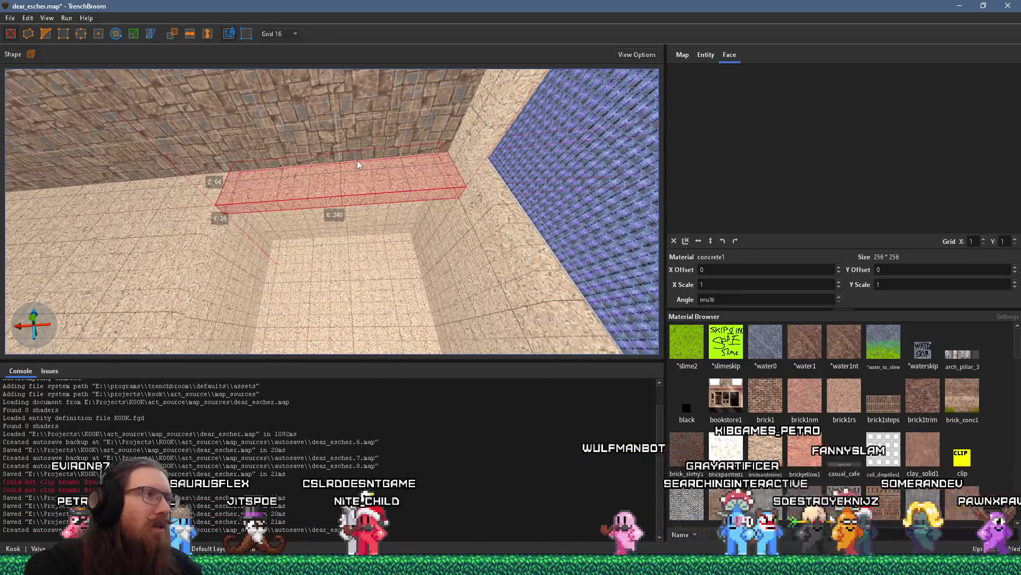
drag(372, 197, 420, 311)
- Resize the standing brush to 80 units wide; the attempted clip fails and is cancelled
drag(487, 300, 391, 211)
drag(259, 230, 413, 254)
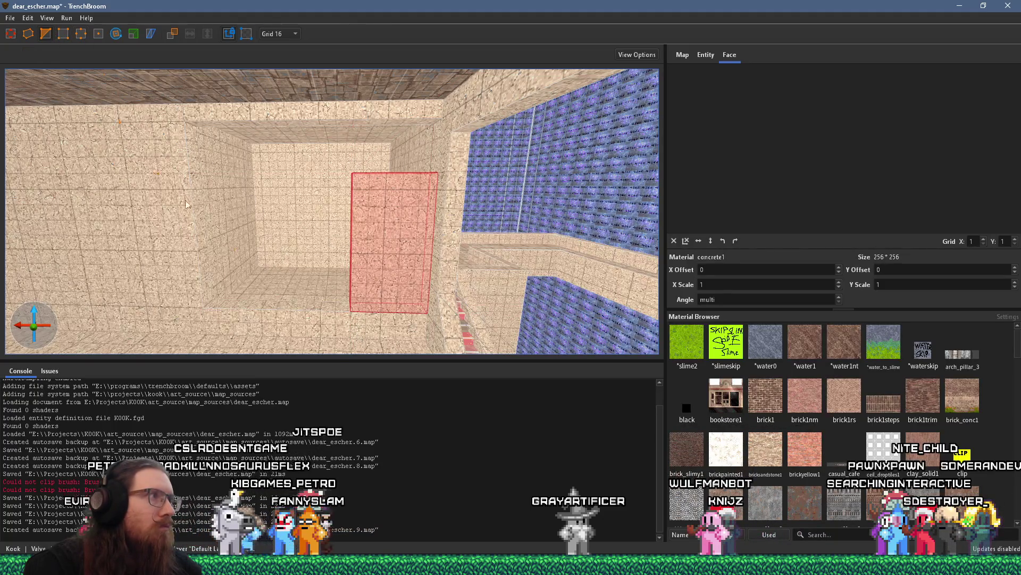
click(439, 173)
key(Return)
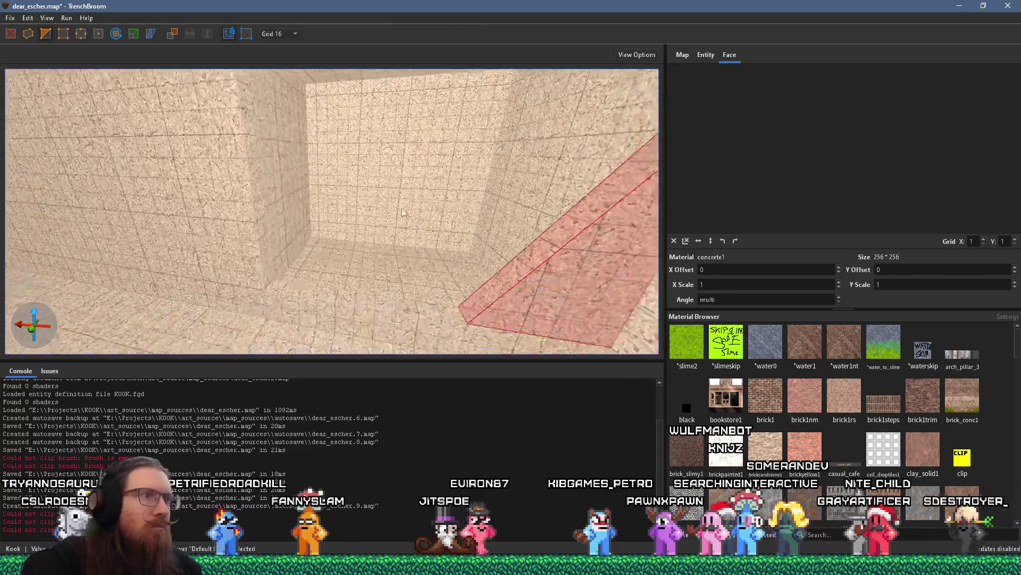
key(Escape)
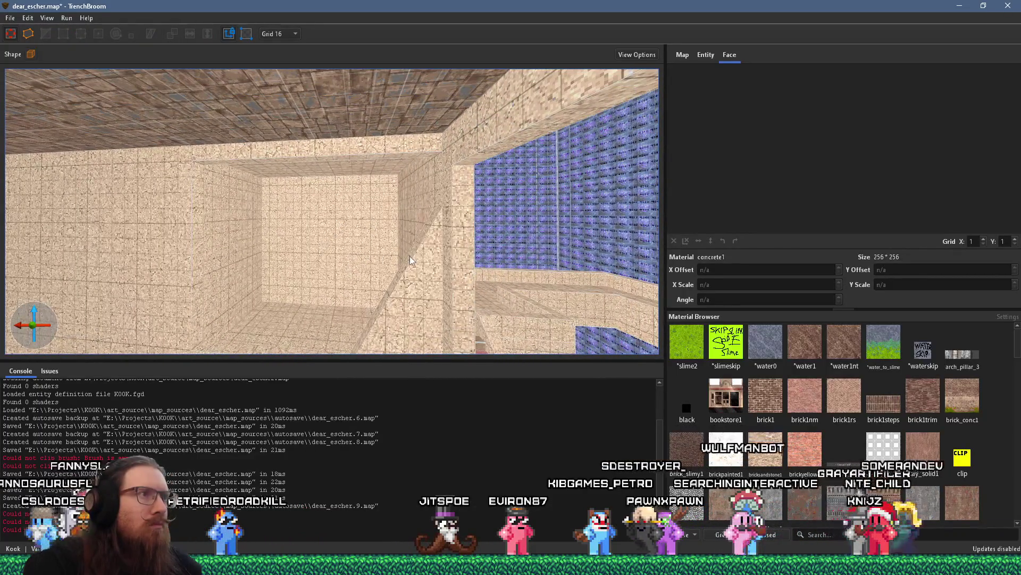
- Select the thin beam under the ceiling and stretch it downward
key(w)
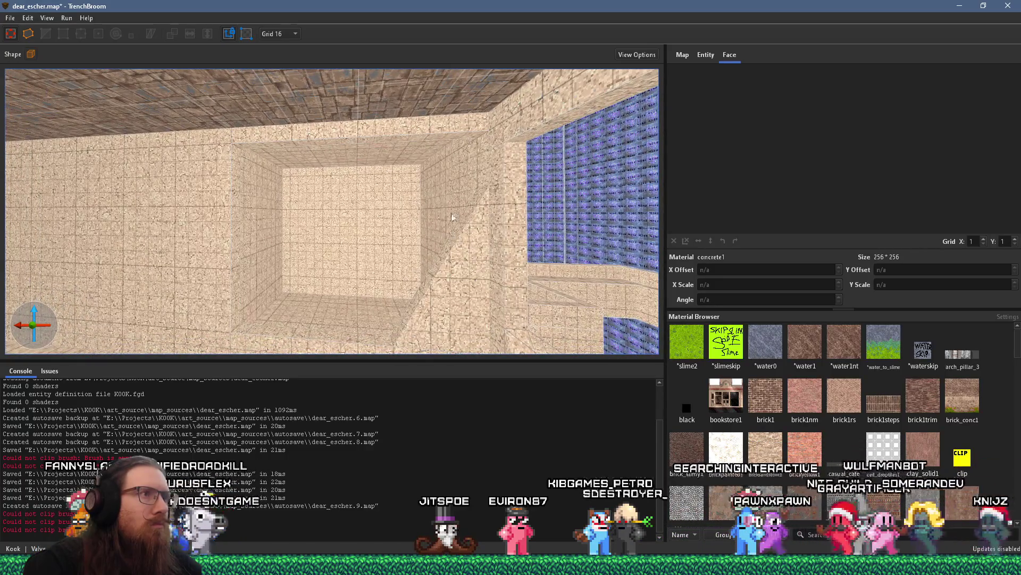
click(454, 136)
drag(455, 134, 450, 191)
- Shrink the beam into a 48-unit cube and clip it into a wedge
drag(229, 161, 424, 167)
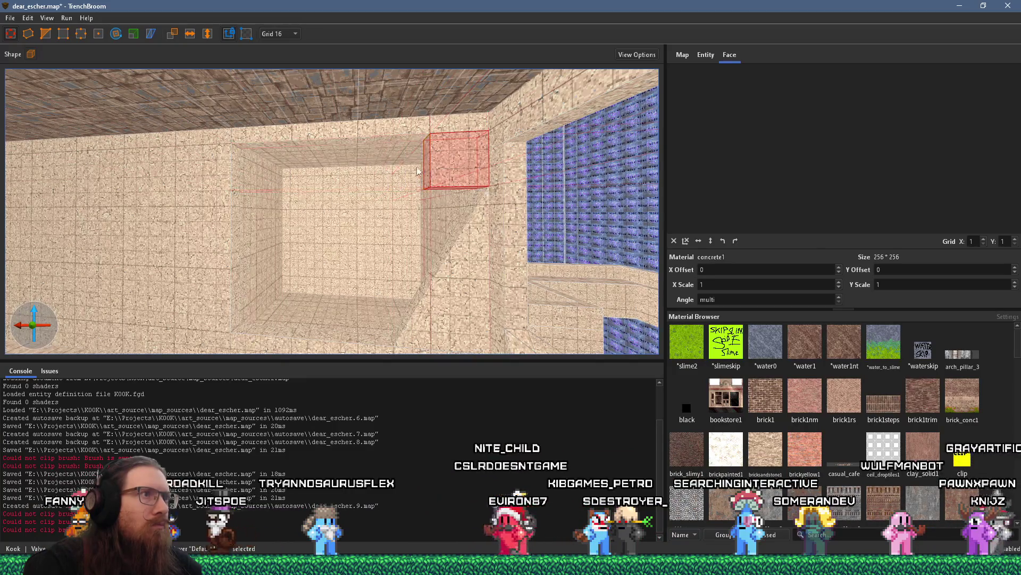
click(45, 35)
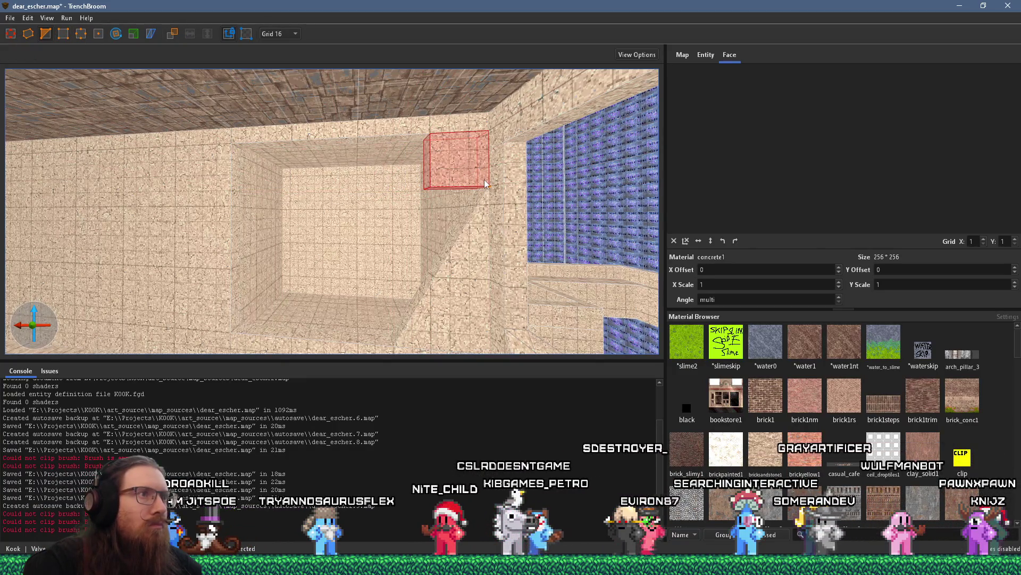
click(489, 185)
click(431, 135)
key(Tab)
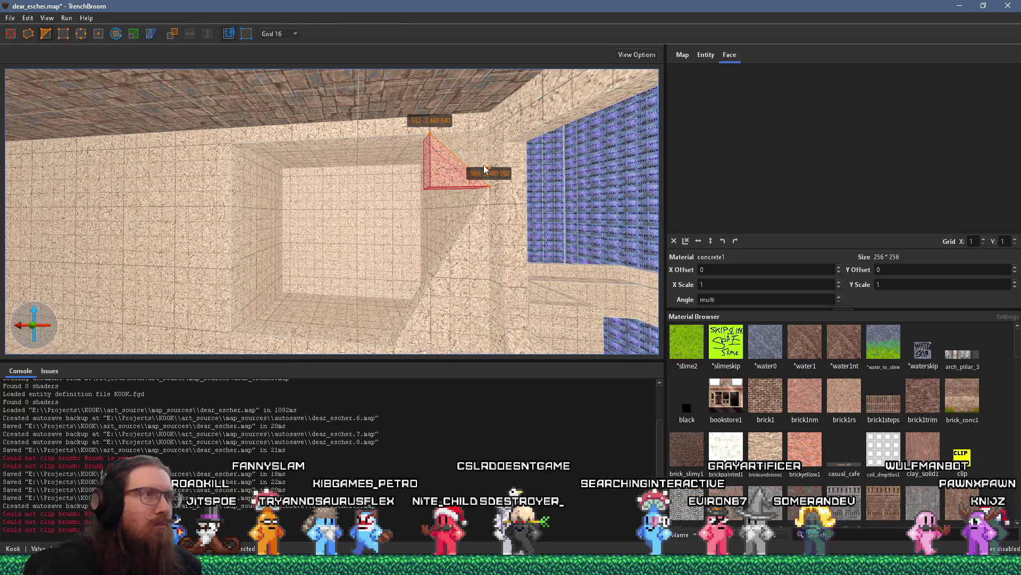
key(Return)
key(Escape)
key(Escape)
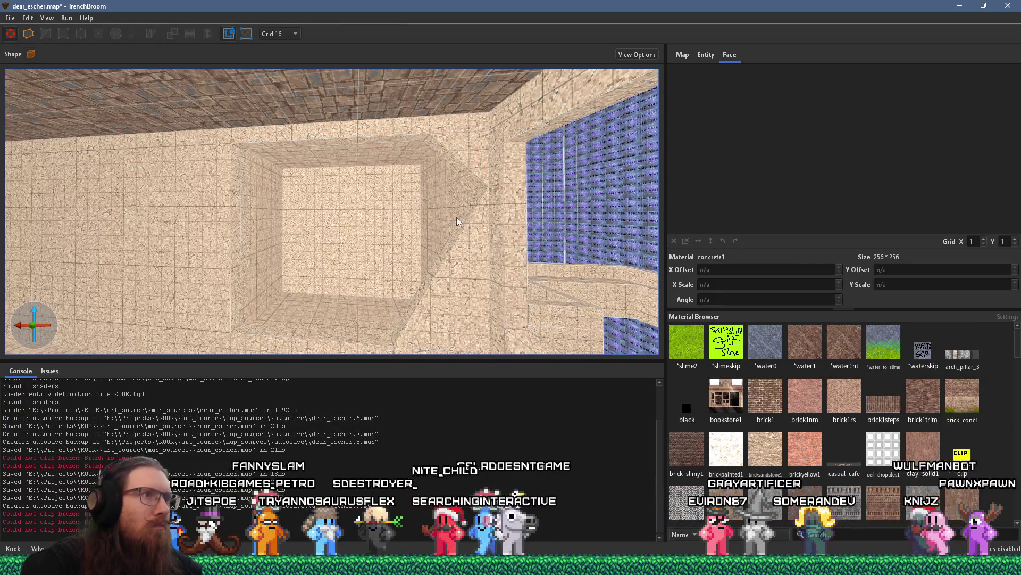
- Shorten the floor strip brush from 240 to 160 units and slope its top edge
key(a)
key(a)
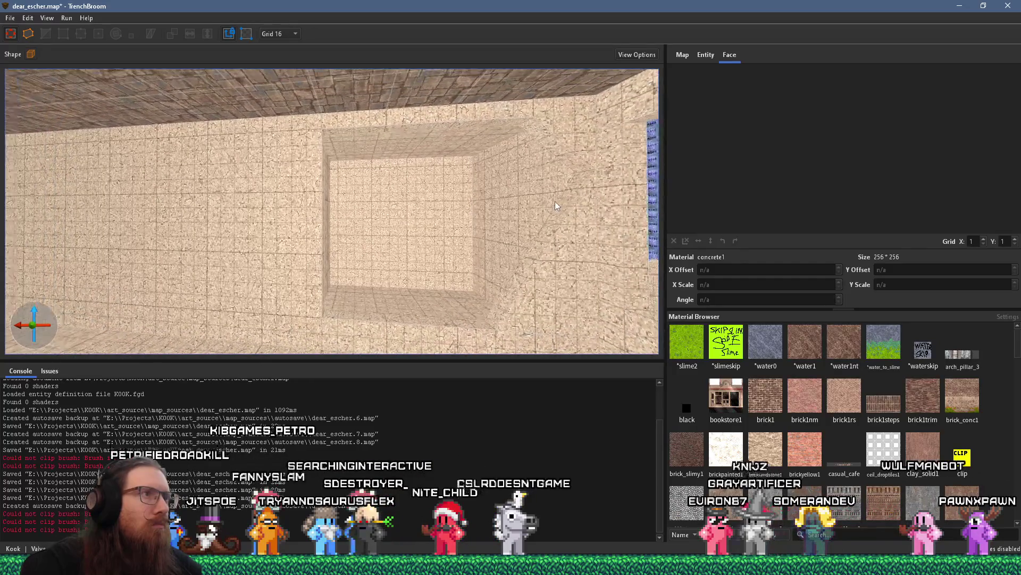
click(372, 302)
click(420, 323)
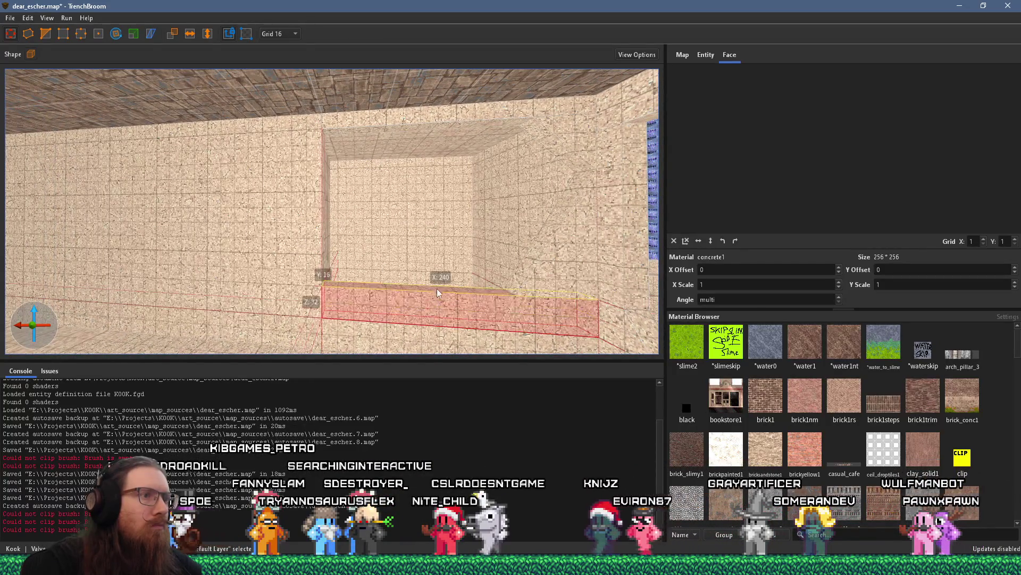
drag(601, 315, 402, 310)
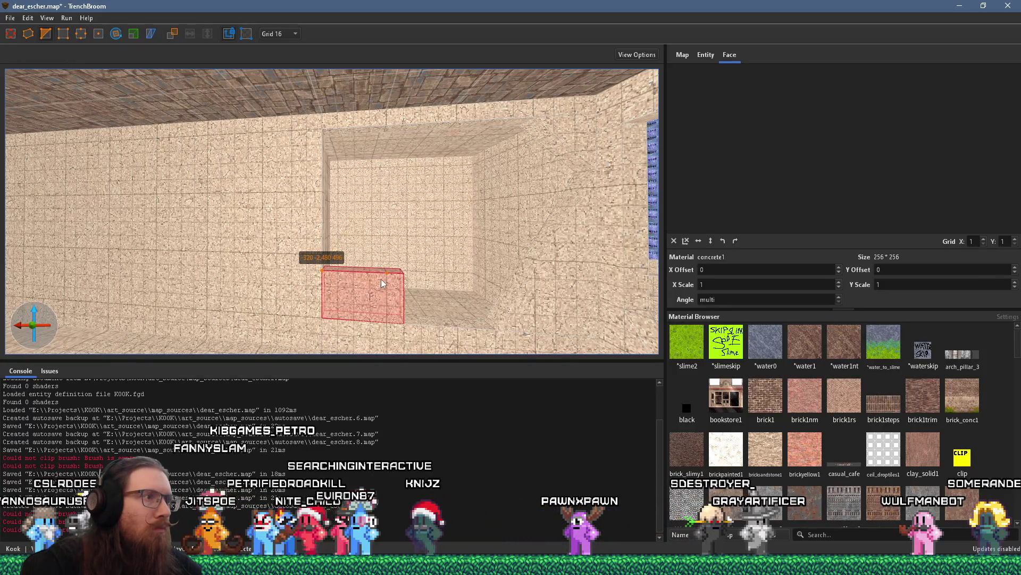
drag(382, 286, 381, 253)
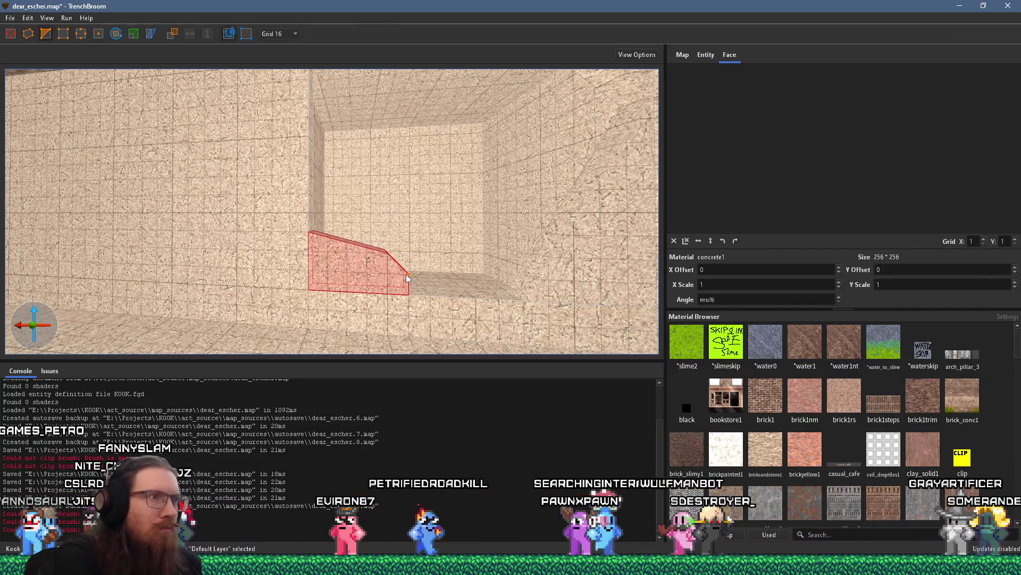
key(Escape)
- Narrow the step brush and clip off two corners, leaving a triangular wedge
scroll(up, 3)
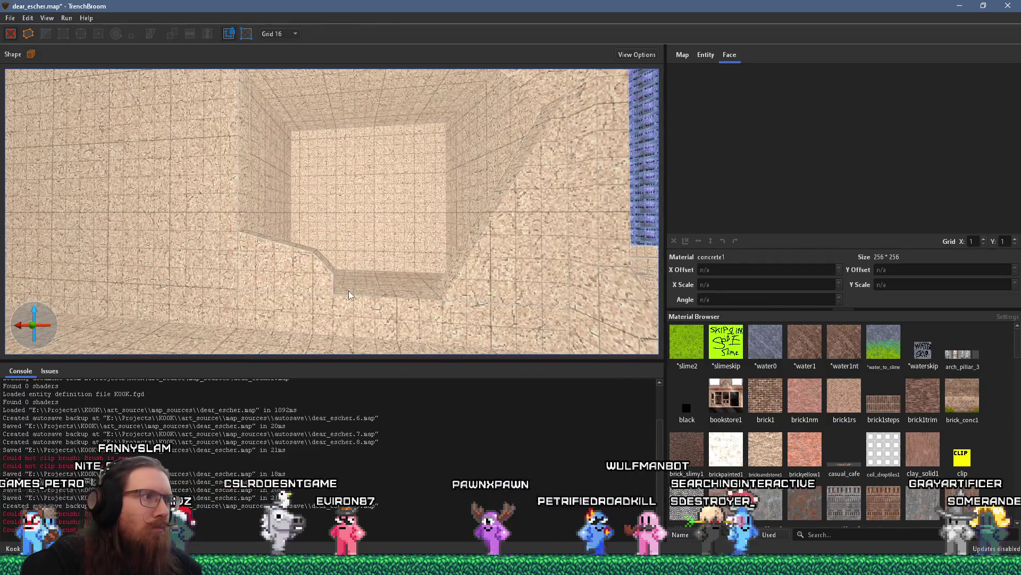
click(349, 291)
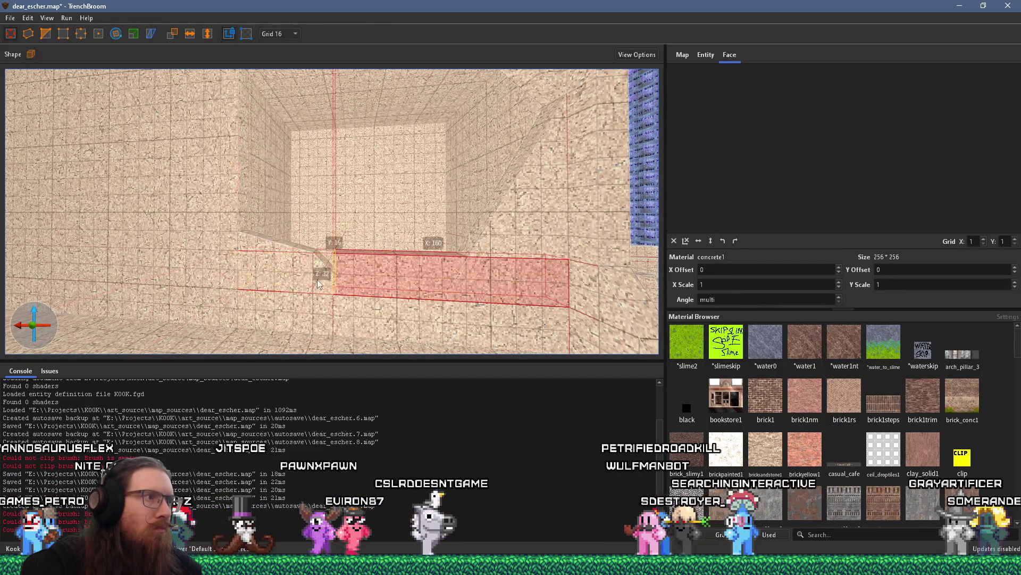
drag(570, 280, 423, 228)
click(45, 33)
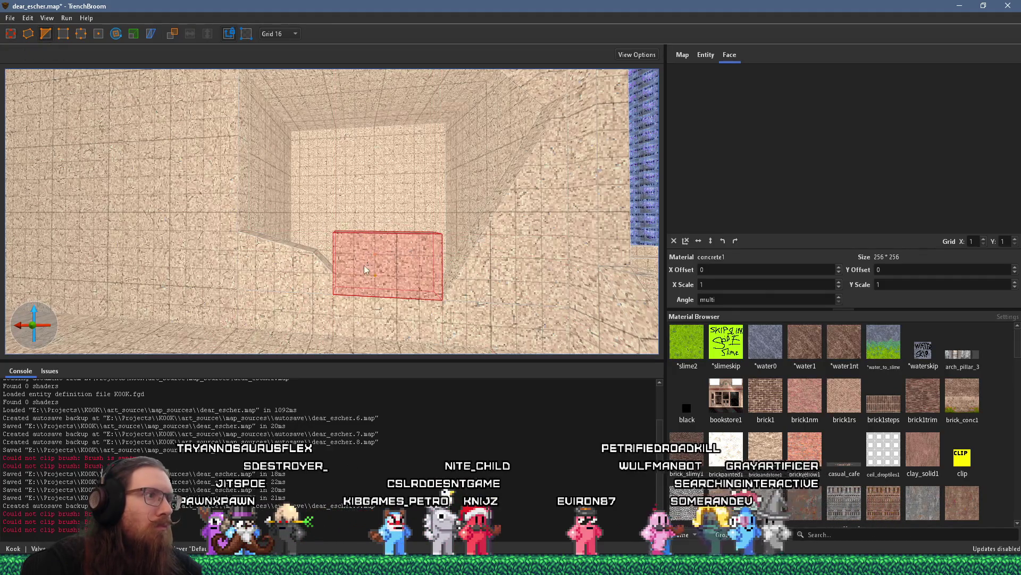
click(335, 272)
click(373, 239)
key(Return)
click(441, 299)
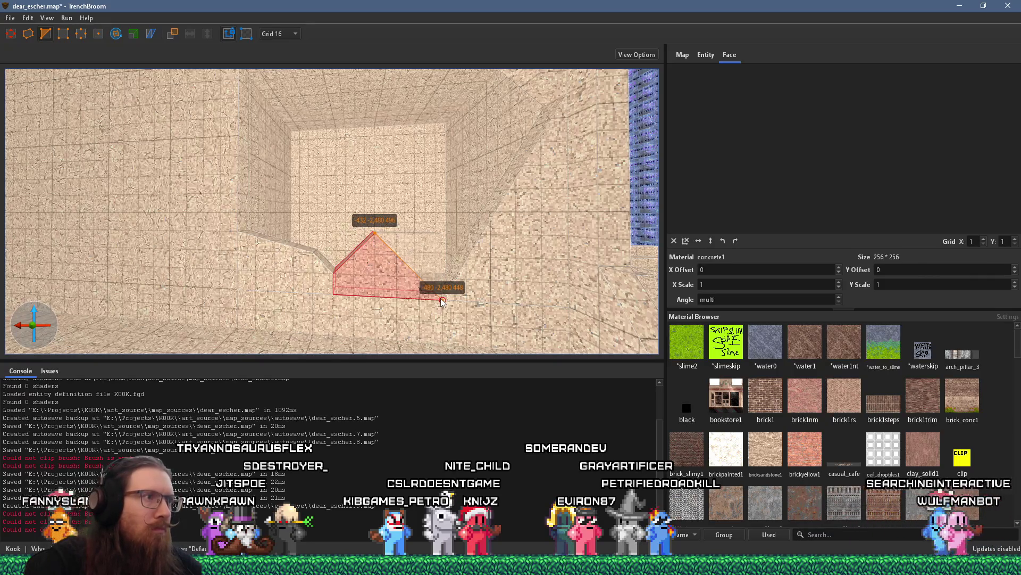
key(Return)
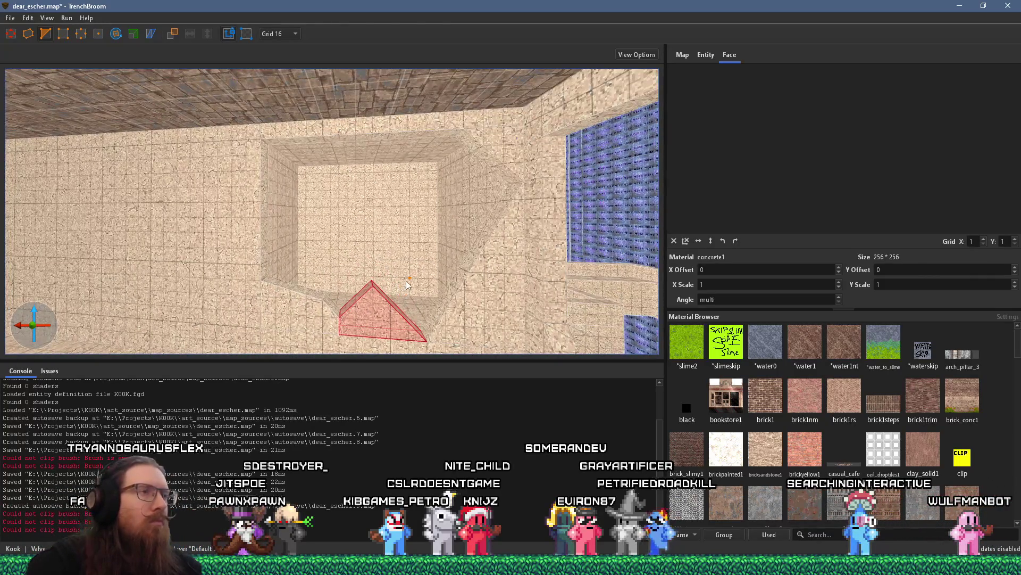
key(Escape)
key(Escape)
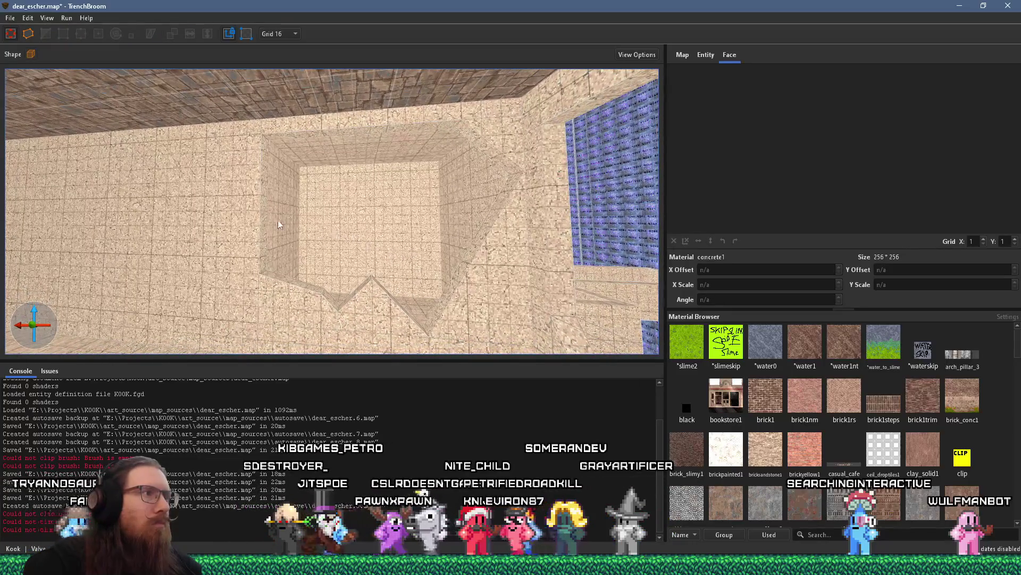
- Shorten the thin pillar into a small square block and move it up the wall
click(265, 223)
click(264, 222)
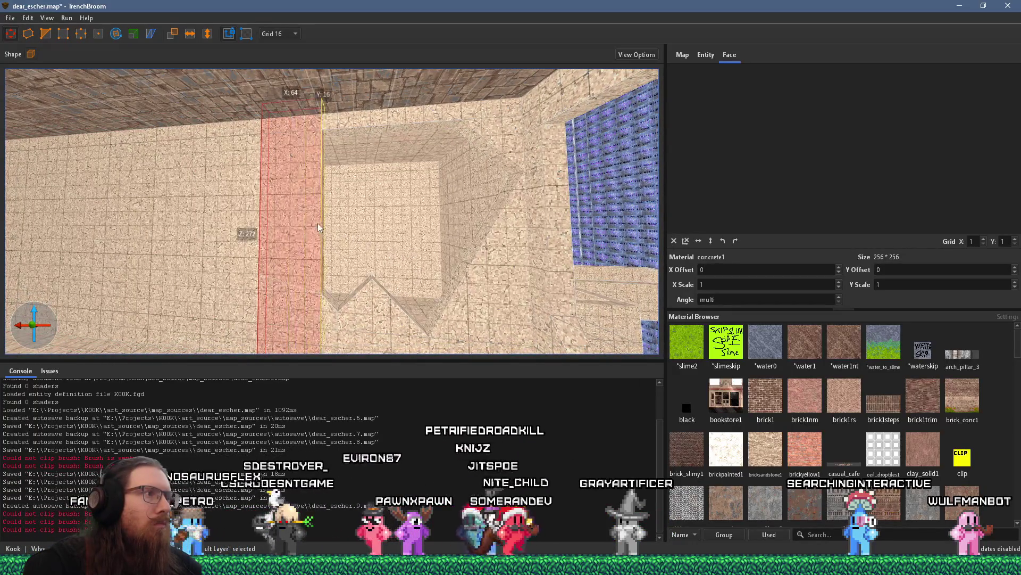
drag(305, 337, 302, 145)
scroll(up, 3)
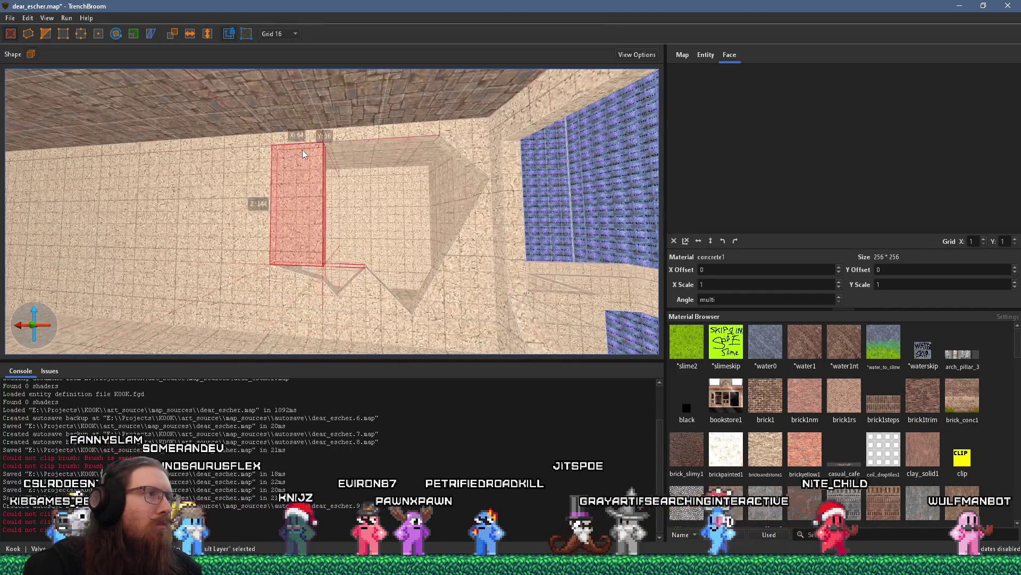
drag(342, 250, 340, 279)
scroll(up, 3)
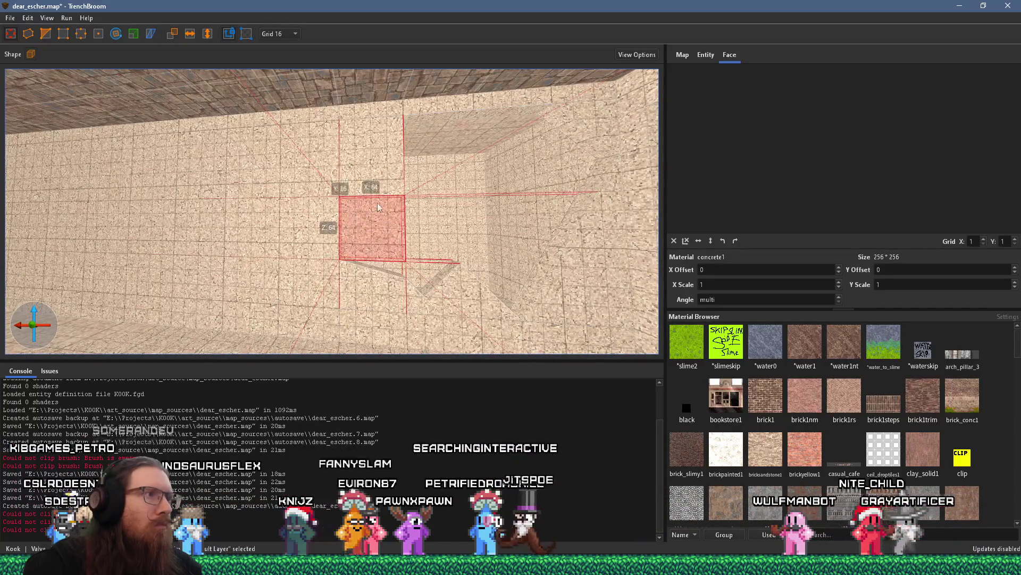
key(Page_Up)
key(Page_Up)
key(Page_Up)
- Try dragging a block corner in vertex mode, then undo the edit
click(66, 34)
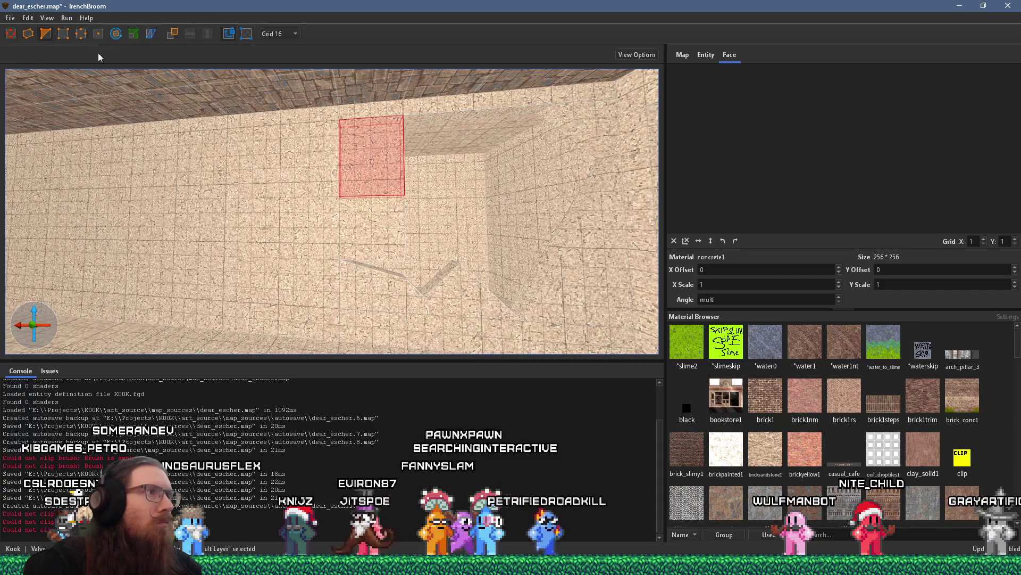
drag(382, 174, 382, 177)
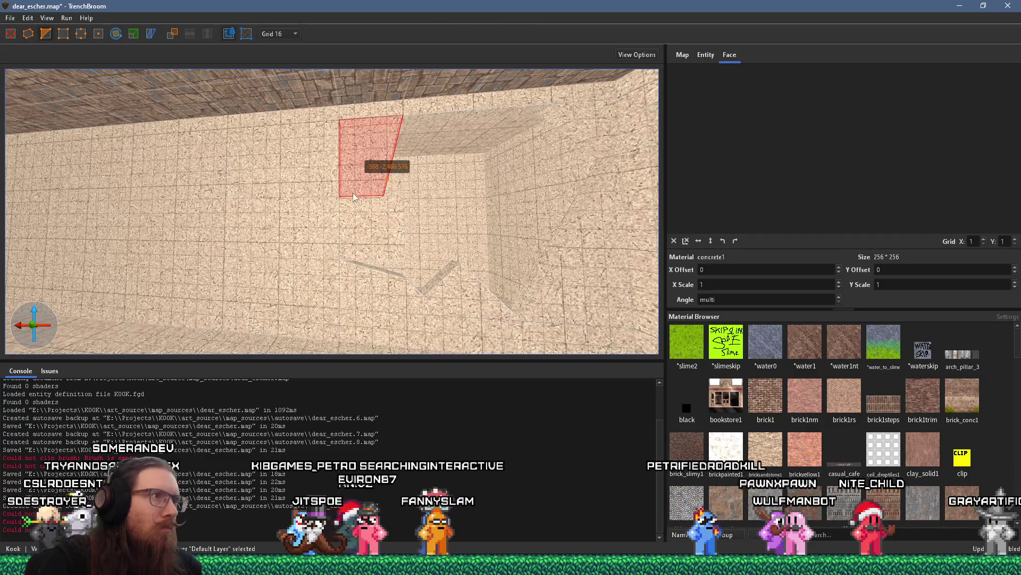
key(Escape)
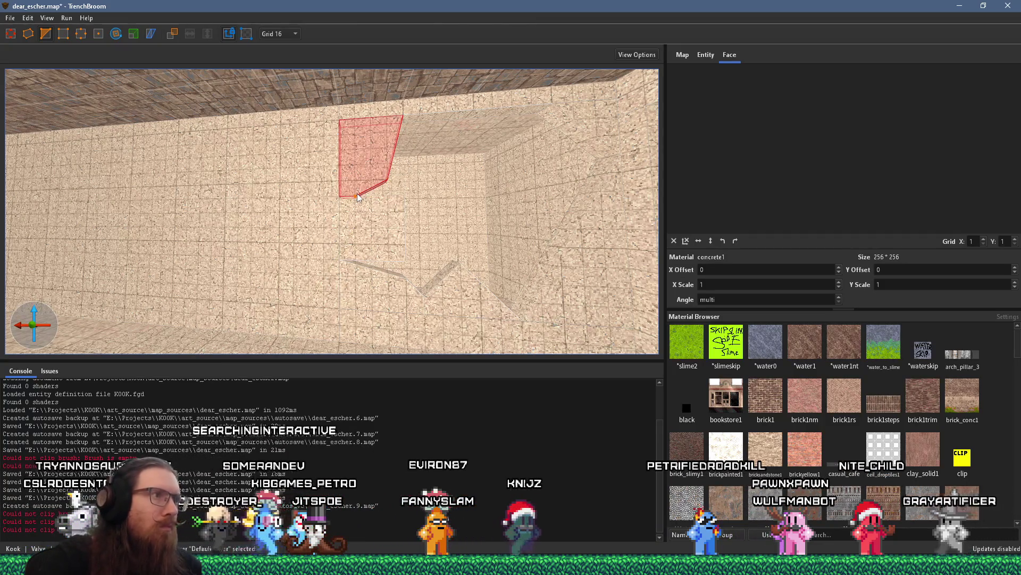
key(ctrl+z)
key(ctrl+z)
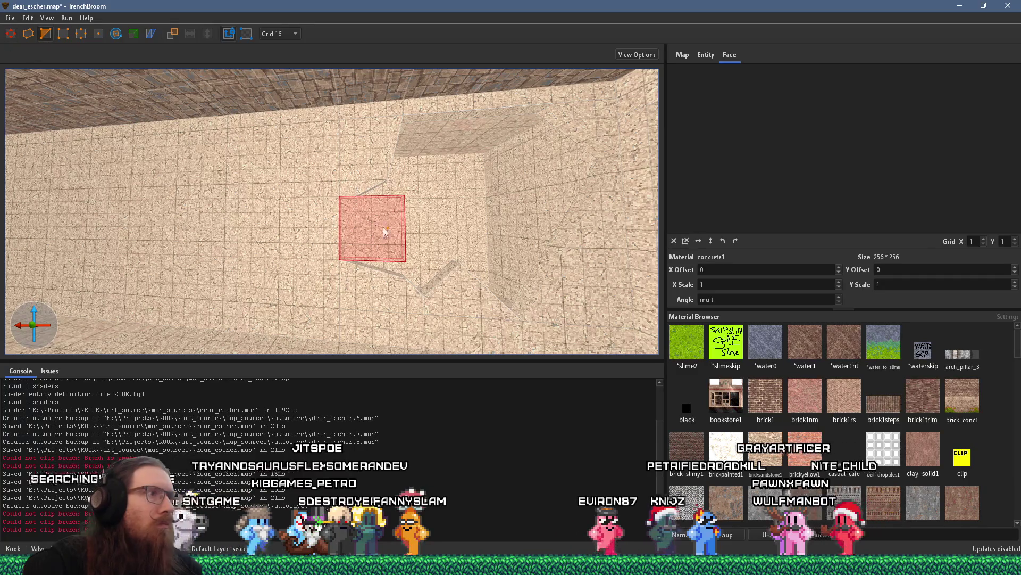
- Clip the block into a triangular wedge pointing into the star recess
click(355, 196)
click(388, 229)
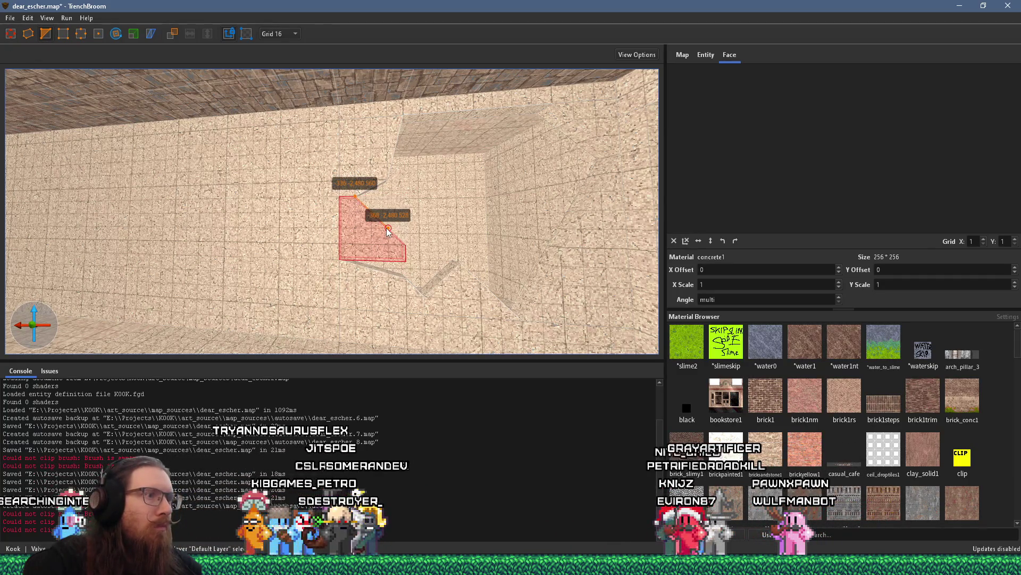
click(386, 230)
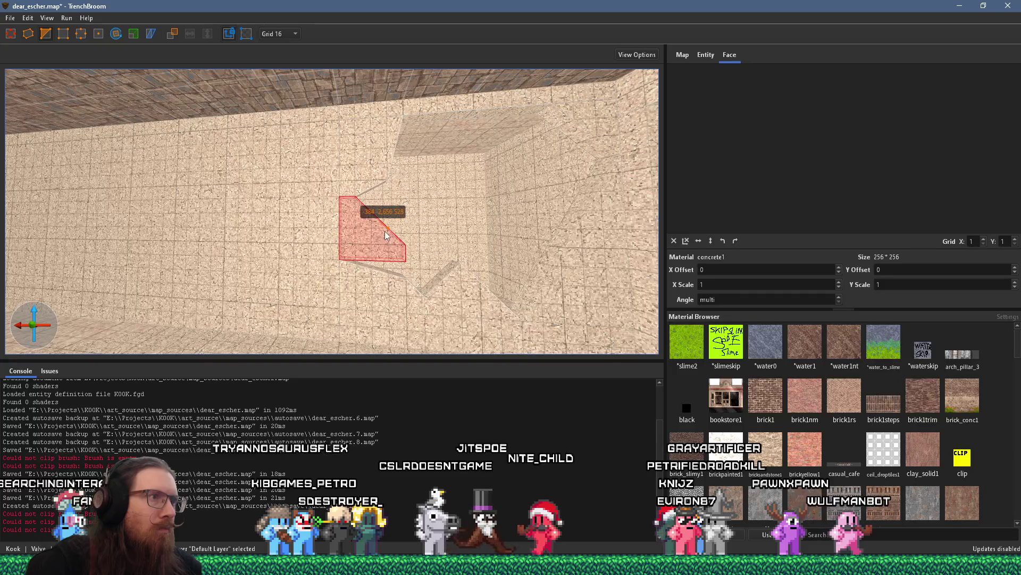
click(355, 261)
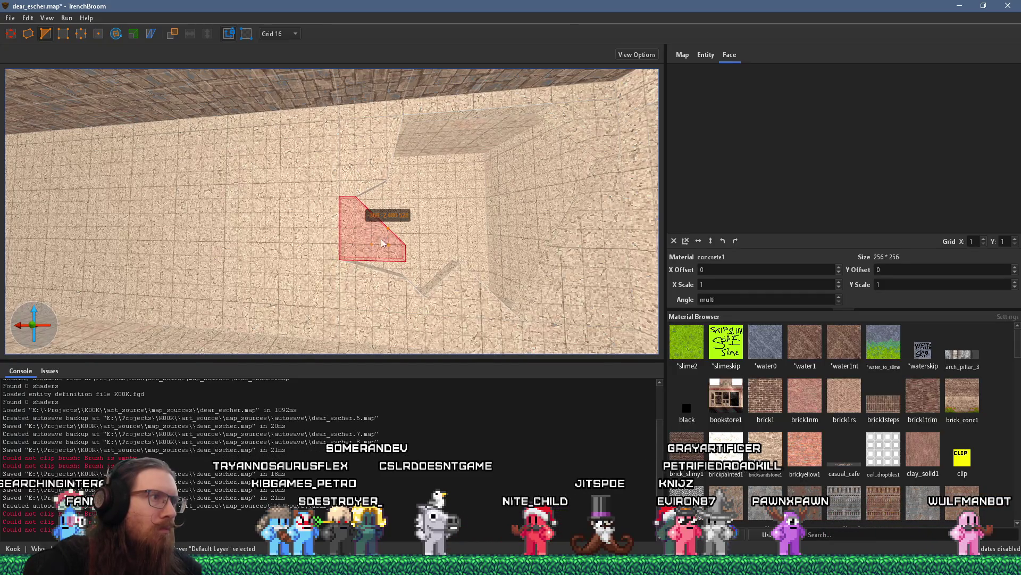
drag(343, 258, 363, 263)
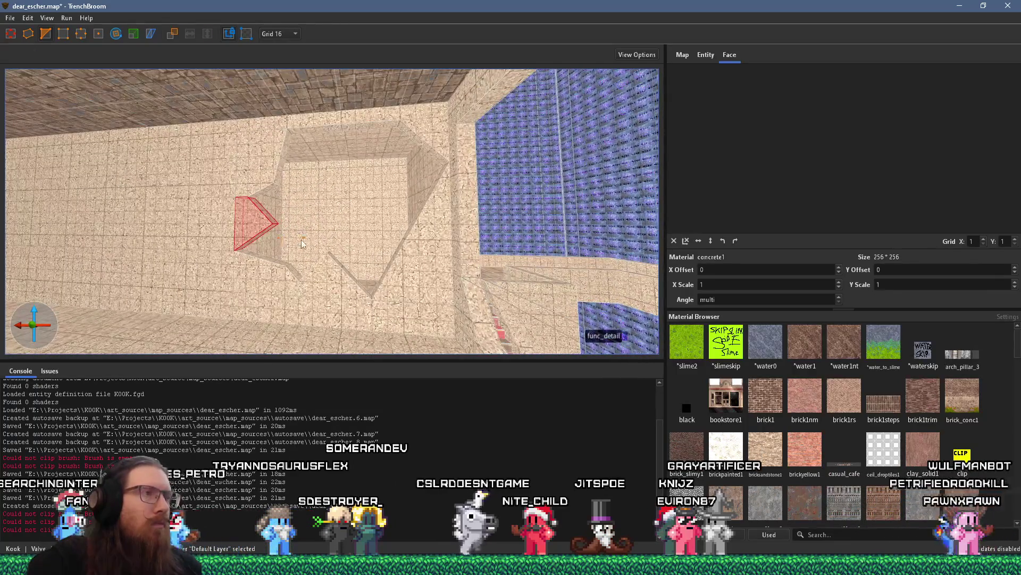
key(Escape)
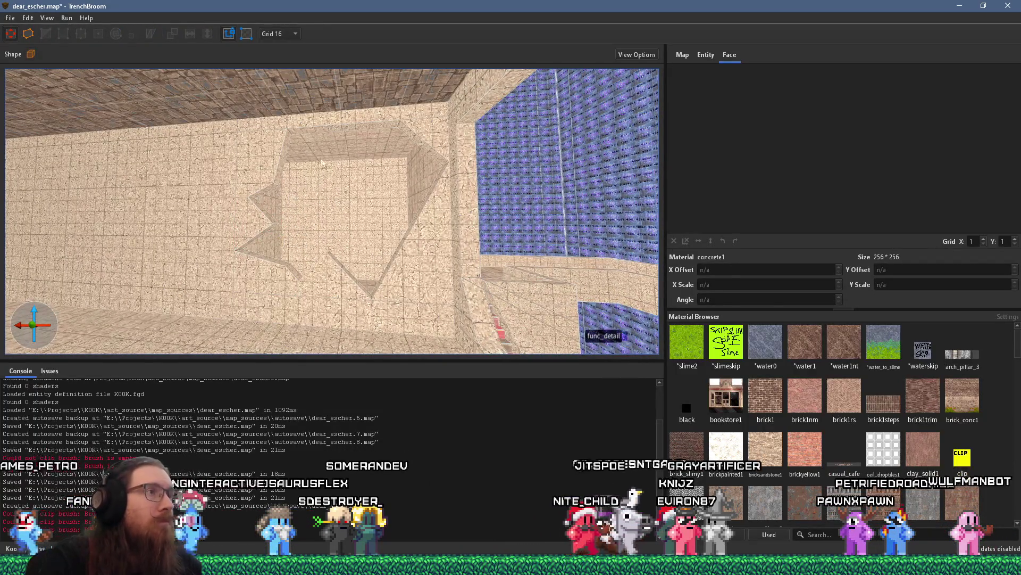
- Lower the ceiling-edge brush and clip it into a sloped wedge along the star's top
click(343, 126)
drag(375, 152, 286, 156)
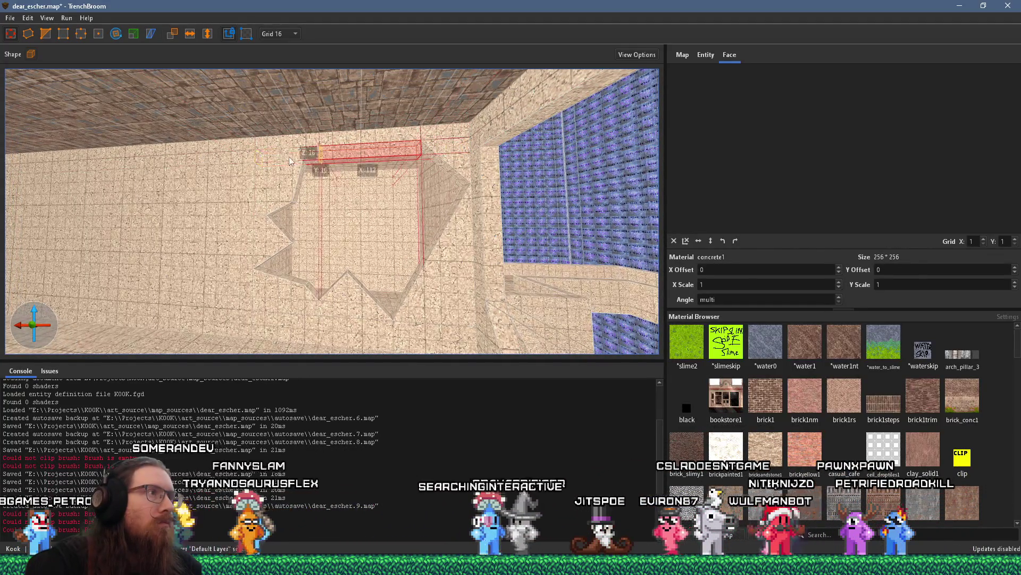
scroll(up, 3)
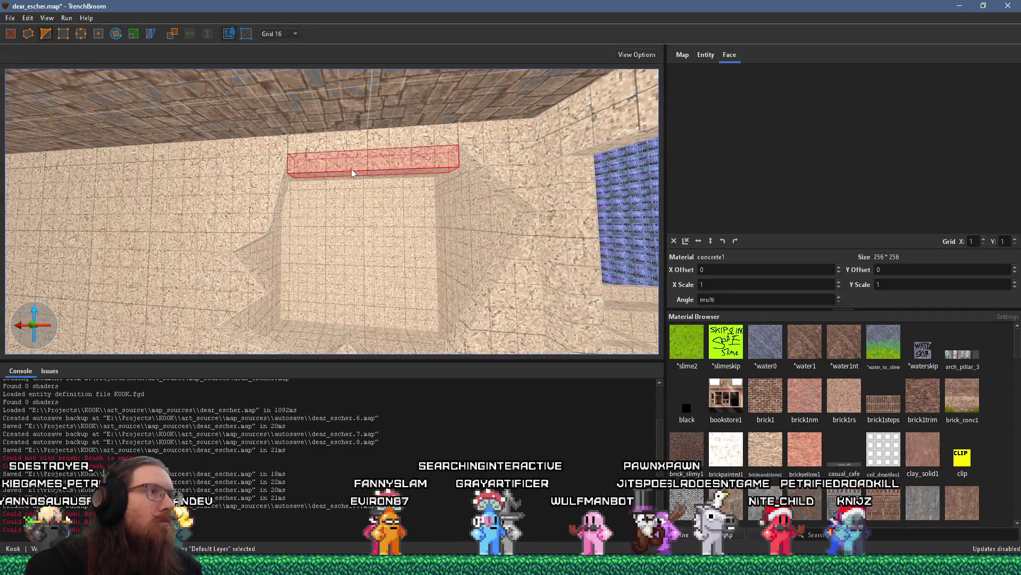
click(451, 151)
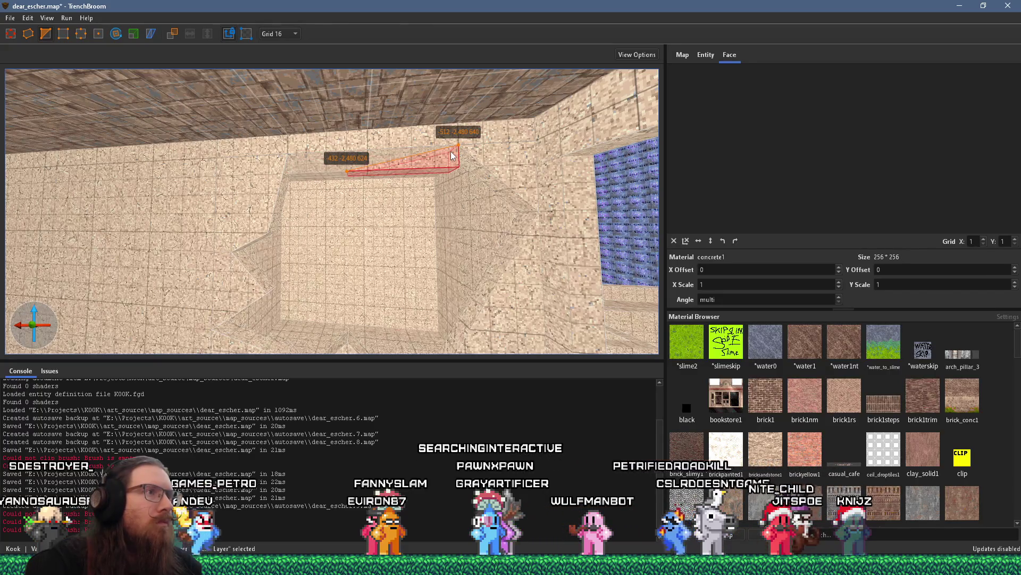
click(451, 152)
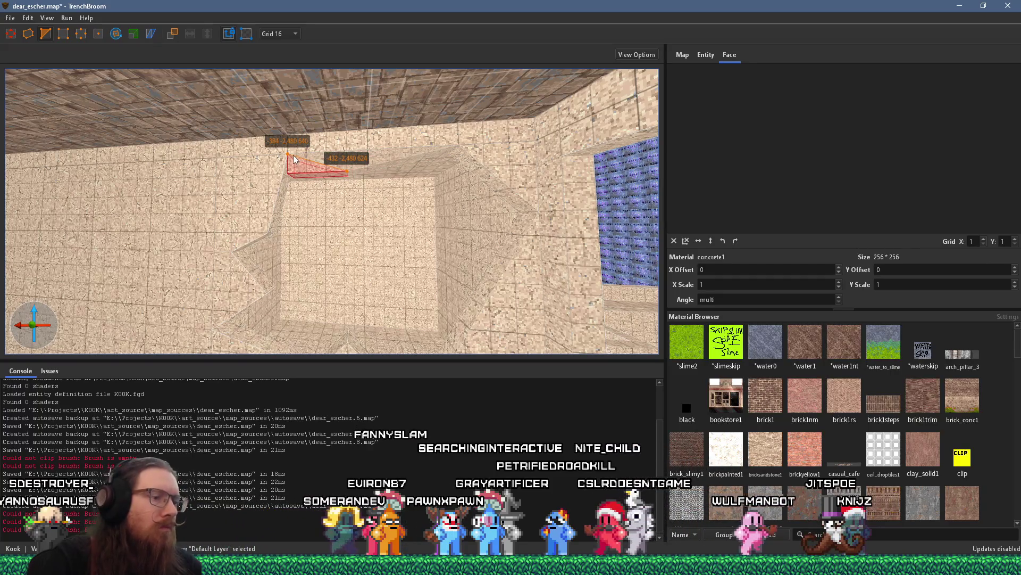
key(Tab)
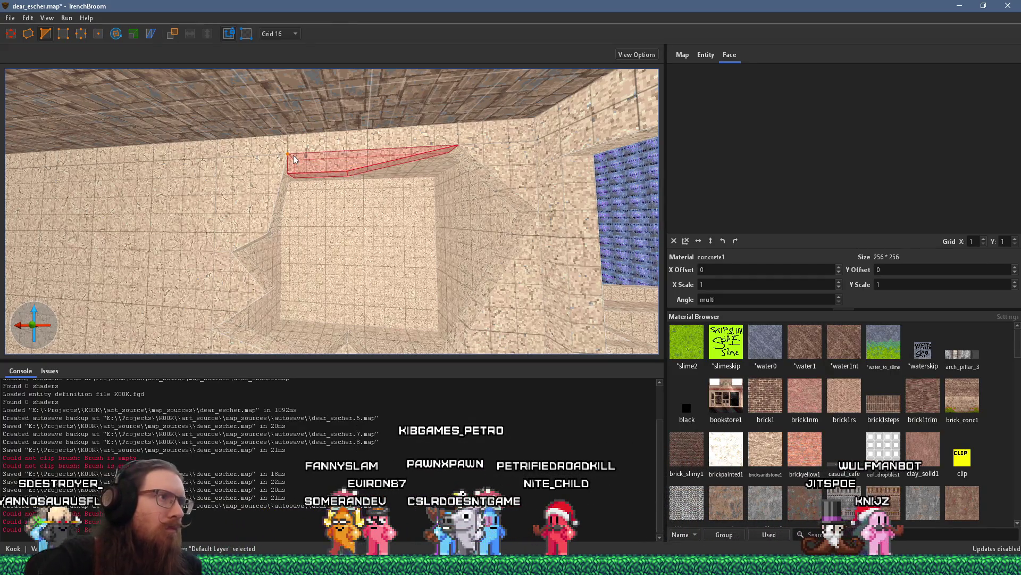
click(346, 172)
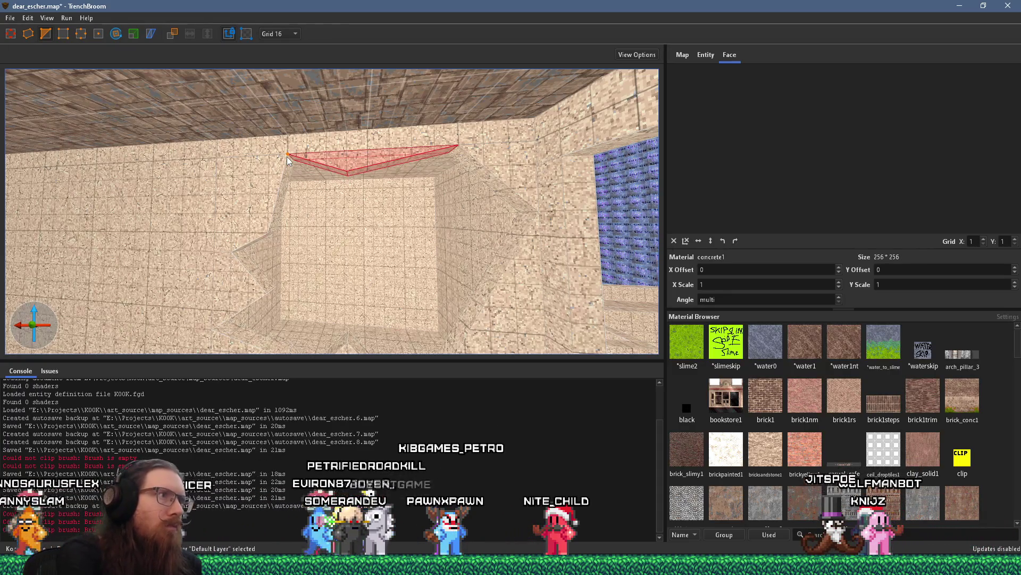
key(Escape)
- Fly up to inspect the jagged star recess, then launch another TrenchBroom window from the taskbar
key(w)
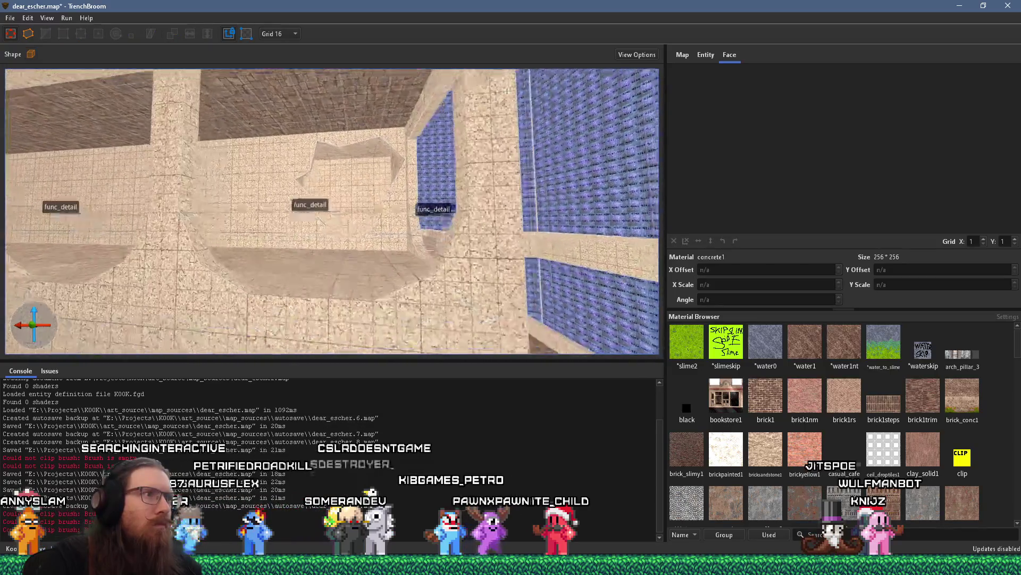
key(w)
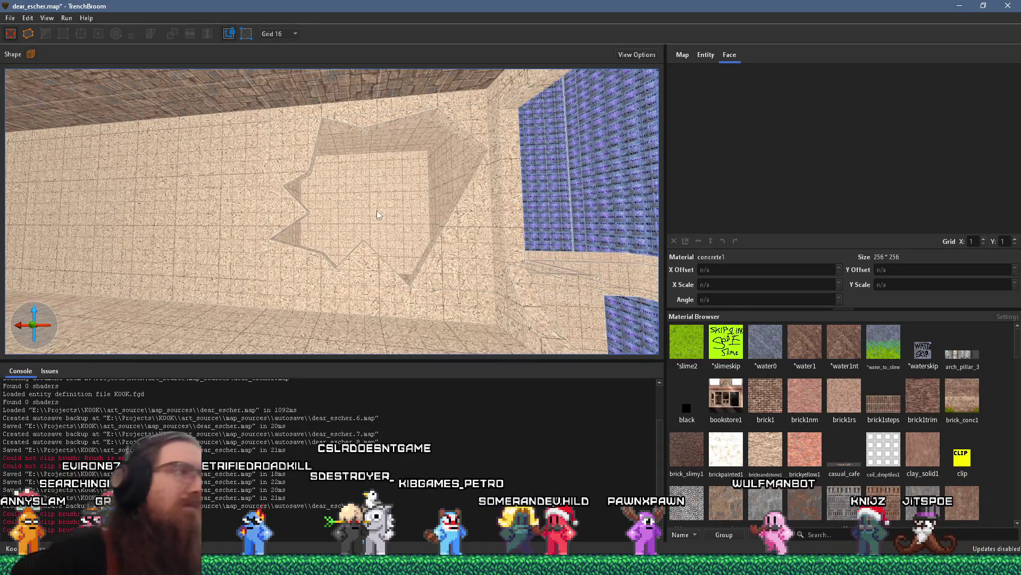
drag(440, 184, 419, 199)
key(w)
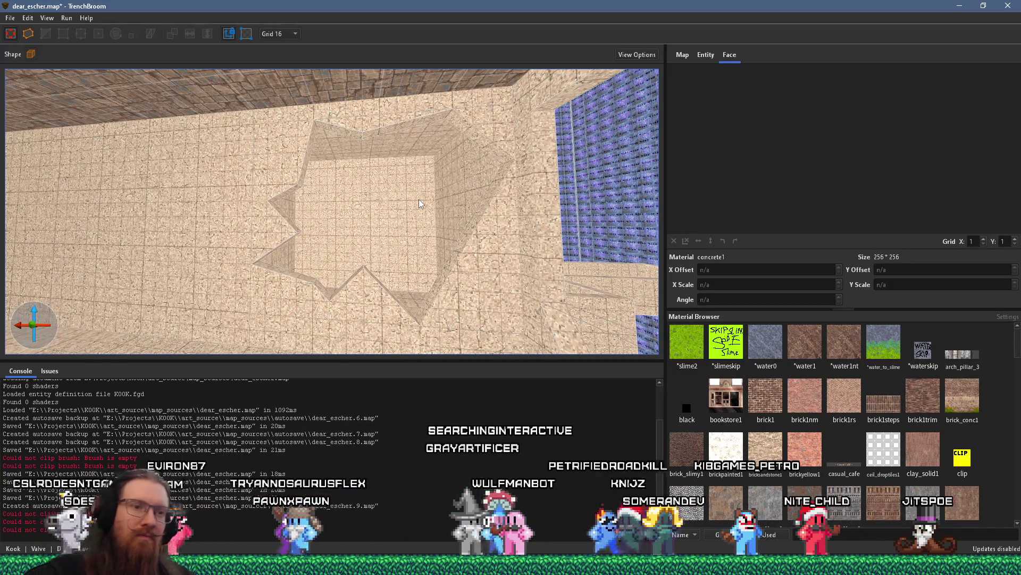
right_click(846, 564)
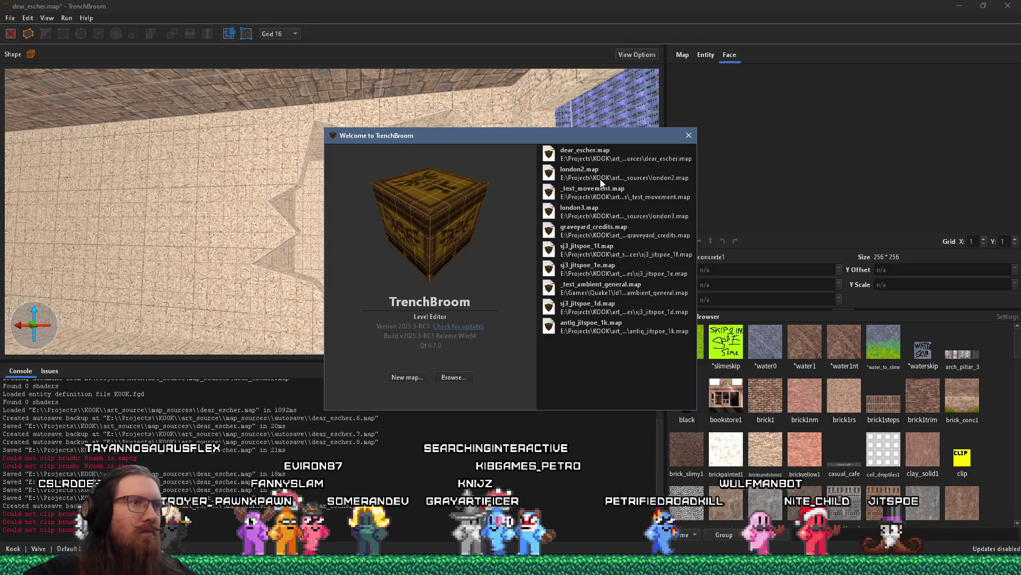
- Browse to the map sources folder and open sj3_jitspoe_1f.map
click(447, 379)
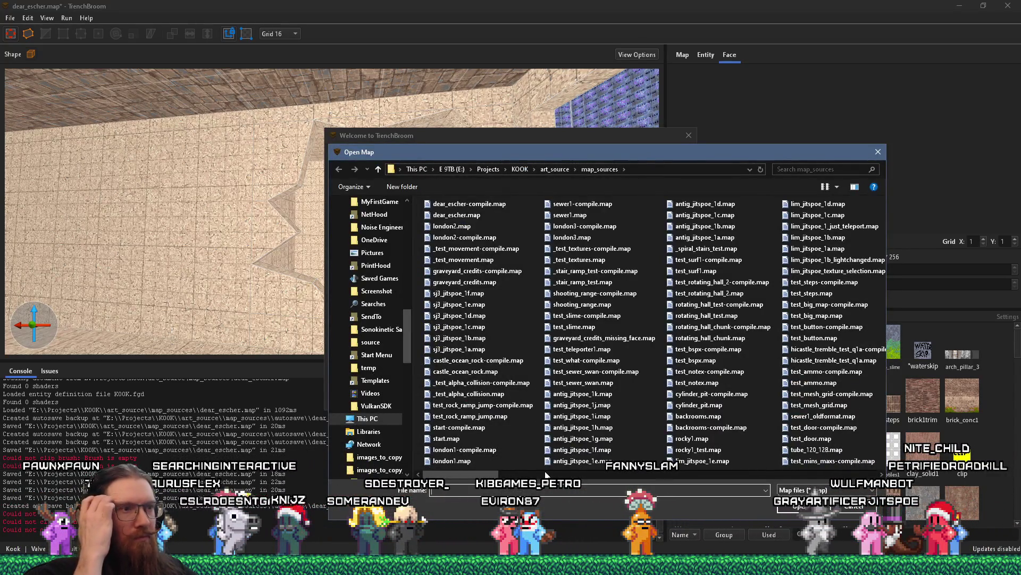
double_click(466, 294)
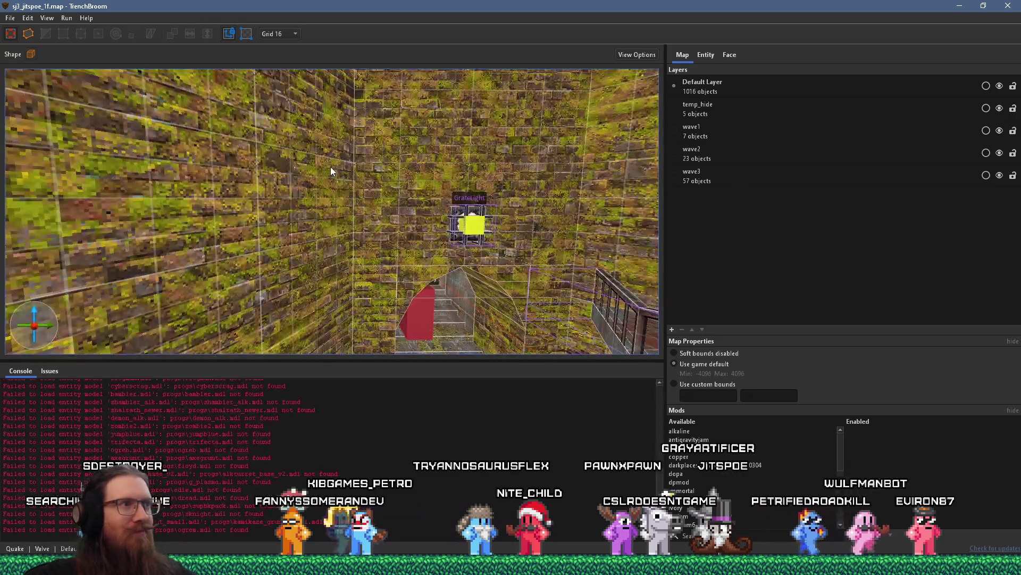
- Fly through the jitspoe map, select its func_breakable wall brush, then switch back to dear_escher.map
key(w)
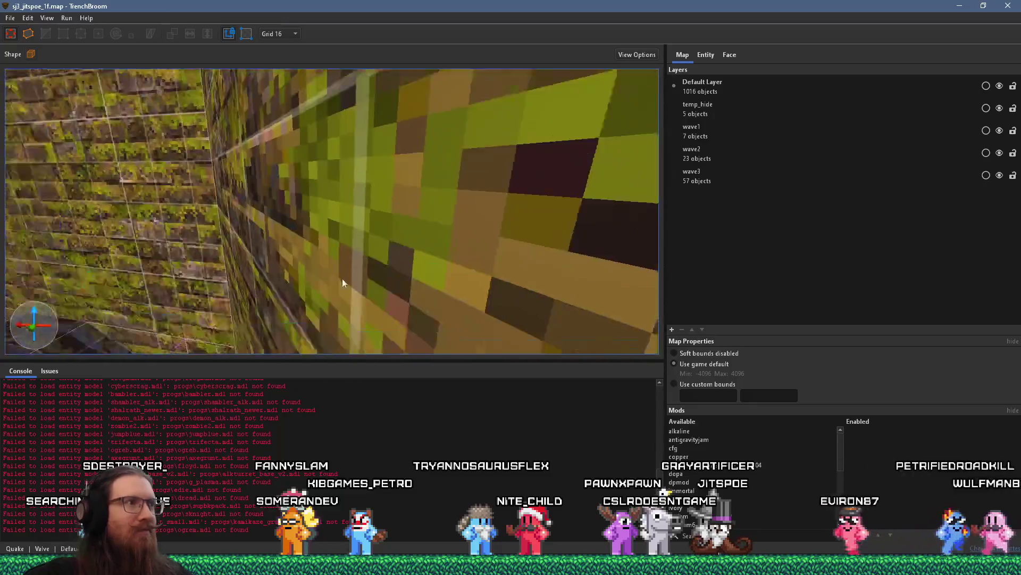
key(w)
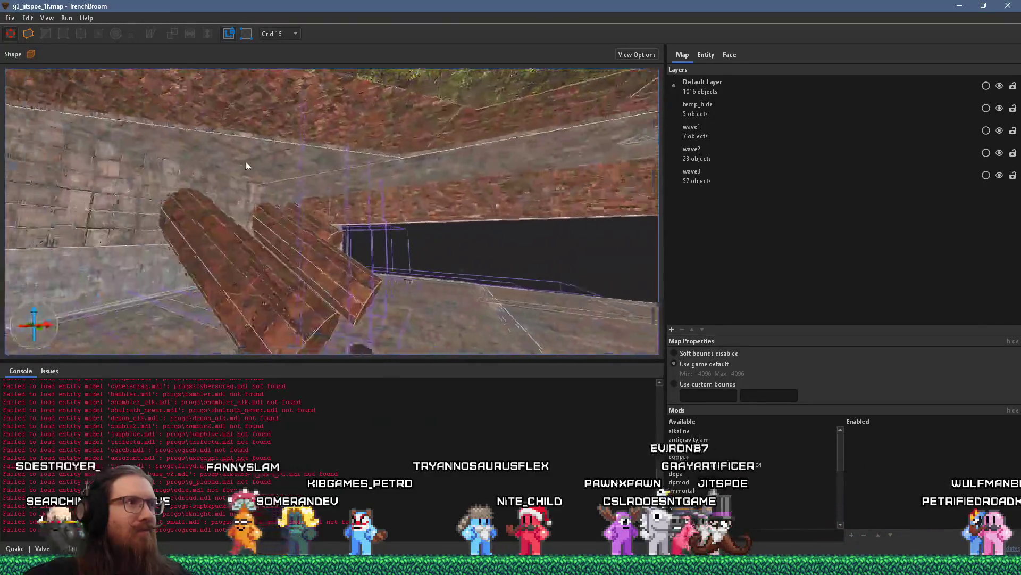
key(w)
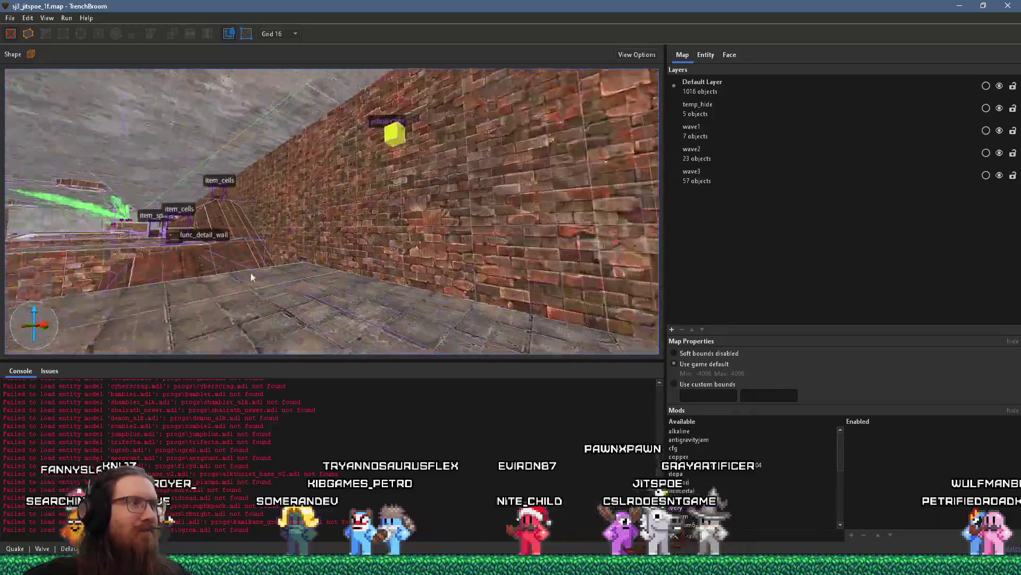
key(w)
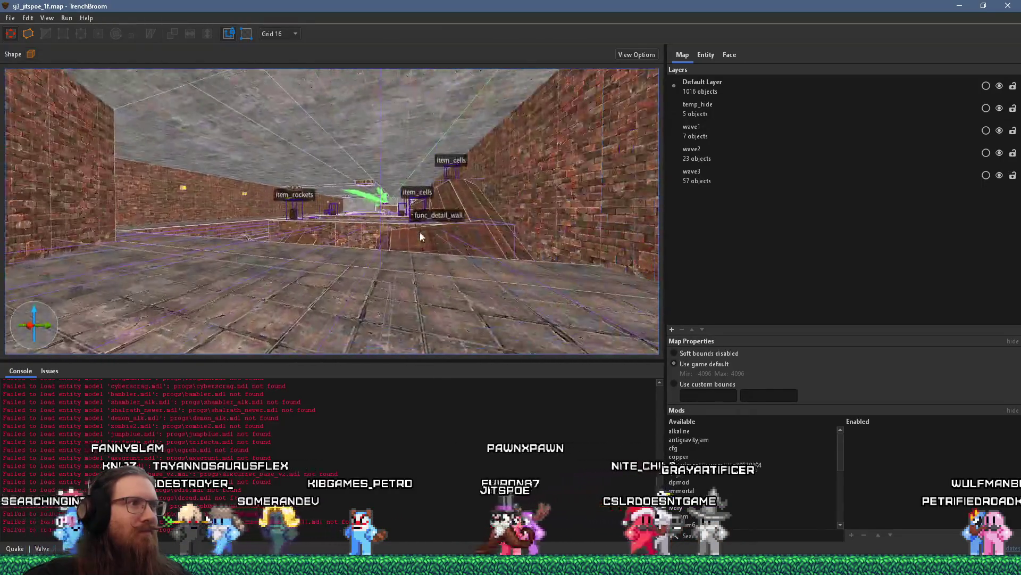
key(w)
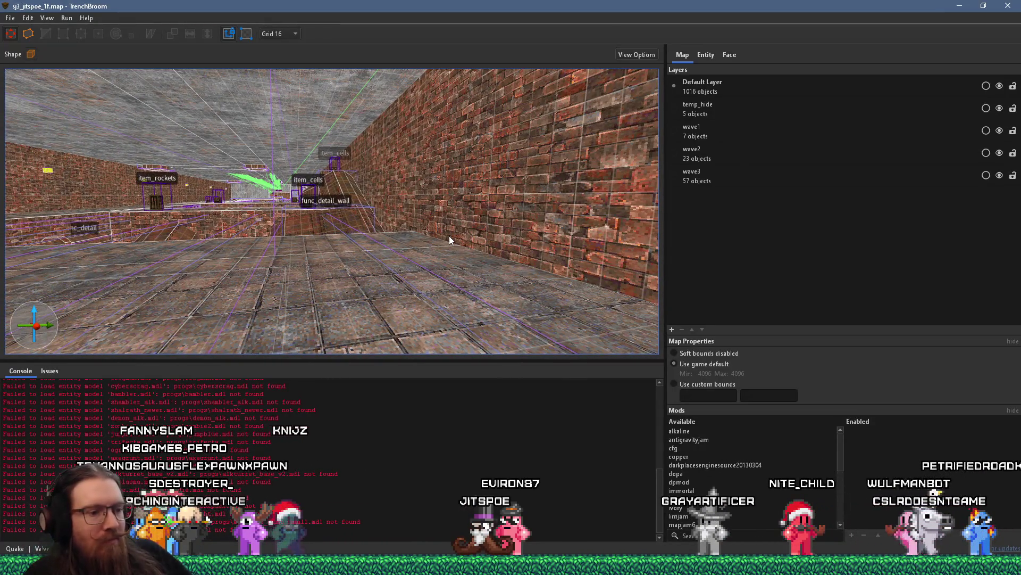
key(d)
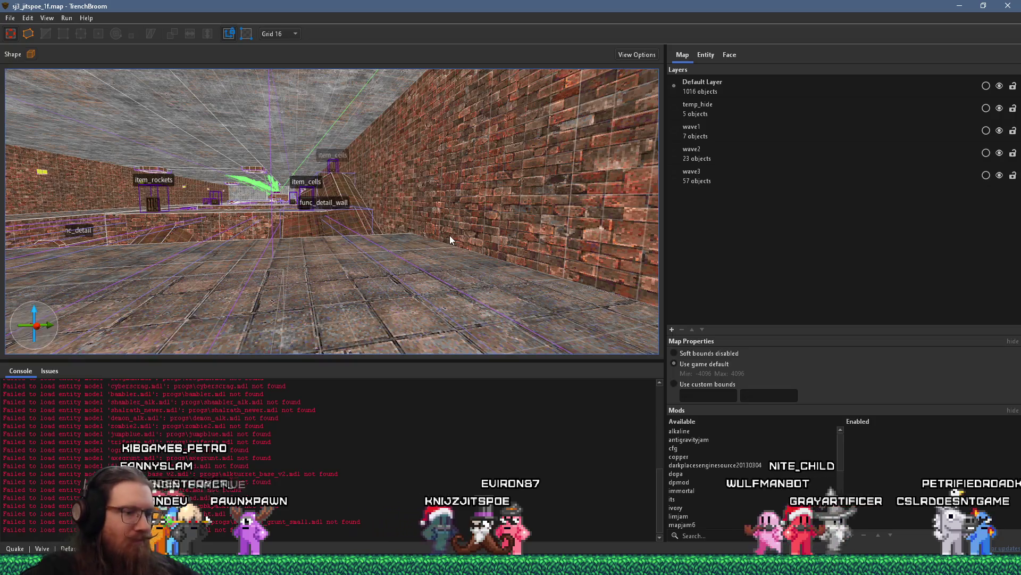
key(s)
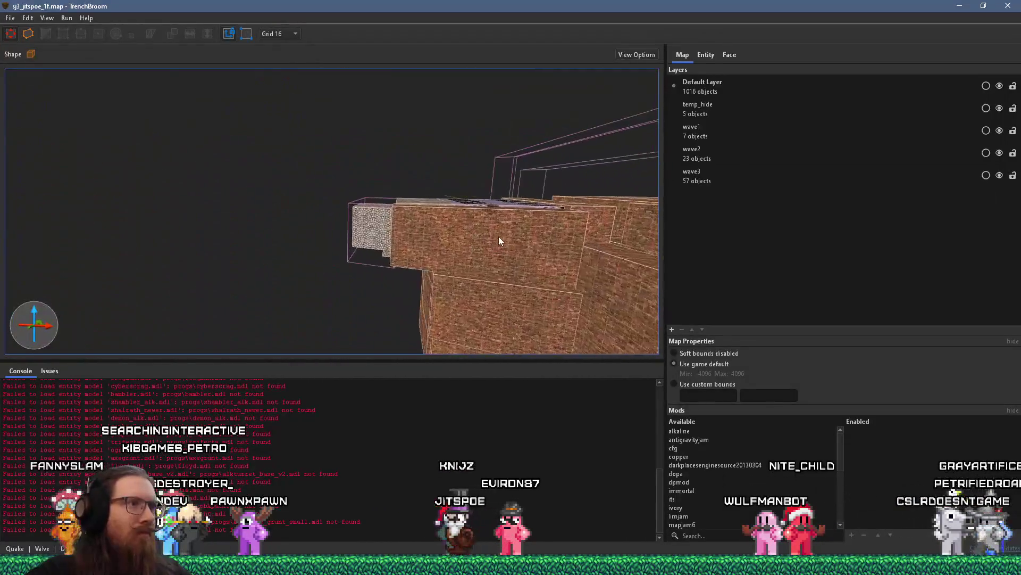
key(w)
key(w)
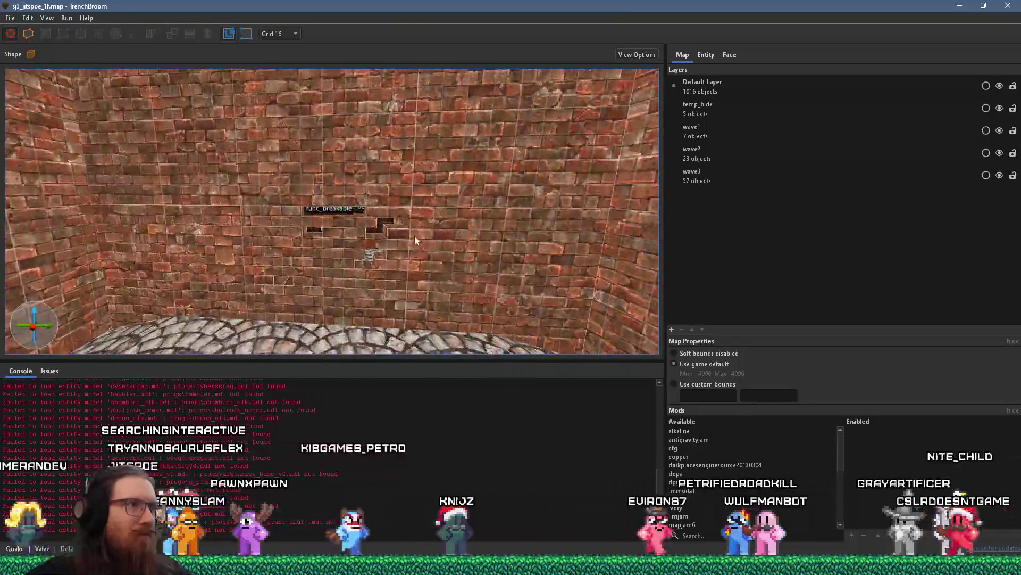
click(380, 211)
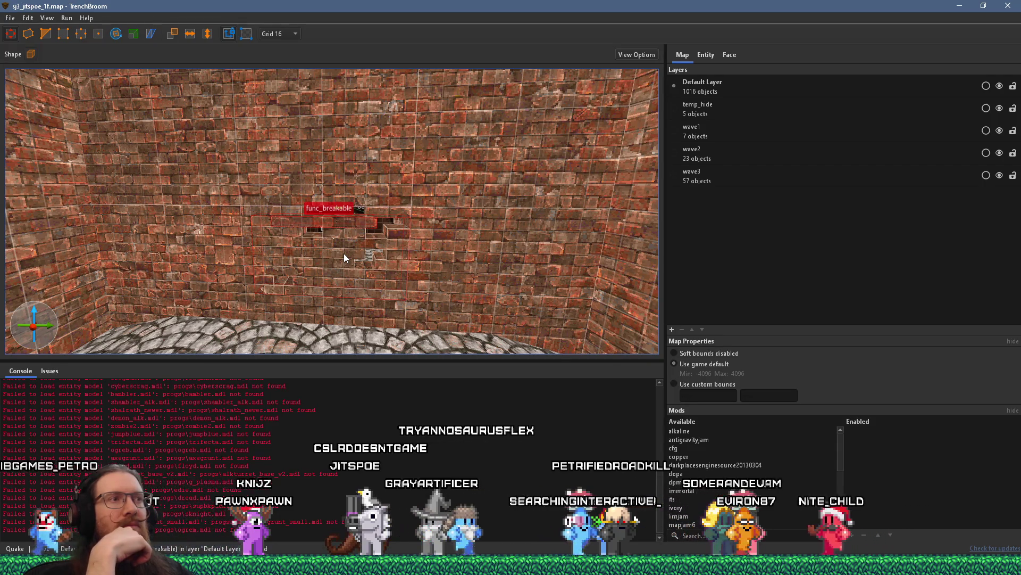
key(alt+Tab)
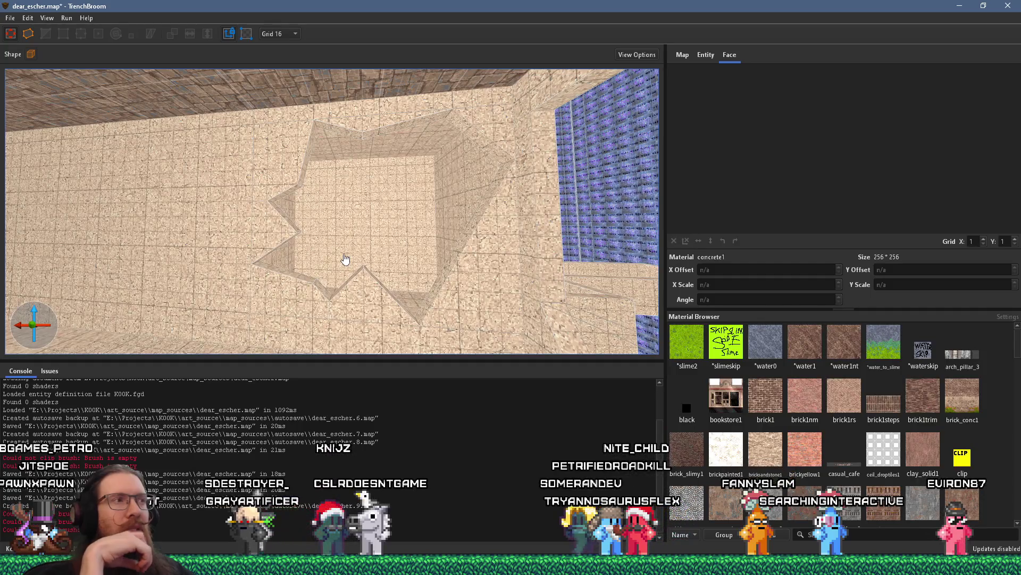
- Orbit and zoom toward the star-shaped hole, briefly selecting then deselecting a rim brush
drag(404, 189, 377, 154)
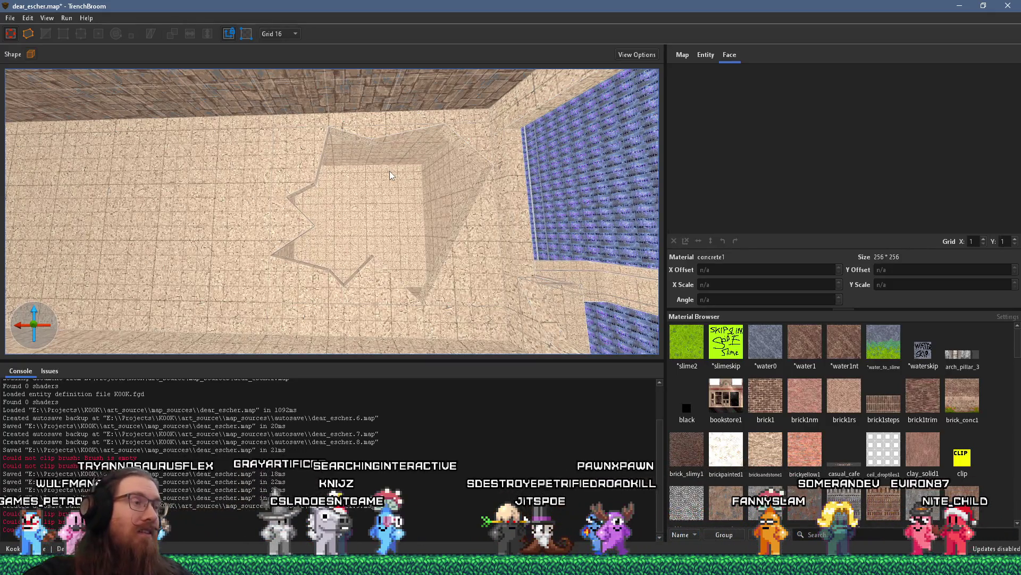
scroll(up, 3)
scroll(up, 3)
click(215, 243)
scroll(up, 3)
key(Escape)
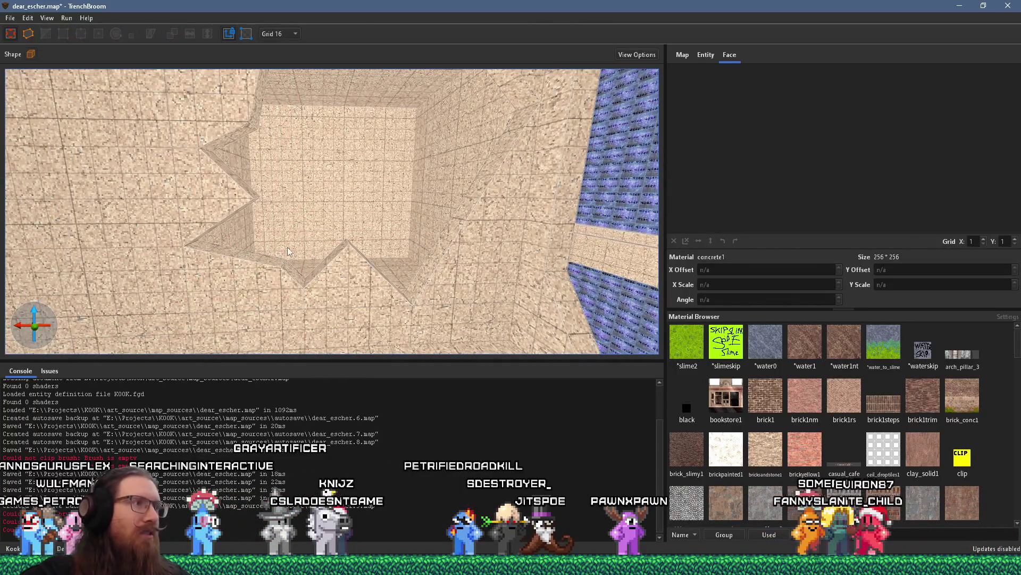
scroll(down, 3)
- Draw a small 48×16×128 brush along the hole's bottom rim and commit it
key(d)
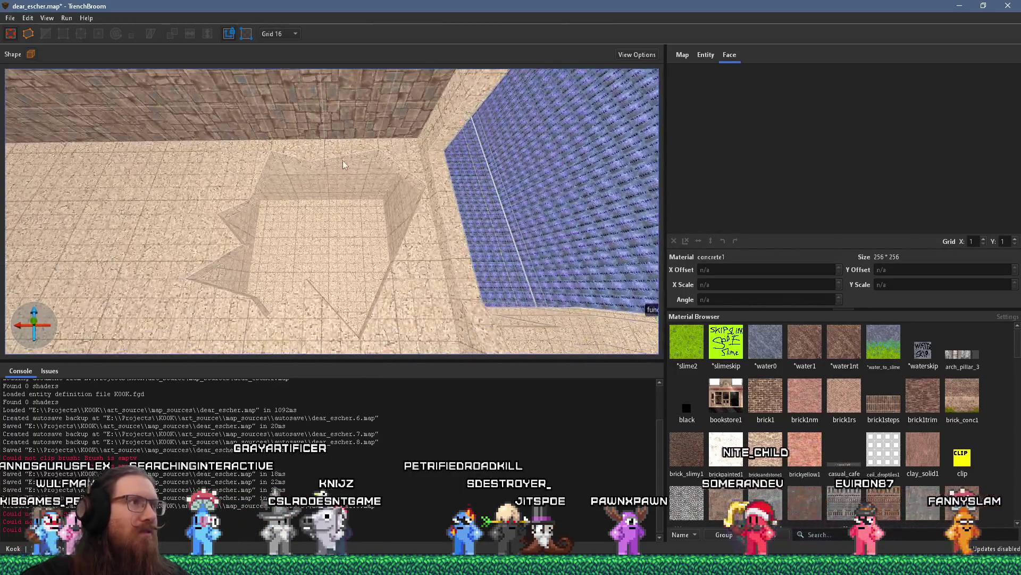
scroll(up, 3)
drag(330, 286, 337, 272)
key(Escape)
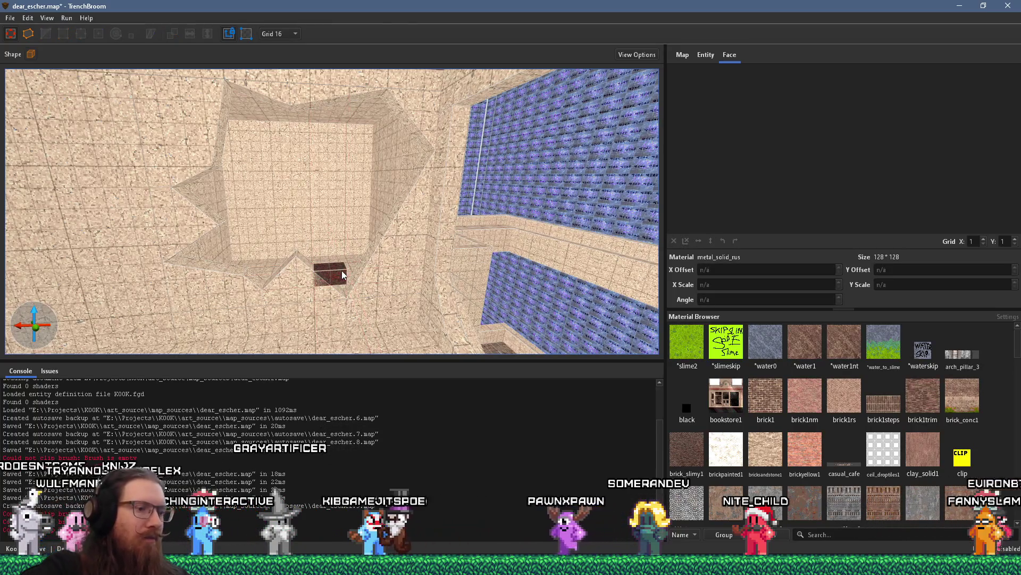
scroll(up, 3)
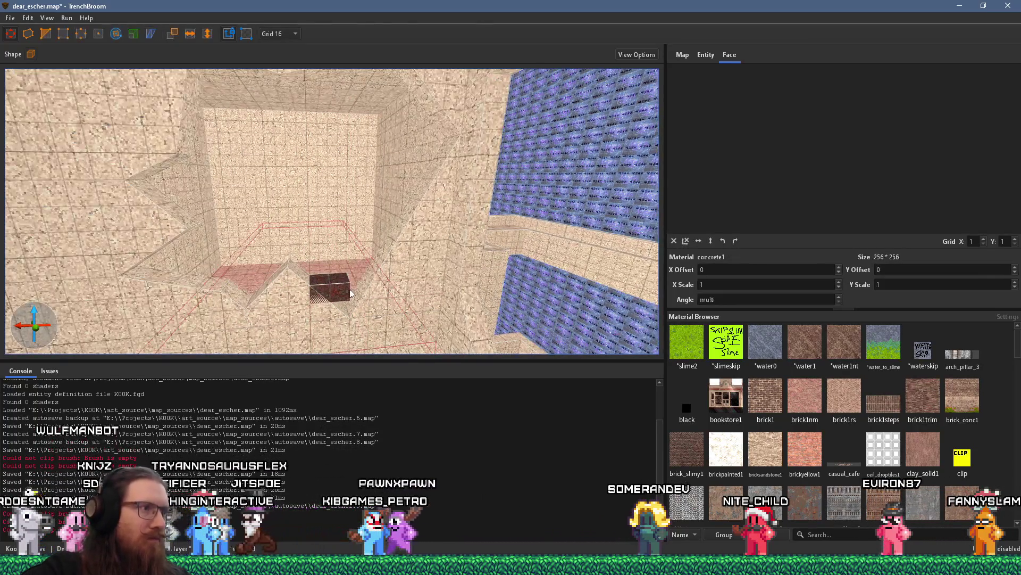
- Replace the small brush with a long slanted brush across the hole, undoing a trial clip
click(343, 289)
key(Delete)
drag(394, 244, 353, 221)
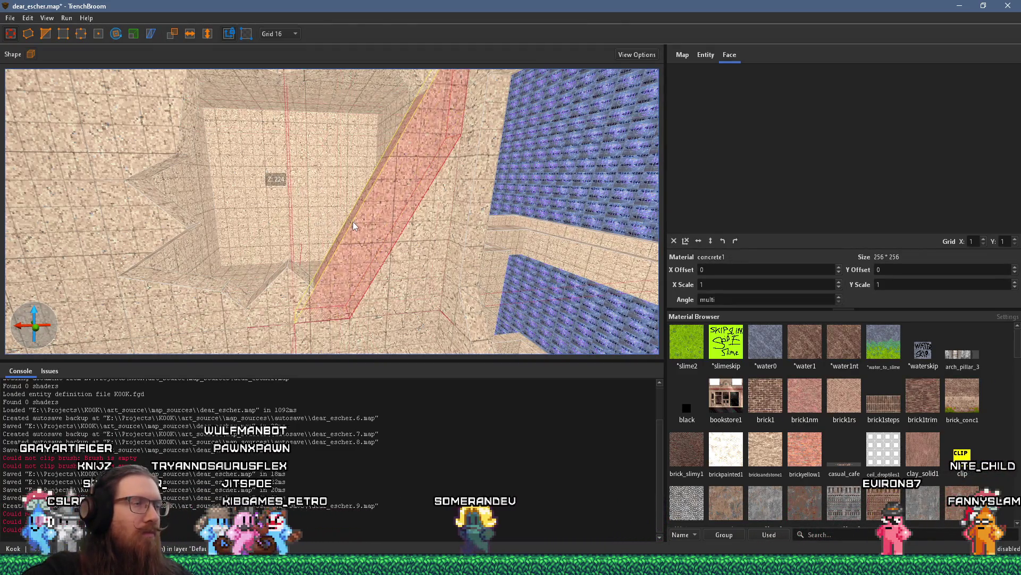
scroll(down, 3)
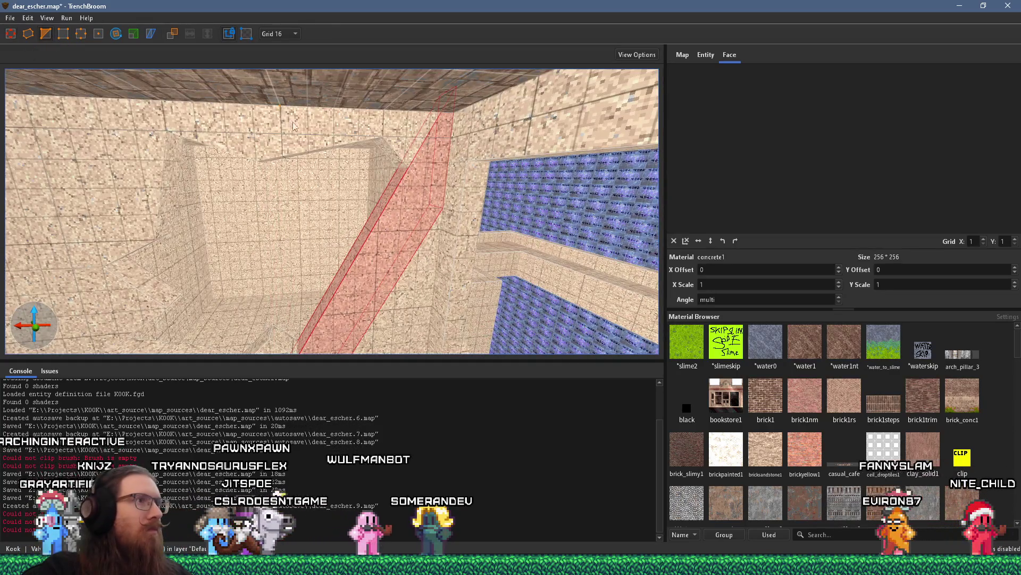
key(Return)
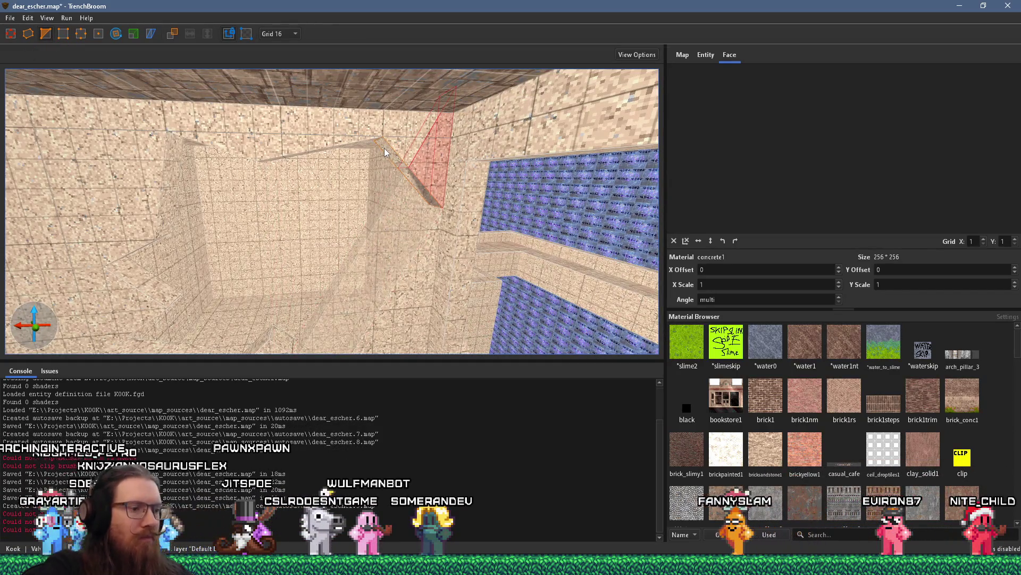
key(ctrl+z)
scroll(up, 3)
- Switch back to the Brush tool and orbit to see the slanted brush edge-on
drag(383, 157, 318, 230)
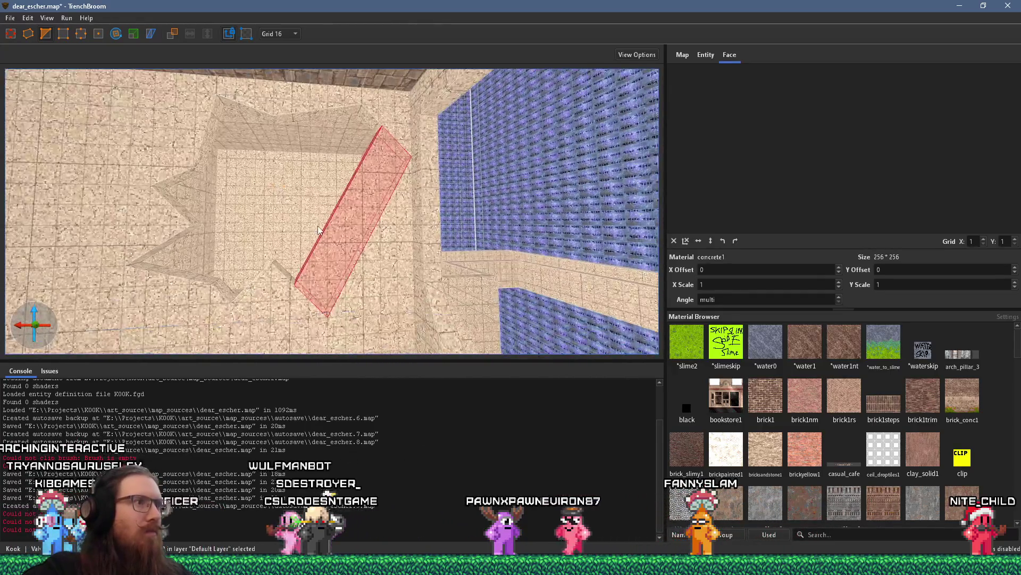
click(11, 33)
drag(213, 149, 310, 185)
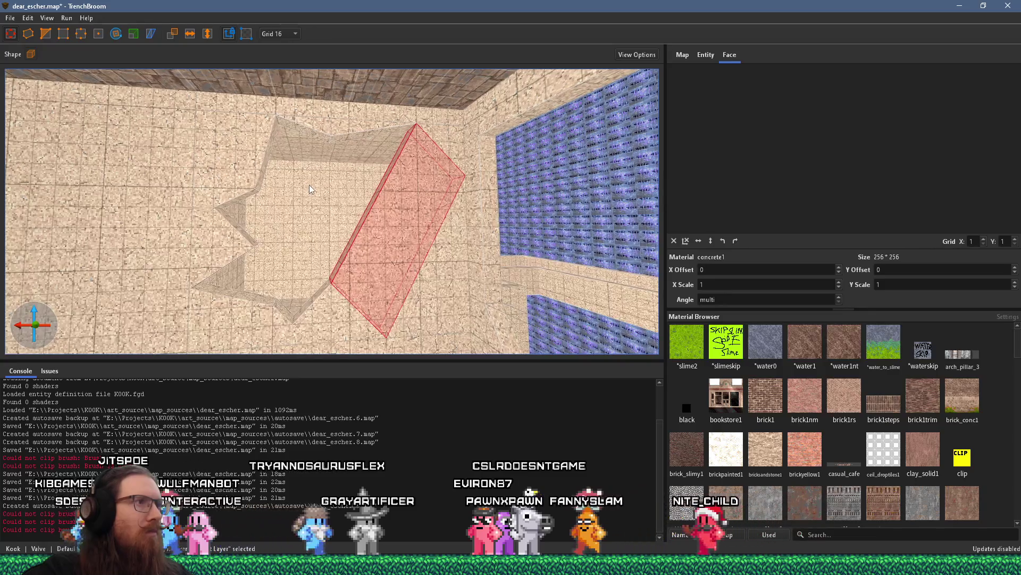
scroll(up, 3)
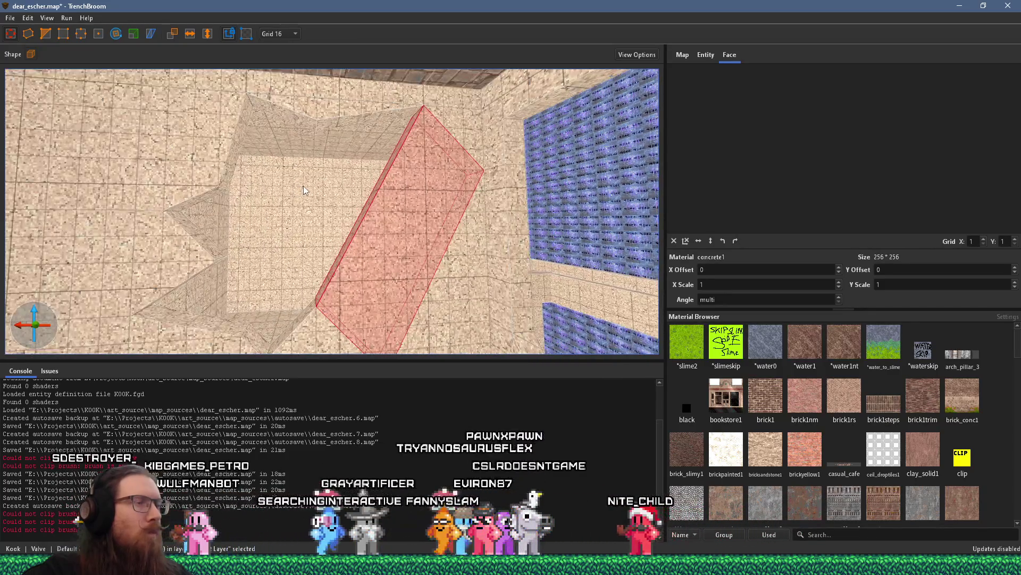
drag(357, 137, 464, 190)
scroll(up, 3)
drag(417, 150, 433, 227)
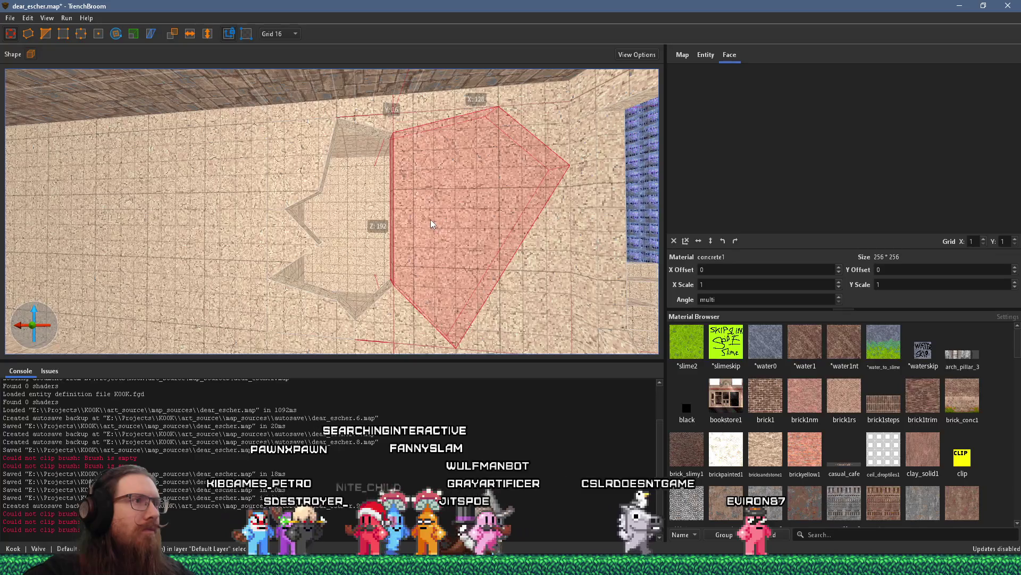
- Pan, zoom and tilt the view to frame the slanted wedge brush with the ceiling
drag(423, 222, 416, 212)
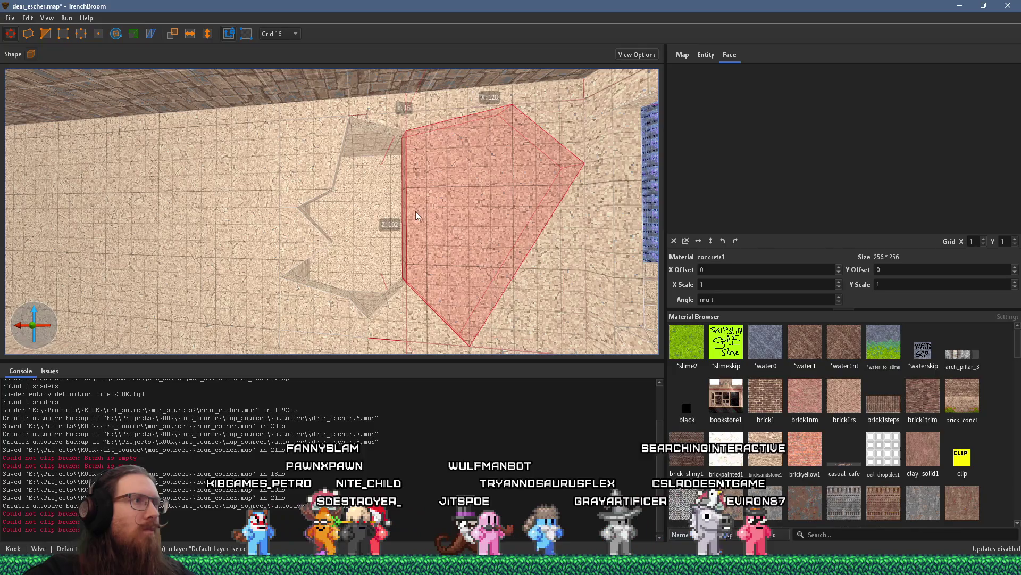
drag(416, 211, 384, 205)
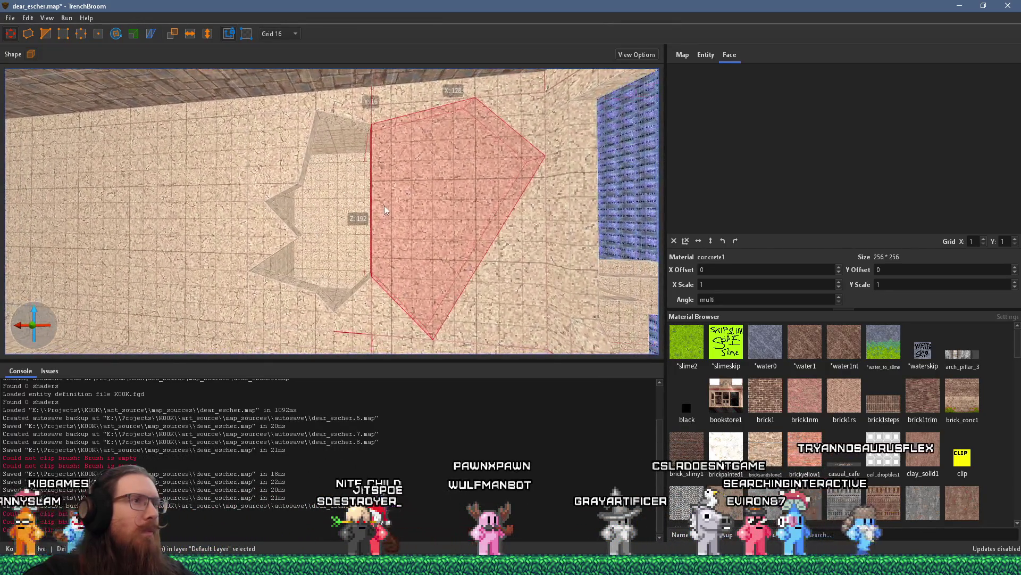
scroll(up, 3)
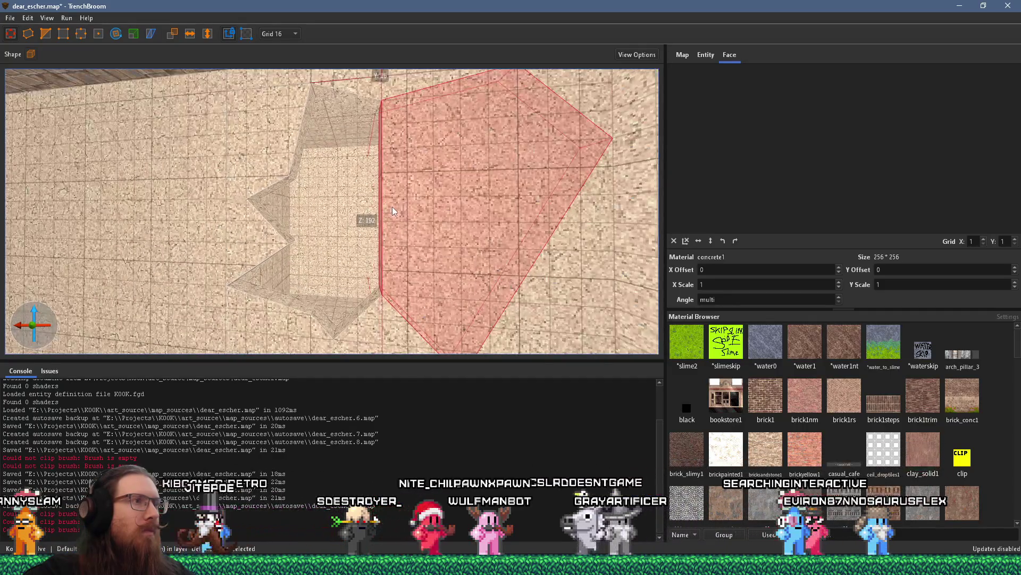
drag(398, 225, 420, 207)
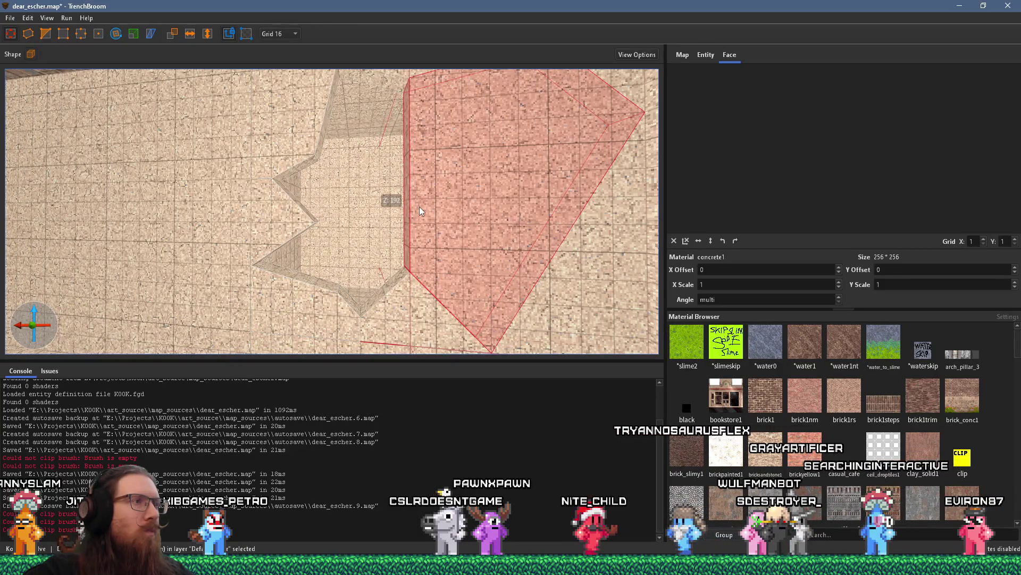
scroll(down, 3)
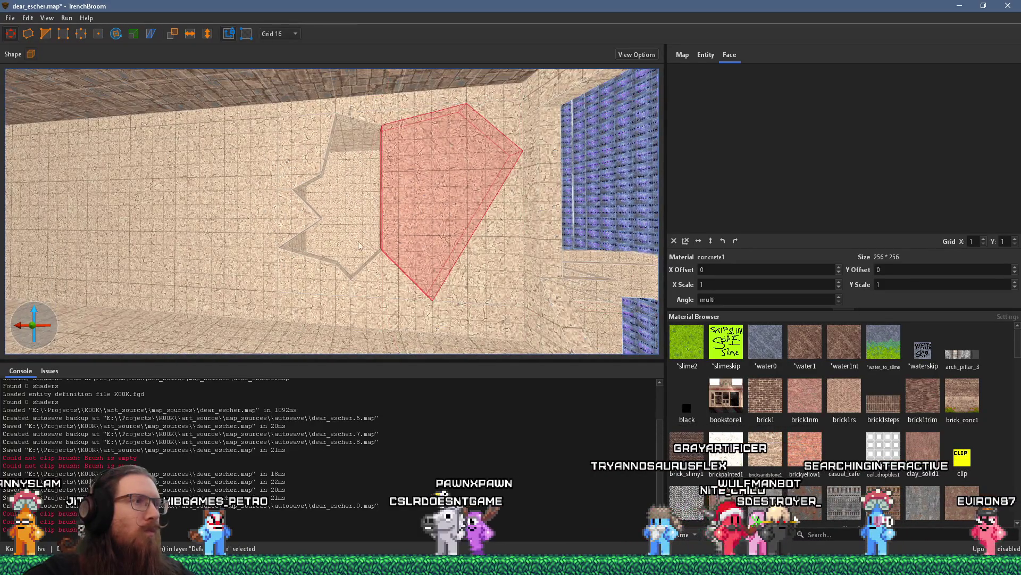
scroll(up, 3)
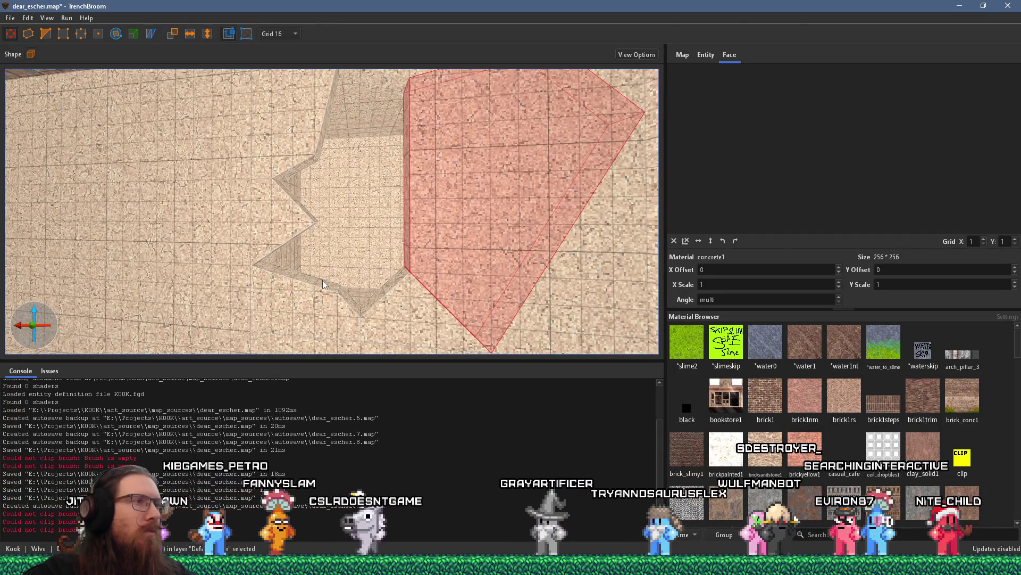
drag(326, 277, 387, 202)
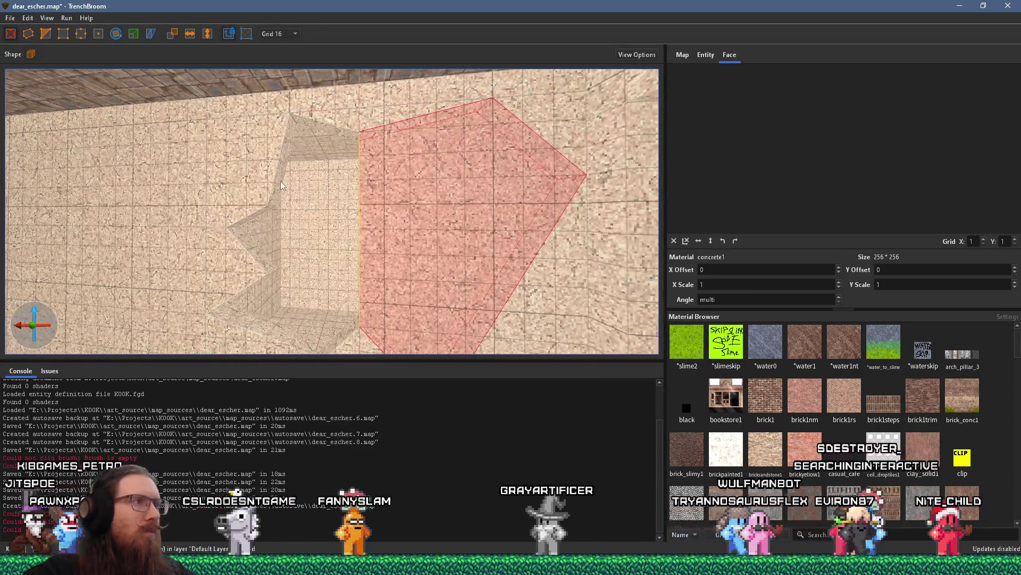
- Inspect the wedge brush faces, ending with the whole diagonal strip brush selected
click(280, 180)
click(333, 132)
drag(334, 136, 411, 109)
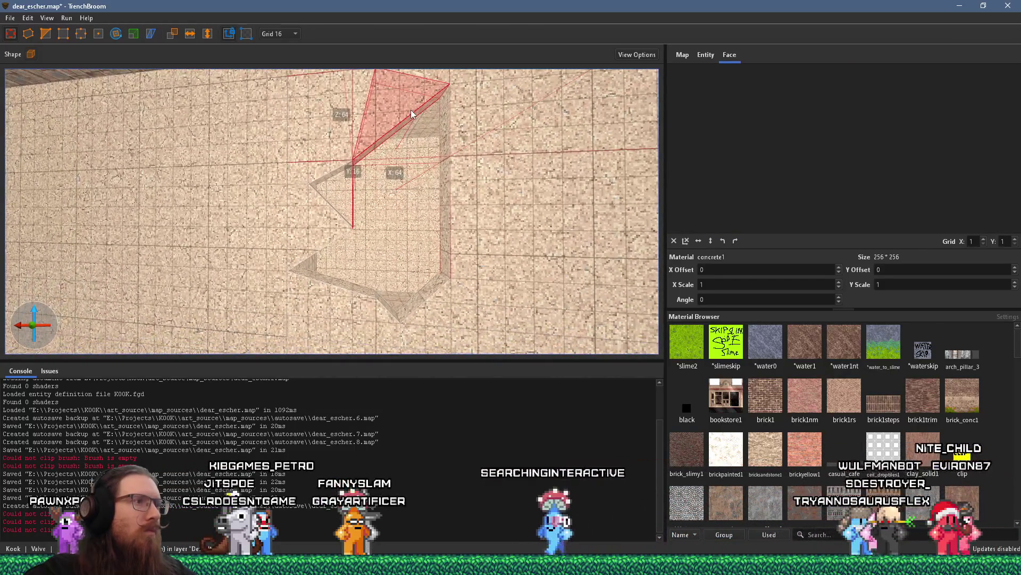
click(401, 143)
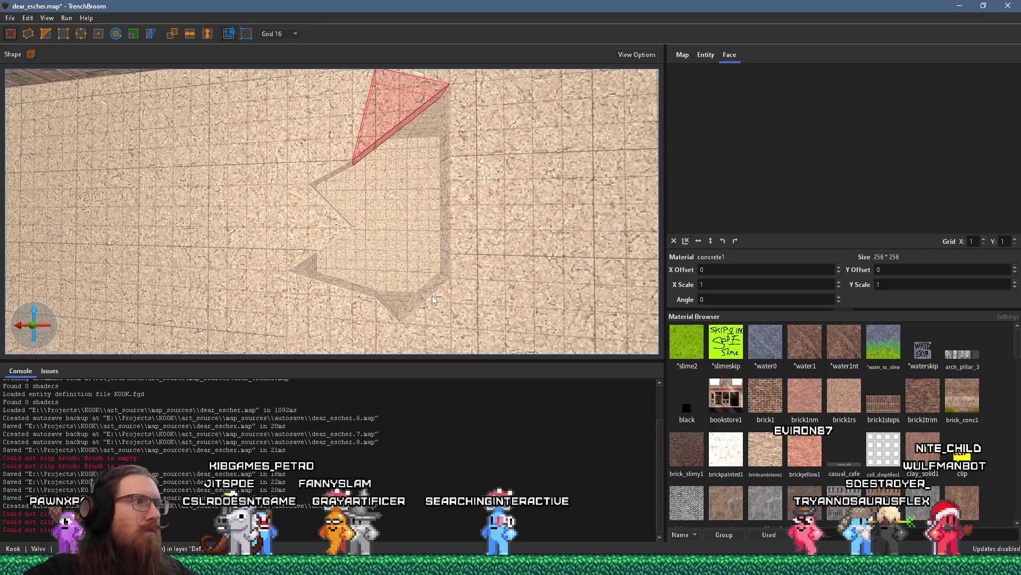
click(418, 274)
drag(417, 274, 362, 159)
click(351, 116)
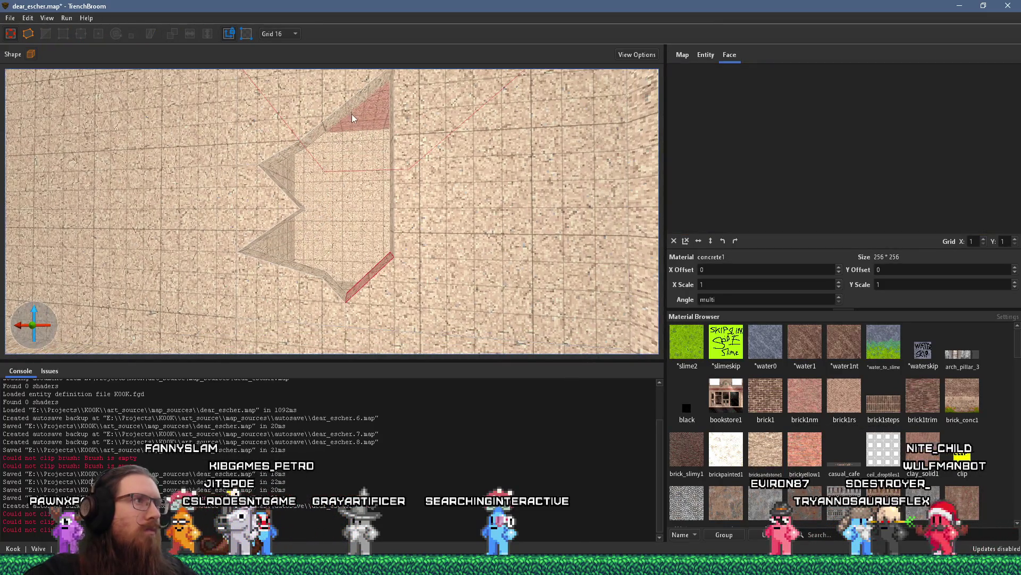
click(349, 112)
click(379, 271)
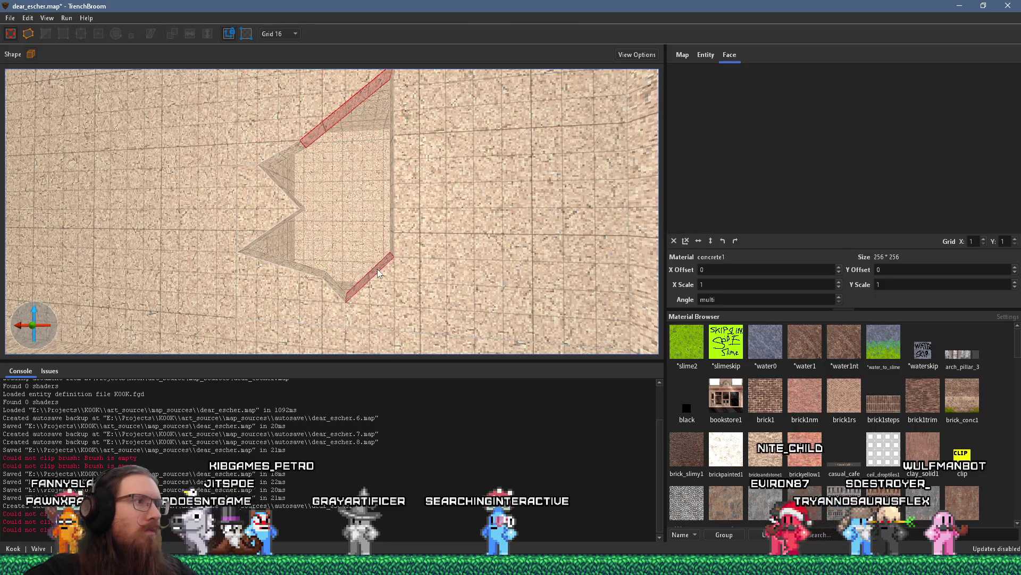
click(377, 273)
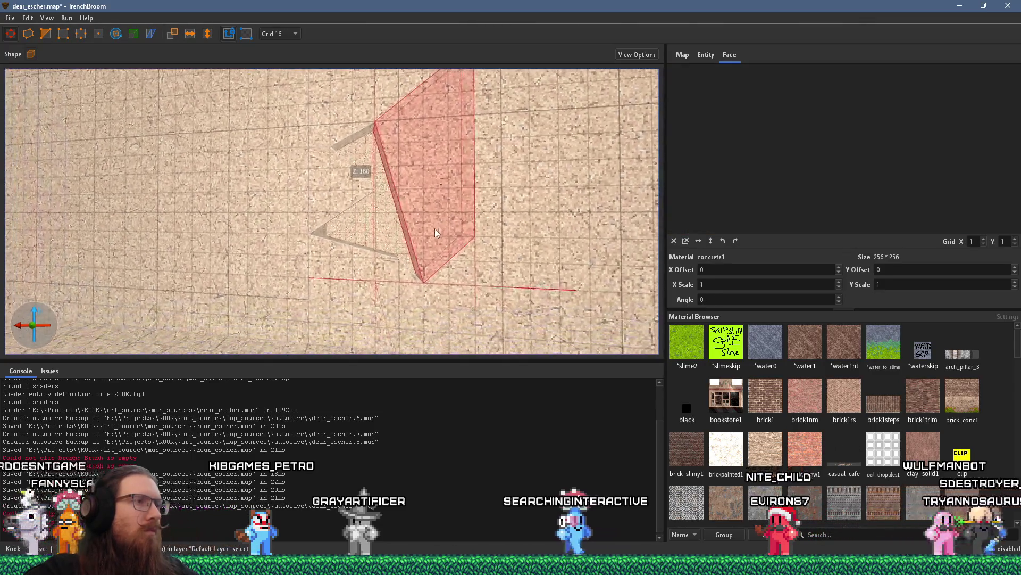
- Select the upper notch brush, undoing and redoing its last change
drag(404, 237, 343, 236)
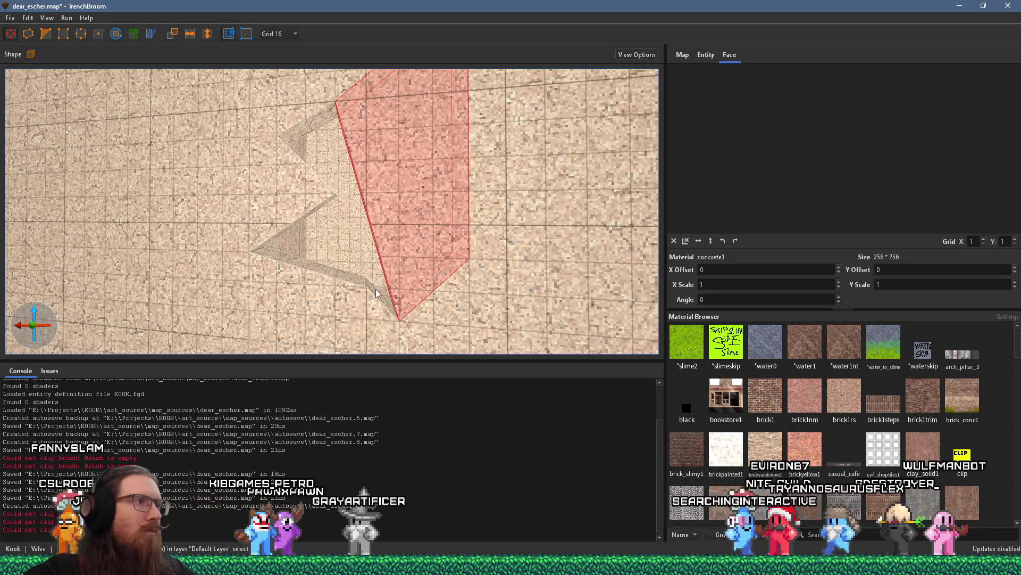
click(318, 211)
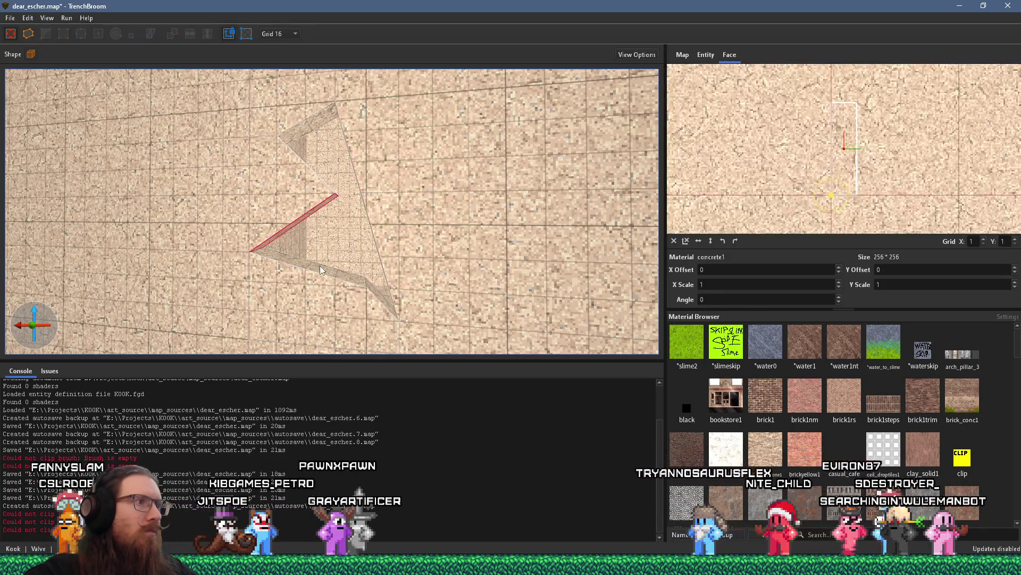
click(322, 256)
drag(321, 255, 361, 270)
click(305, 223)
click(305, 222)
scroll(up, 3)
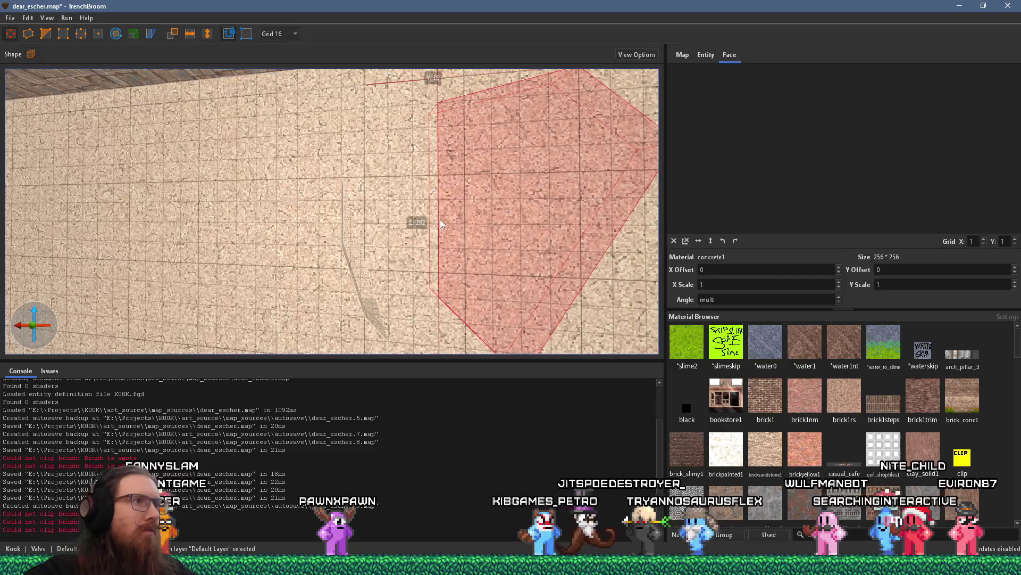
key(ctrl+z)
drag(421, 199, 404, 207)
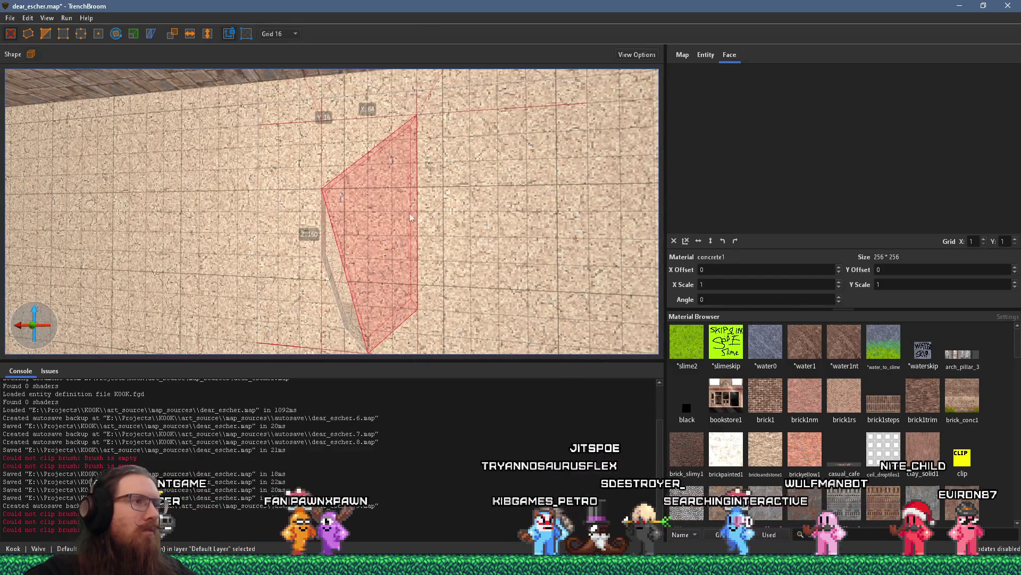
key(ctrl+shift+z)
drag(423, 250, 379, 186)
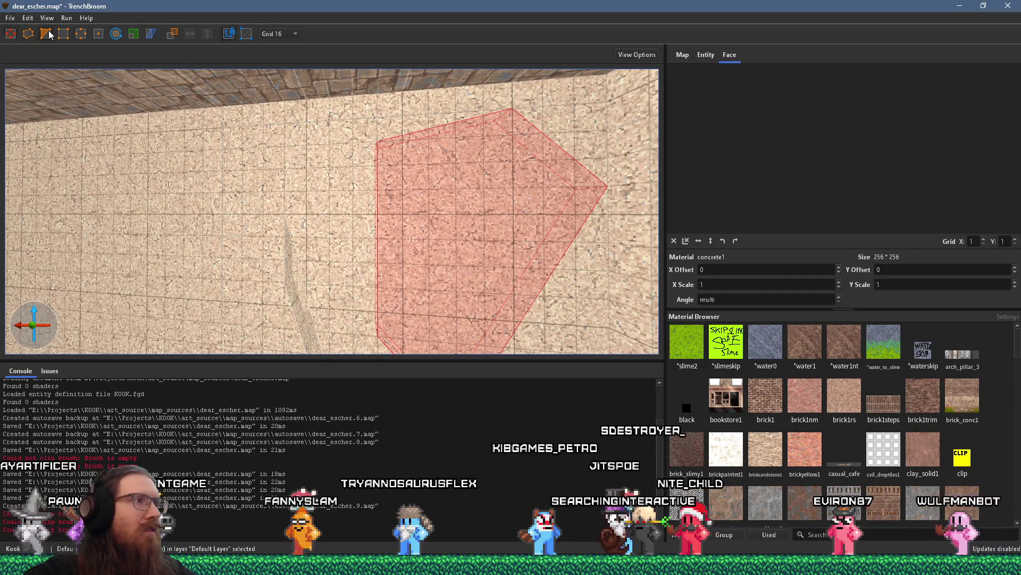
- Clip the notch brush twice with the Clip tool, leaving a narrow sliver along the recess edge
click(48, 33)
click(346, 303)
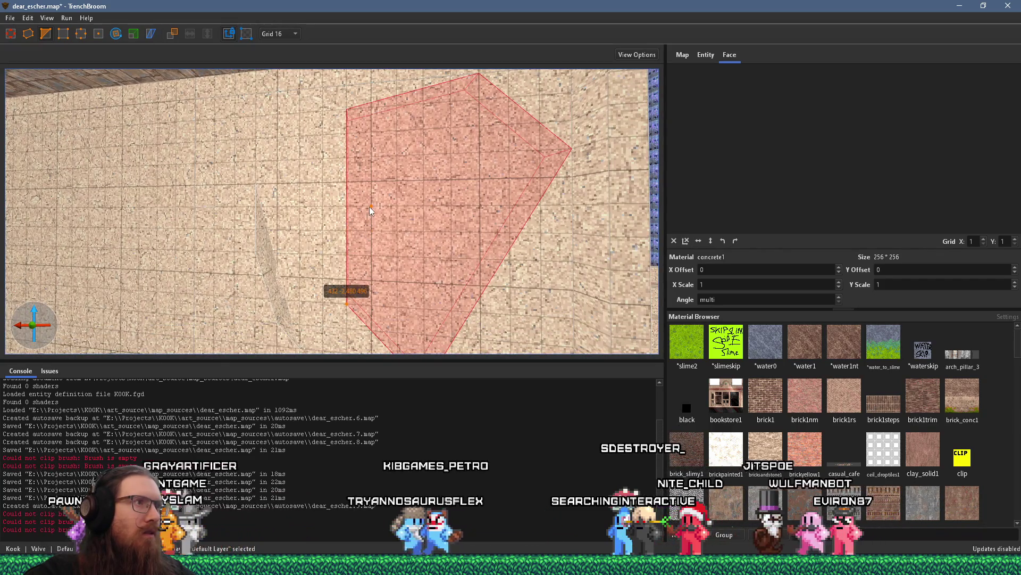
click(371, 207)
key(Tab)
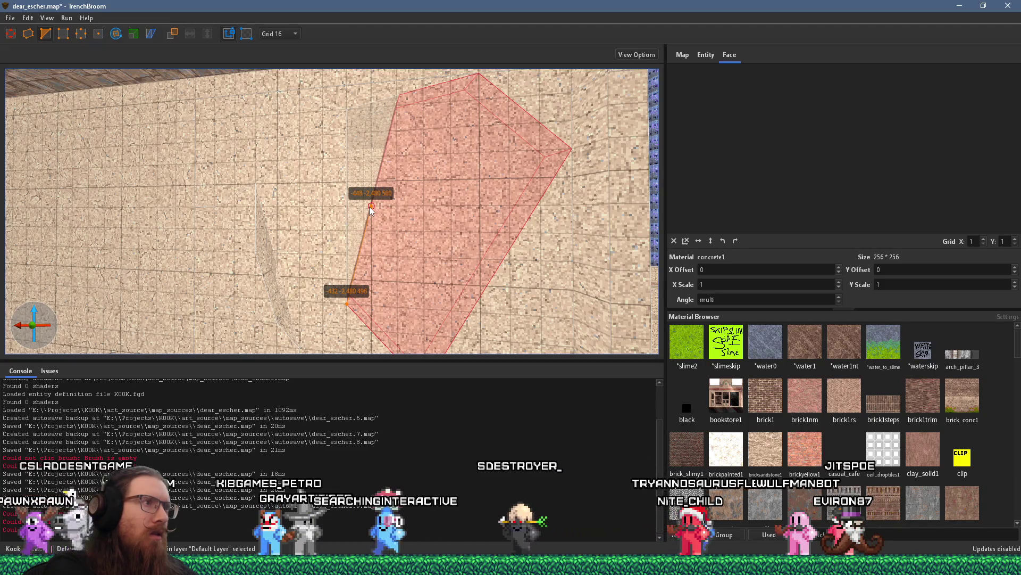
key(Return)
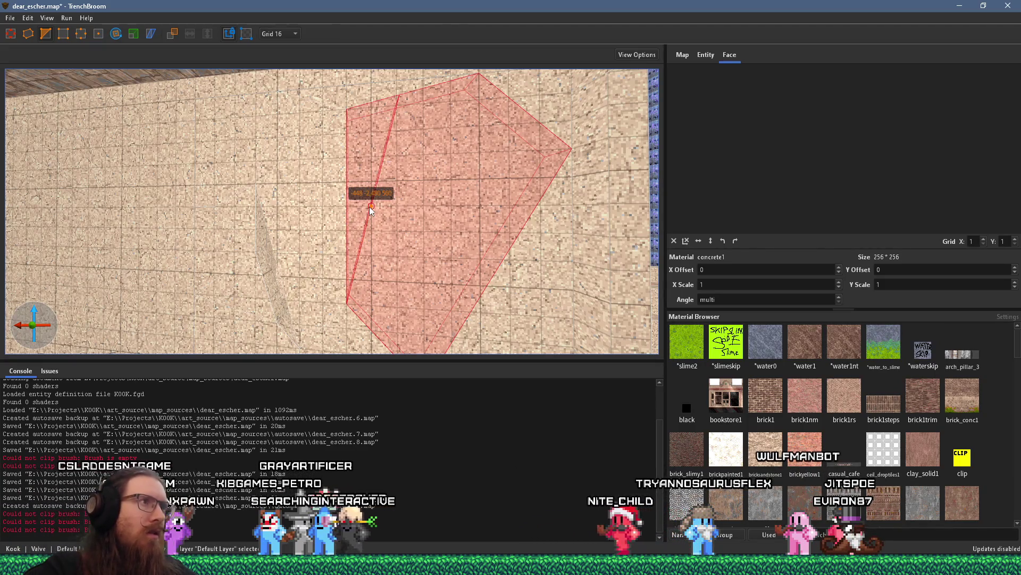
click(347, 115)
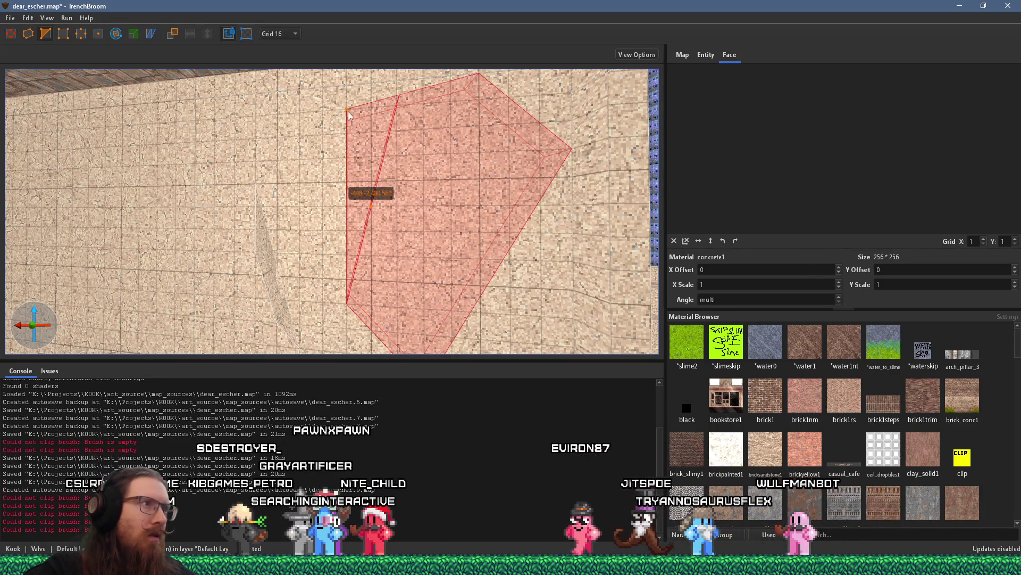
key(ctrl+Return)
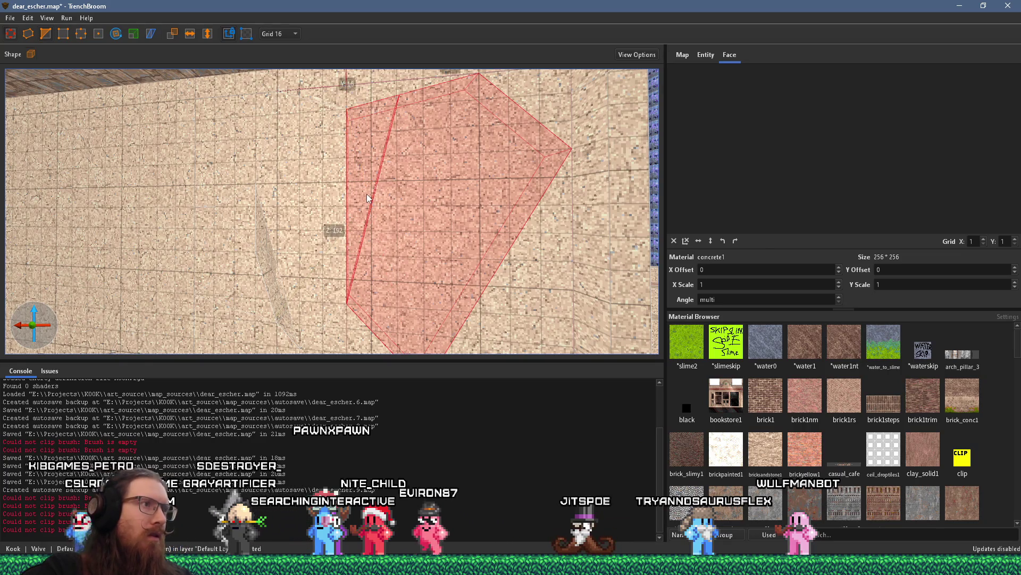
key(ctrl+Return)
key(Return)
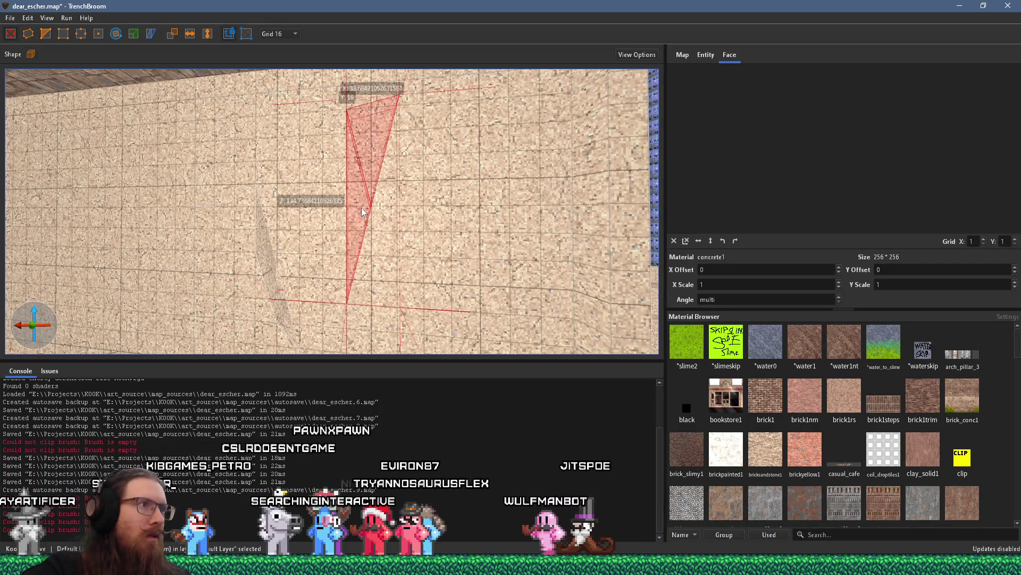
- Adjust the sliver with an undo, then reselect the whole sliver brush from a new angle
key(ctrl+z)
key(Escape)
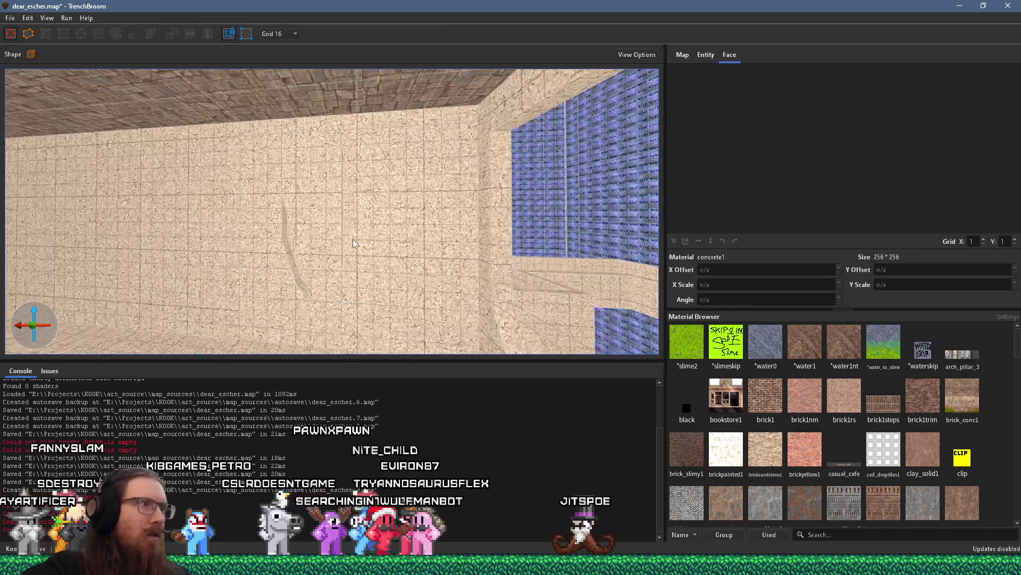
scroll(down, 3)
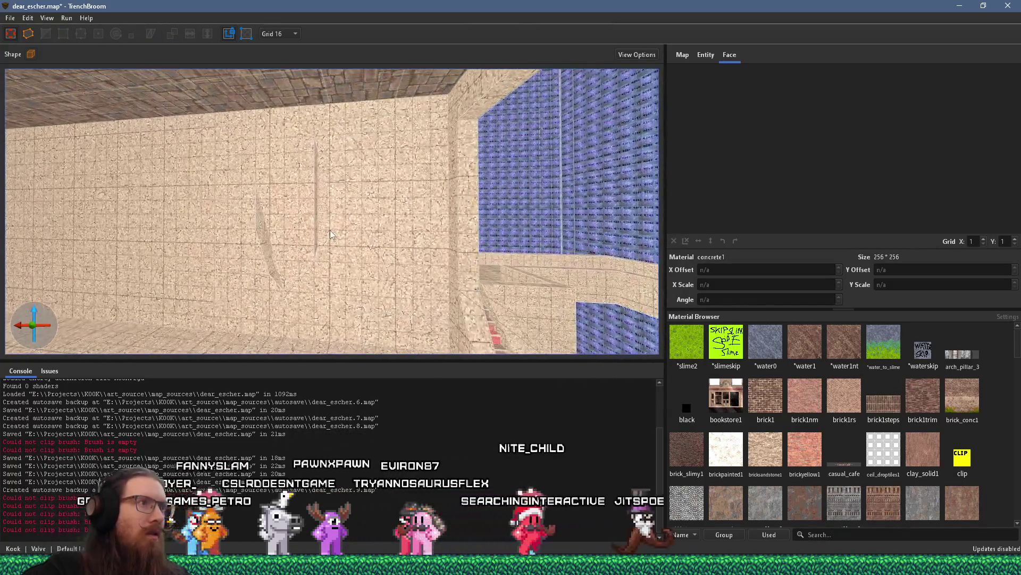
click(363, 208)
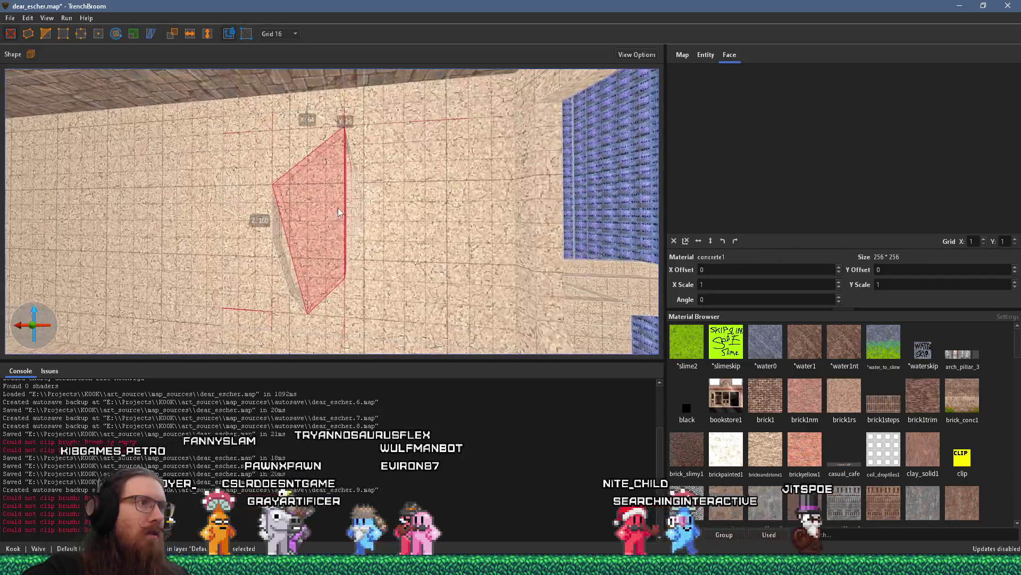
scroll(up, 3)
drag(317, 216, 335, 219)
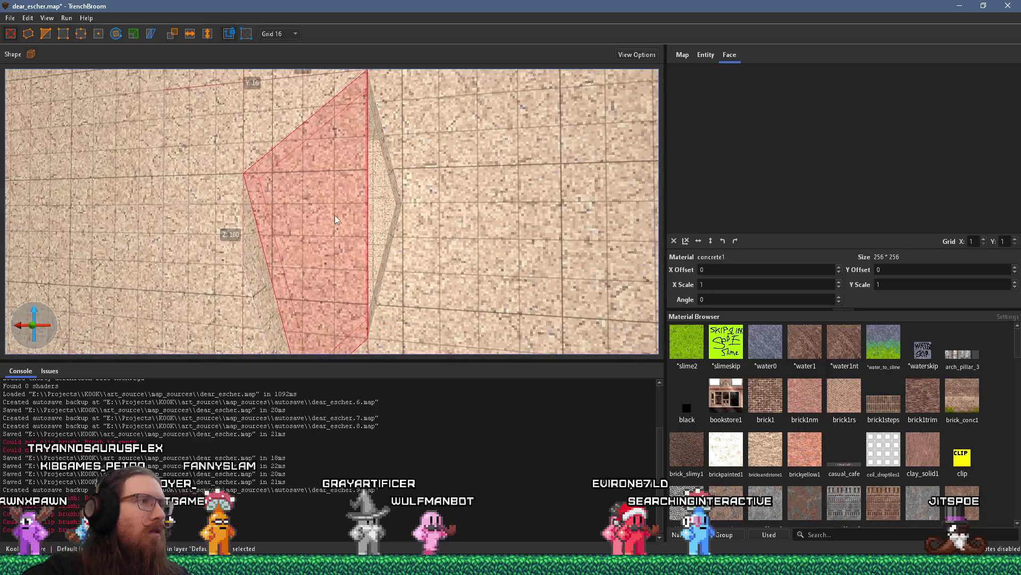
click(395, 191)
key(Escape)
drag(394, 191, 266, 87)
click(279, 237)
click(429, 166)
click(430, 166)
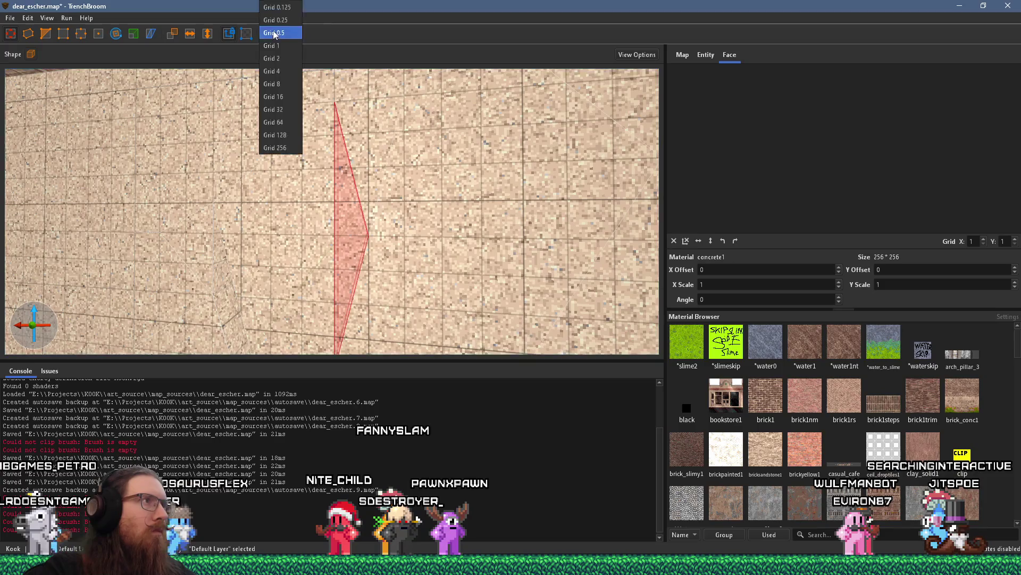
- Set the grid size to 4 and narrow the brush's pointed right side
click(292, 71)
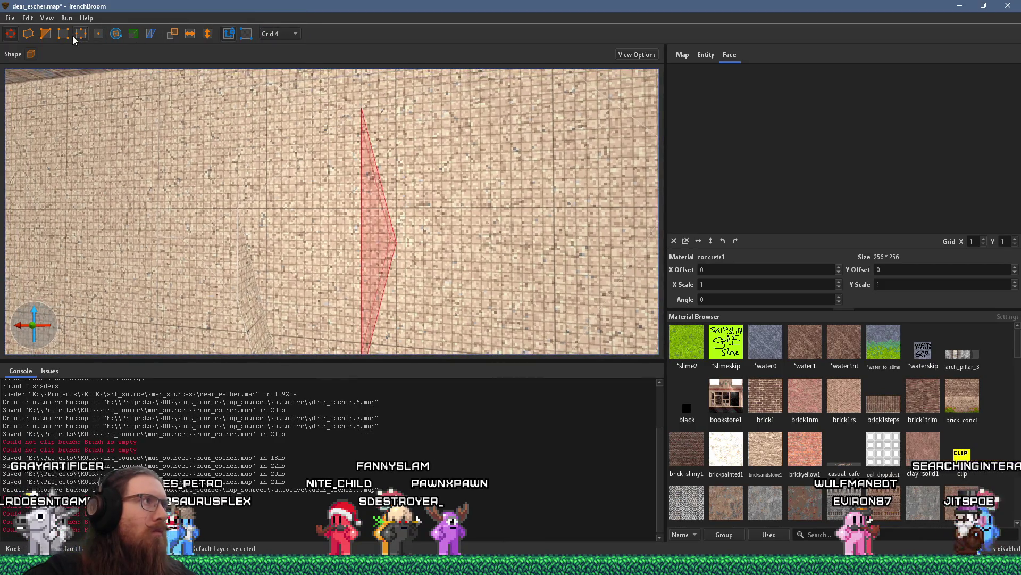
drag(393, 240, 387, 241)
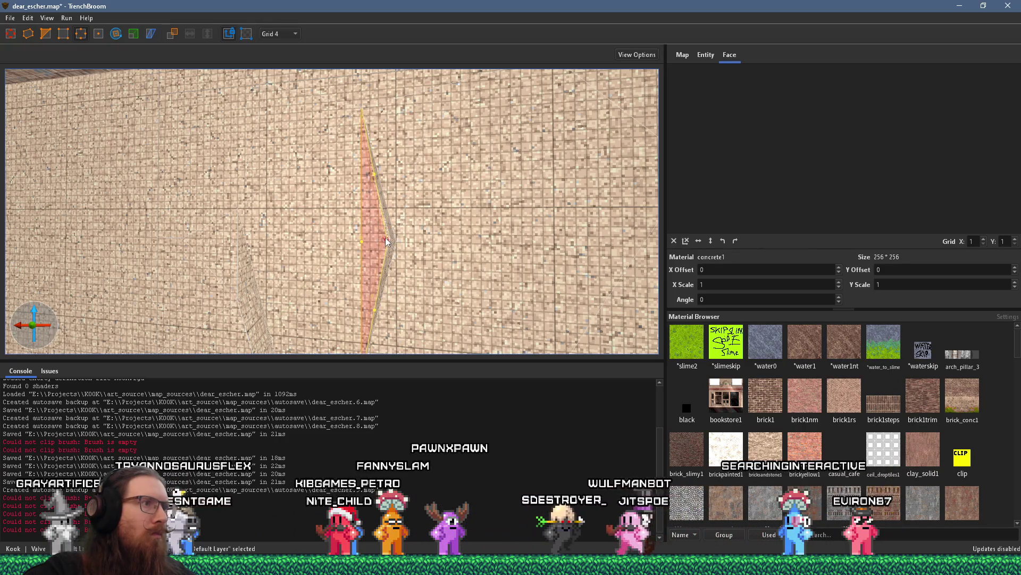
key(w)
key(d)
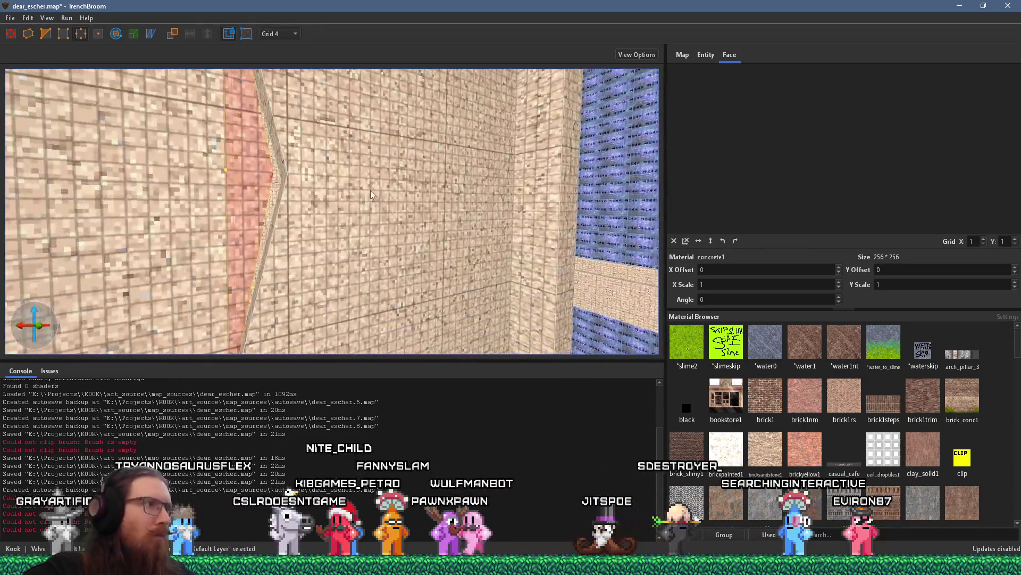
key(s)
- Select the red sliver wedge and try moving it higher up the wall, then undo
click(372, 177)
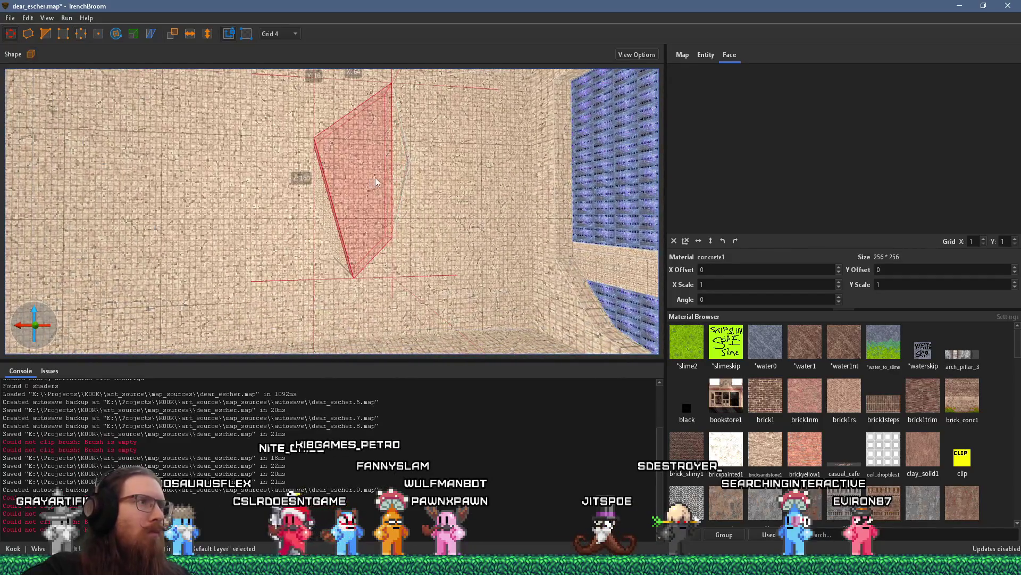
key(w)
key(d)
key(w)
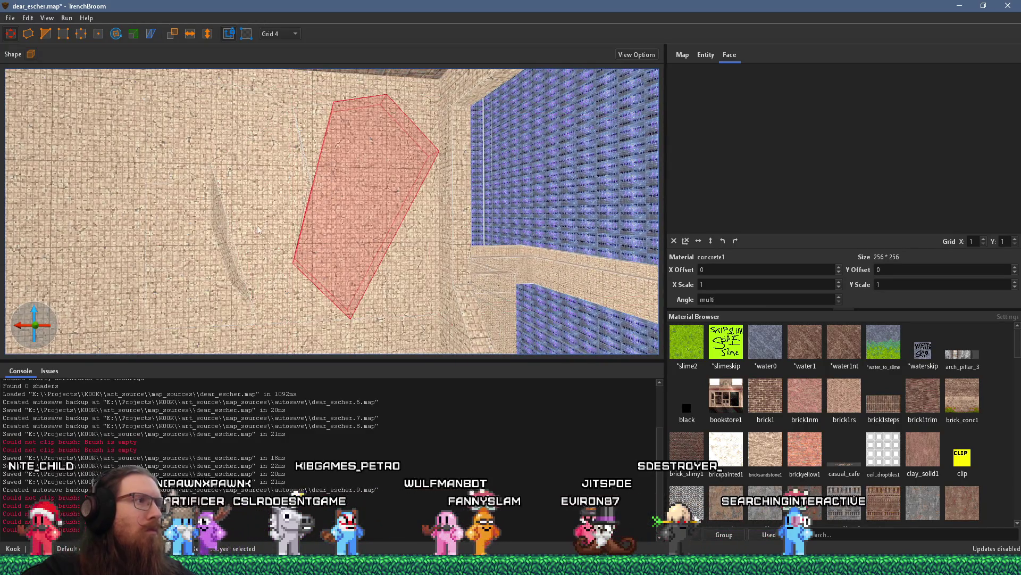
key(s)
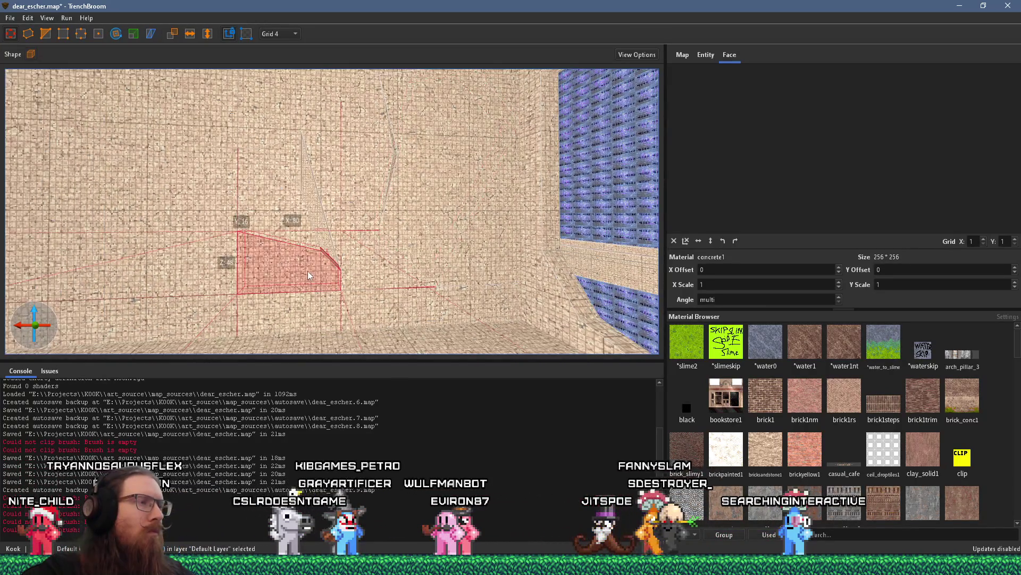
key(w)
drag(307, 243, 290, 169)
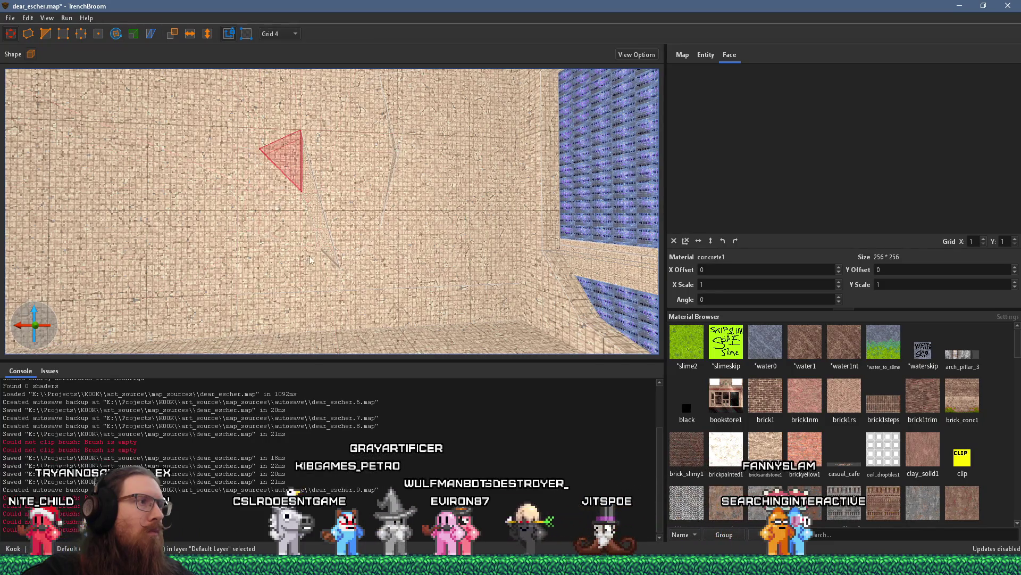
key(ctrl+z)
- Move the wedge lower on the wall to complete the star cluster
key(w)
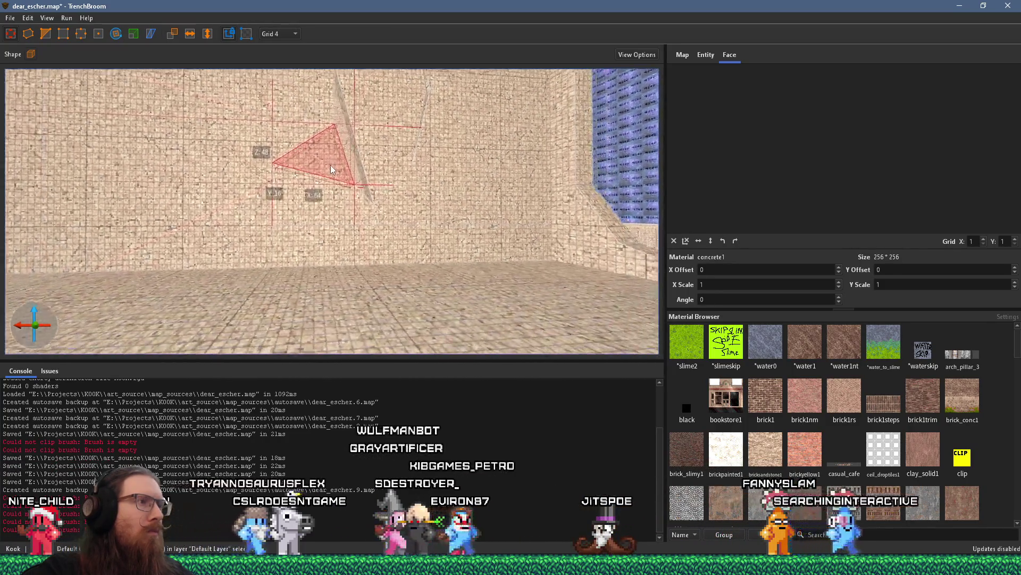
key(s)
drag(338, 215, 333, 211)
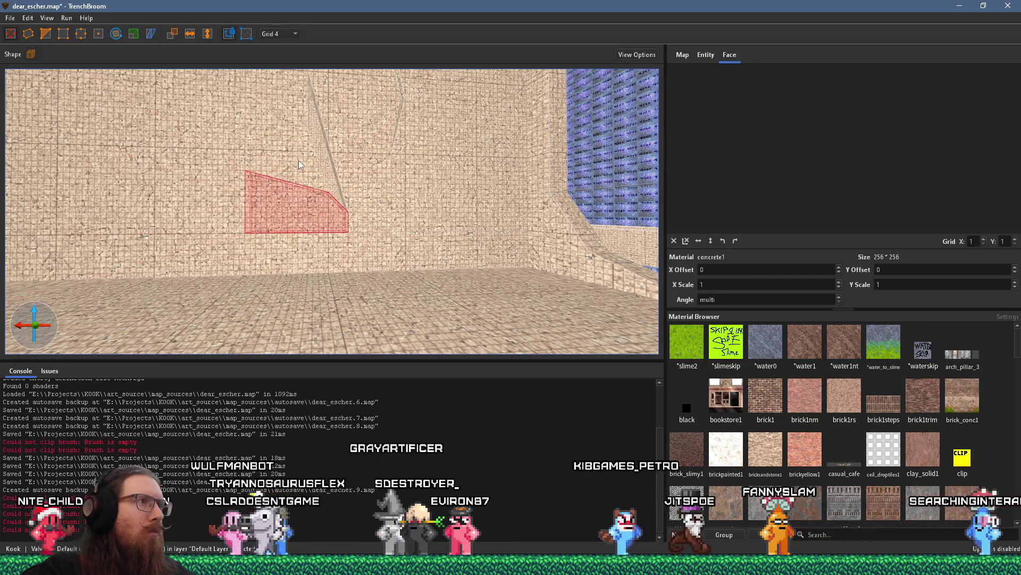
scroll(up, 3)
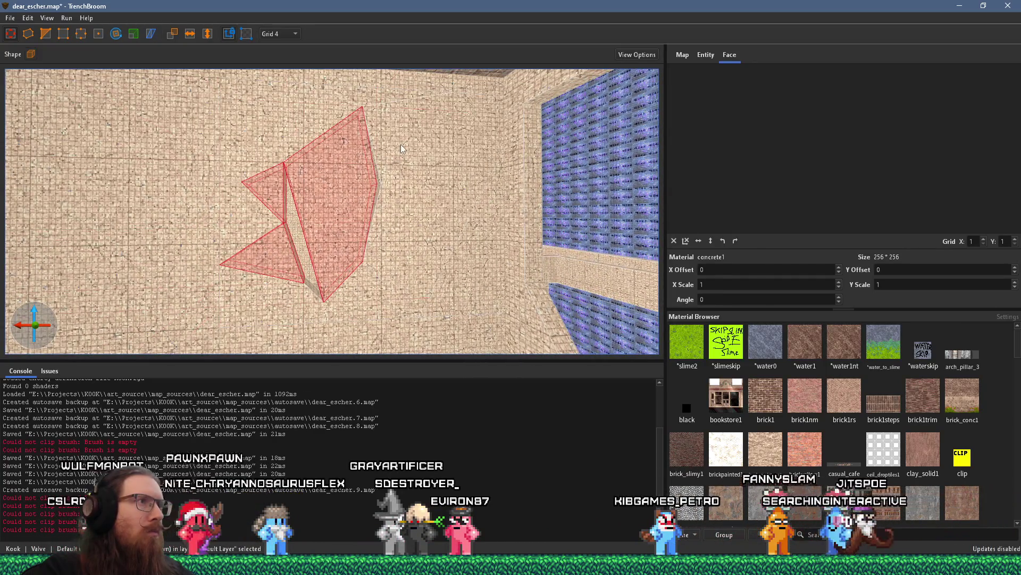
scroll(up, 3)
scroll(up, 3)
drag(315, 154, 336, 152)
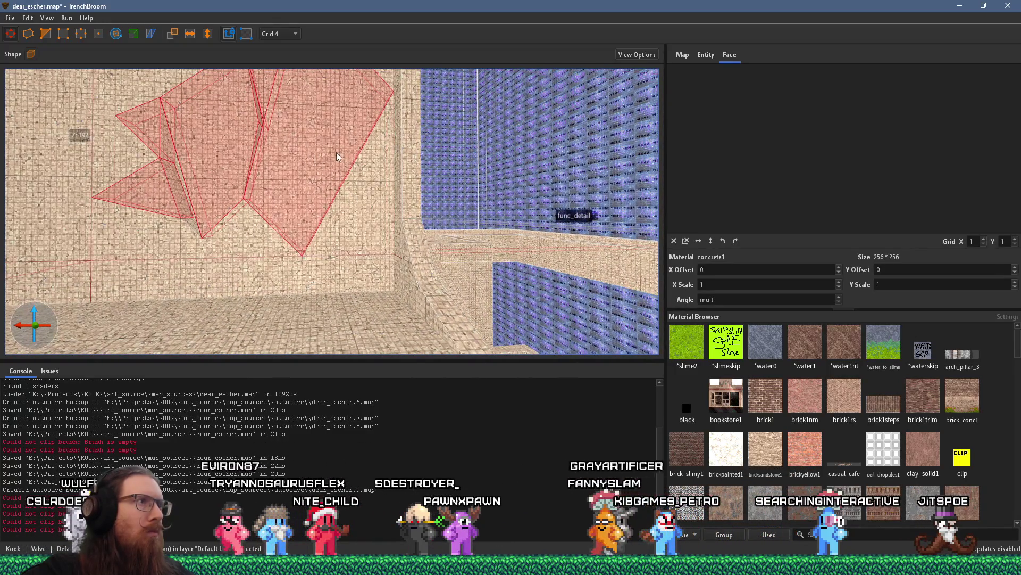
scroll(down, 3)
- Turn the selected star wedges into a func_button brush entity
right_click(380, 190)
mouse_move(452, 390)
mouse_move(555, 407)
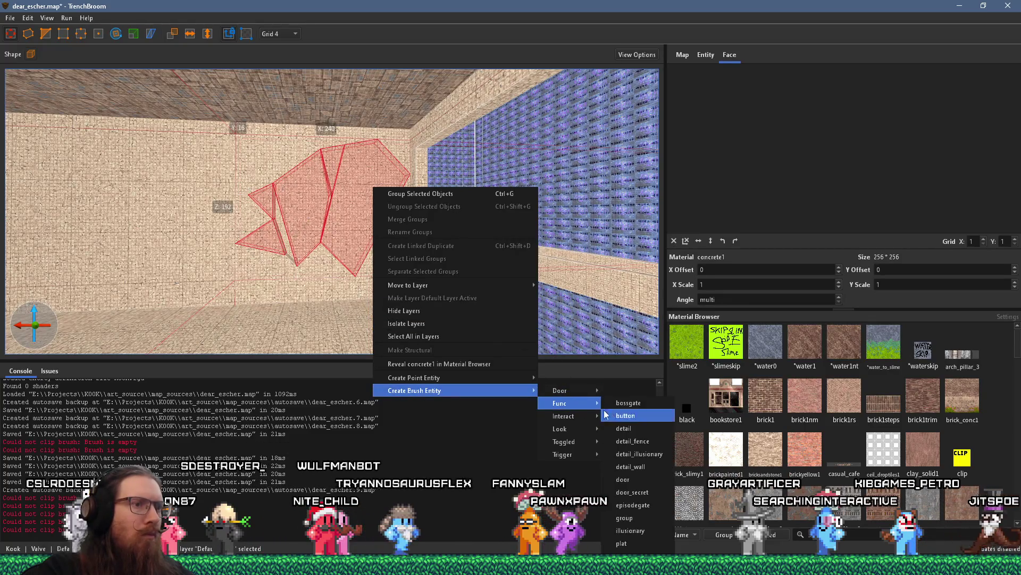
click(627, 414)
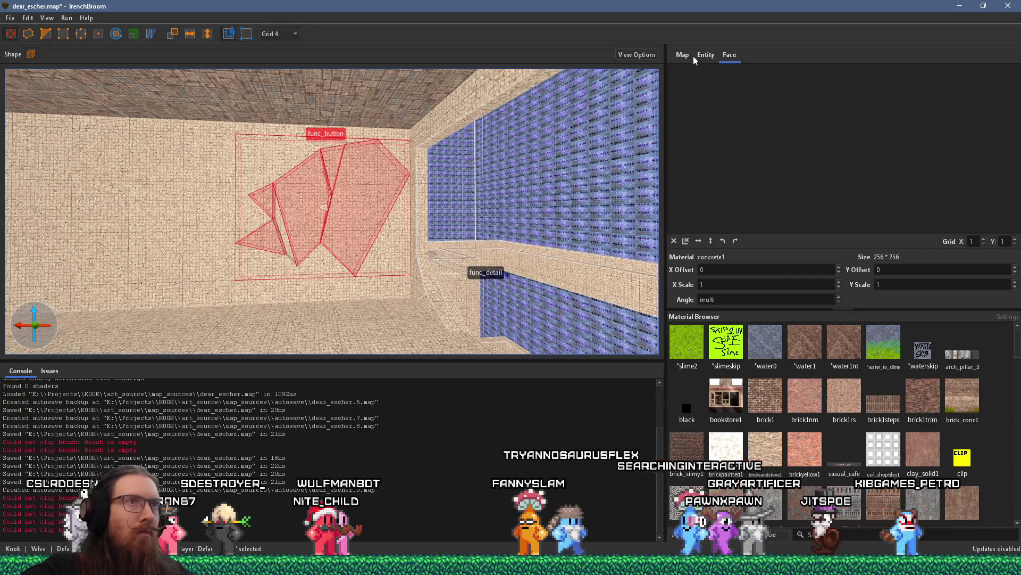
- Change the entity's classname to func_breakable, then switch to the sj3_jitspoe_1f map
click(704, 53)
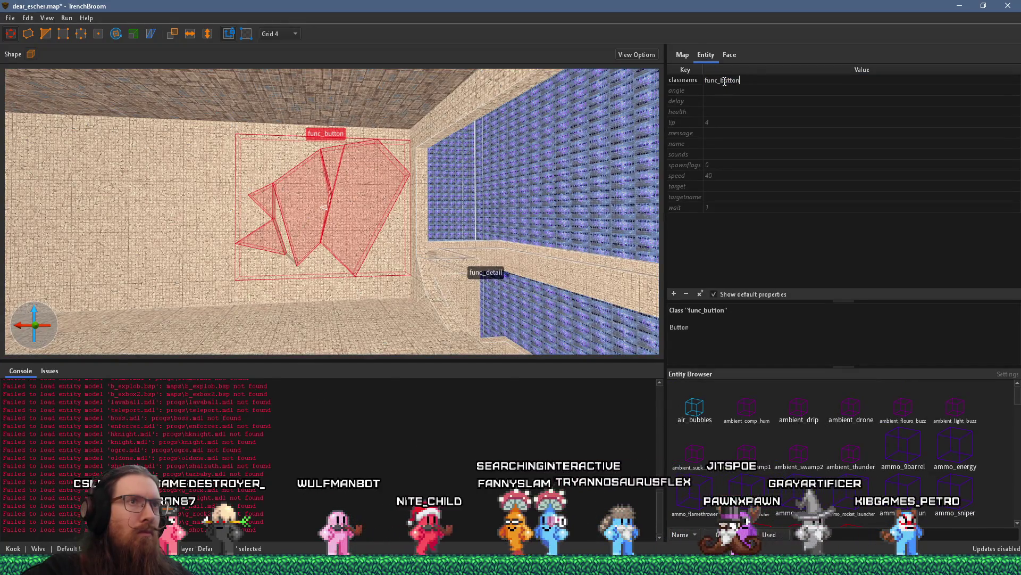
drag(723, 81, 741, 81)
text(breakable)
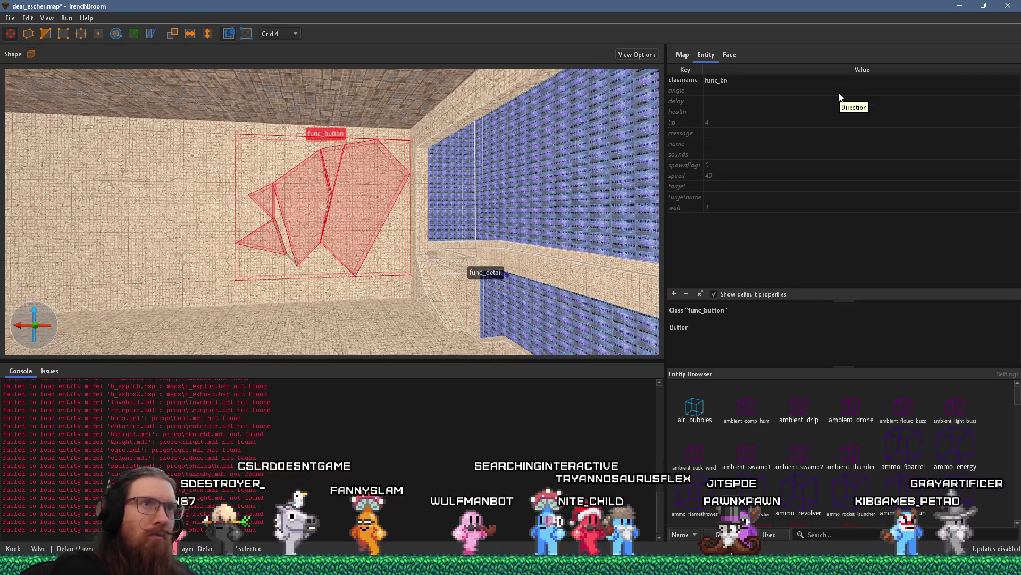
key(Return)
key(alt+Tab)
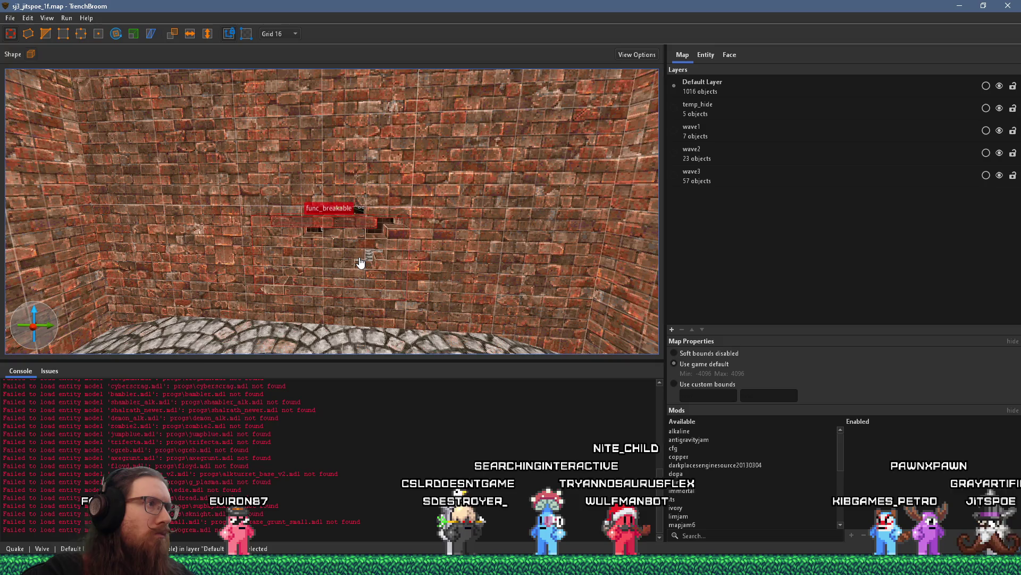
- Select the func_breakable brick wall in sj3_jitspoe_1f and show its entity properties
drag(361, 262, 310, 274)
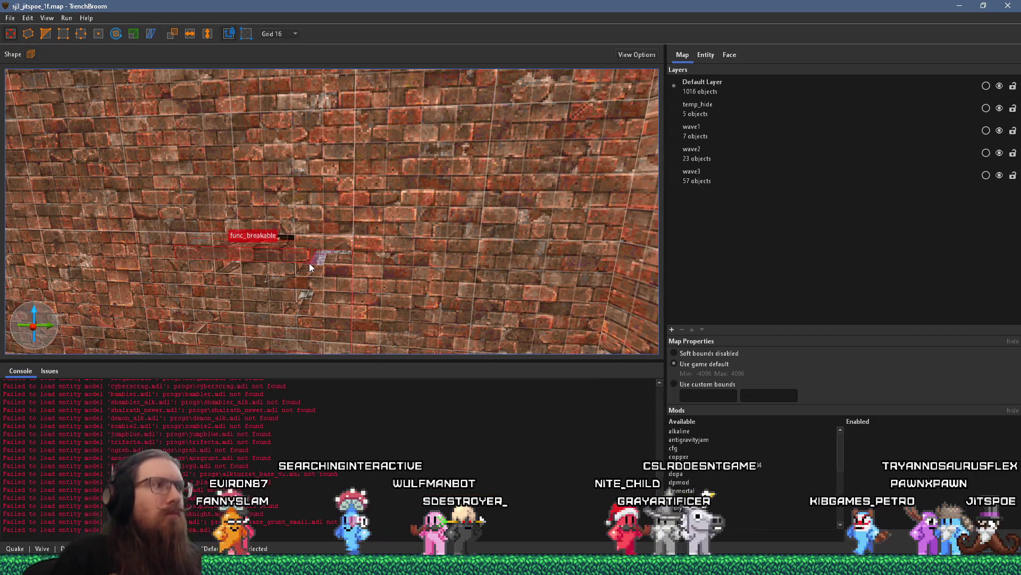
key(Escape)
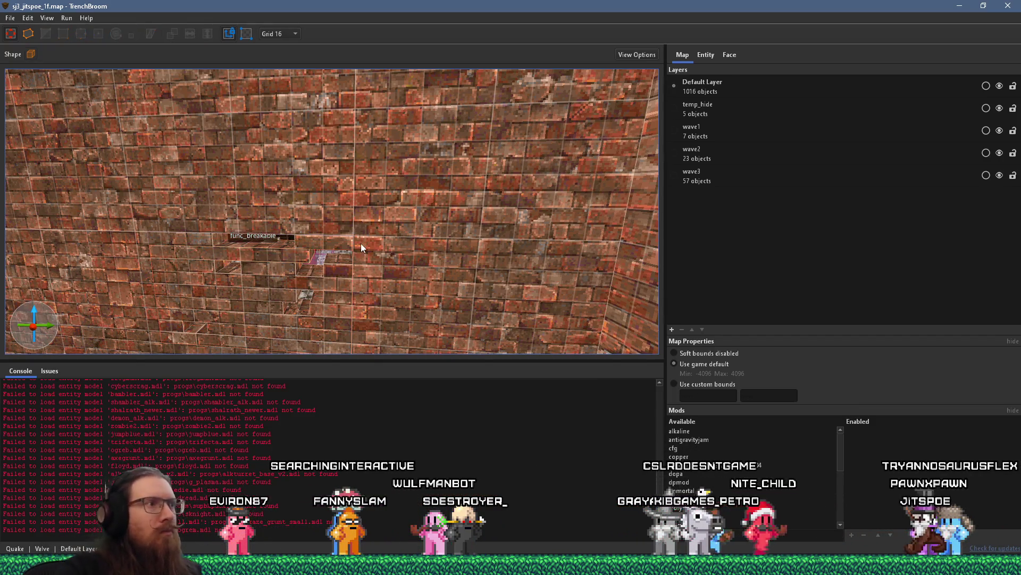
click(706, 55)
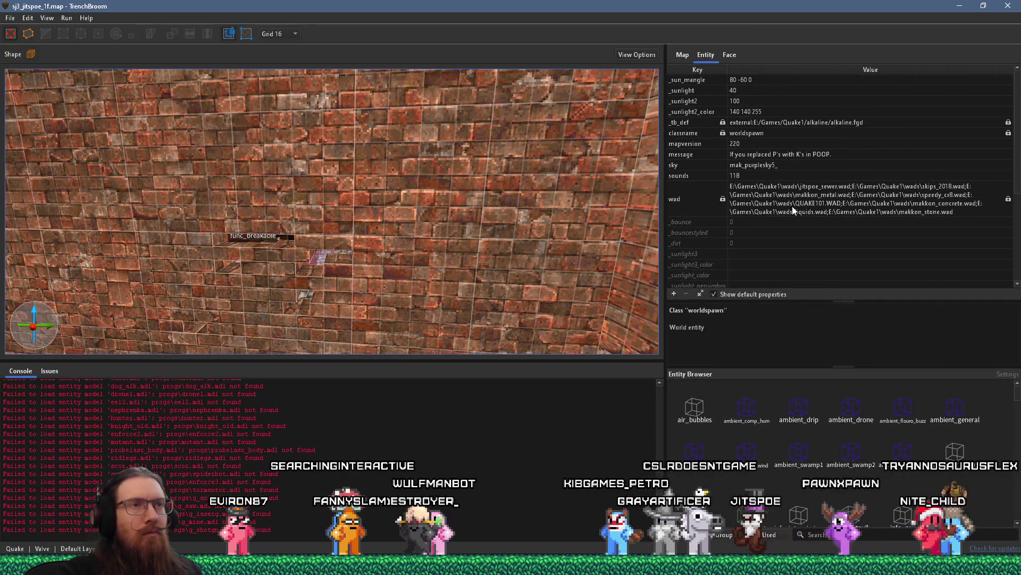
click(264, 253)
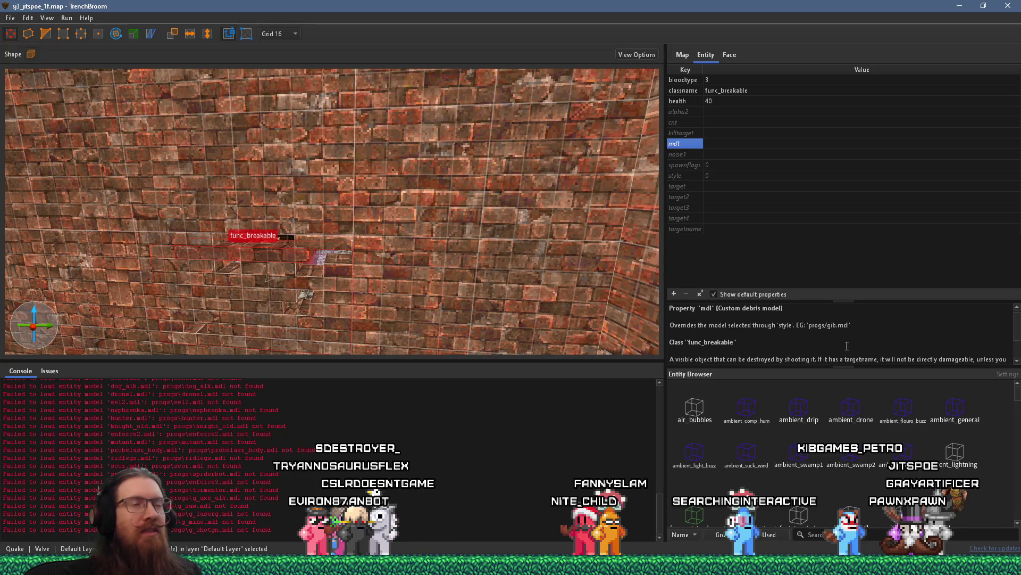
- Read the help for its alpha2, cnt and bloodtype properties
click(686, 112)
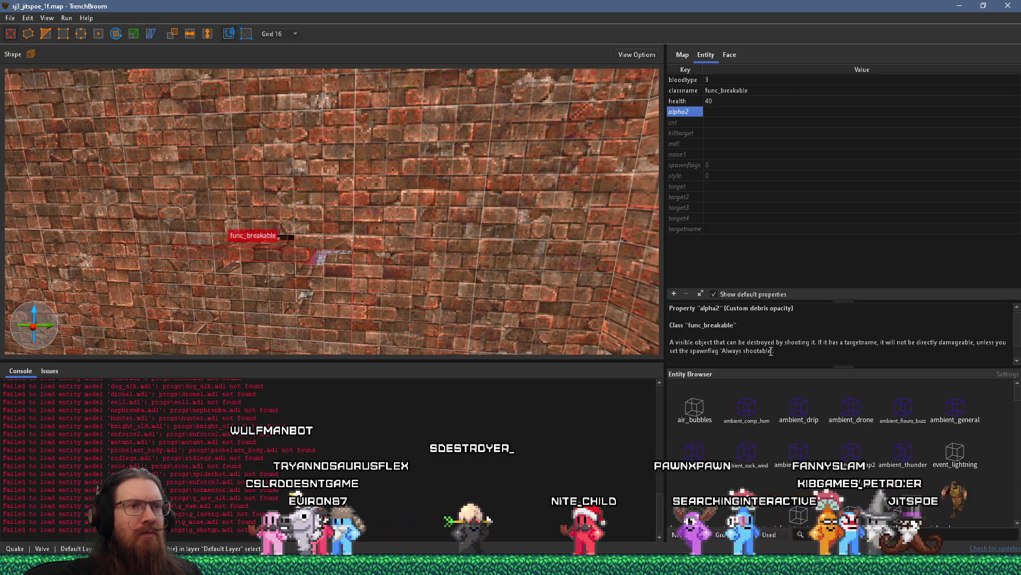
scroll(down, 3)
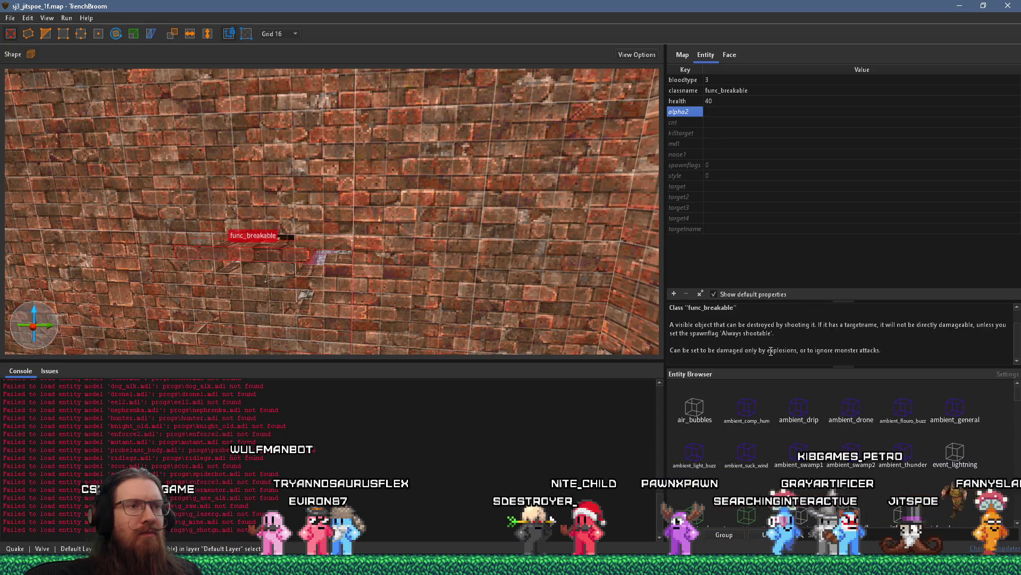
scroll(up, 3)
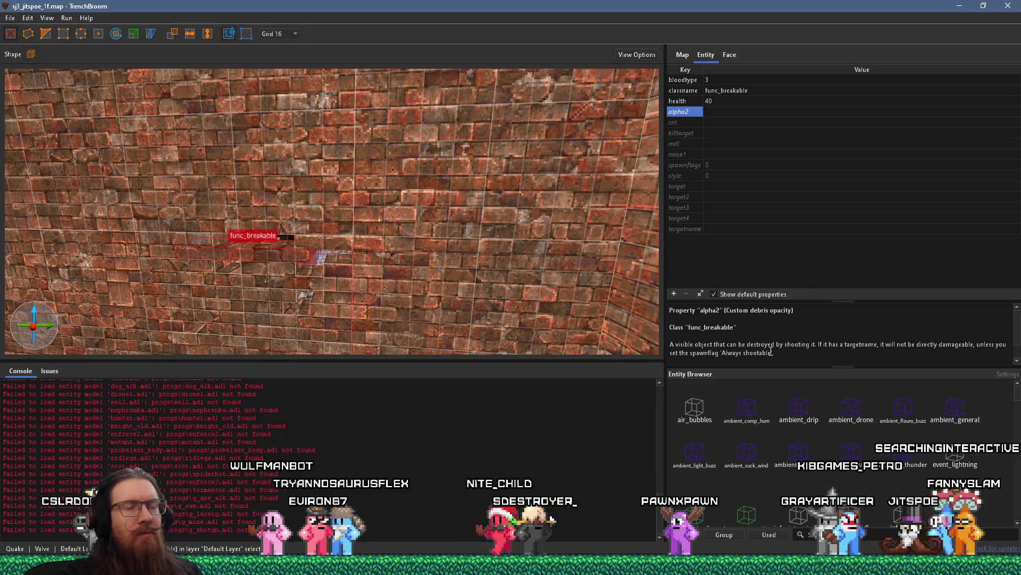
click(676, 123)
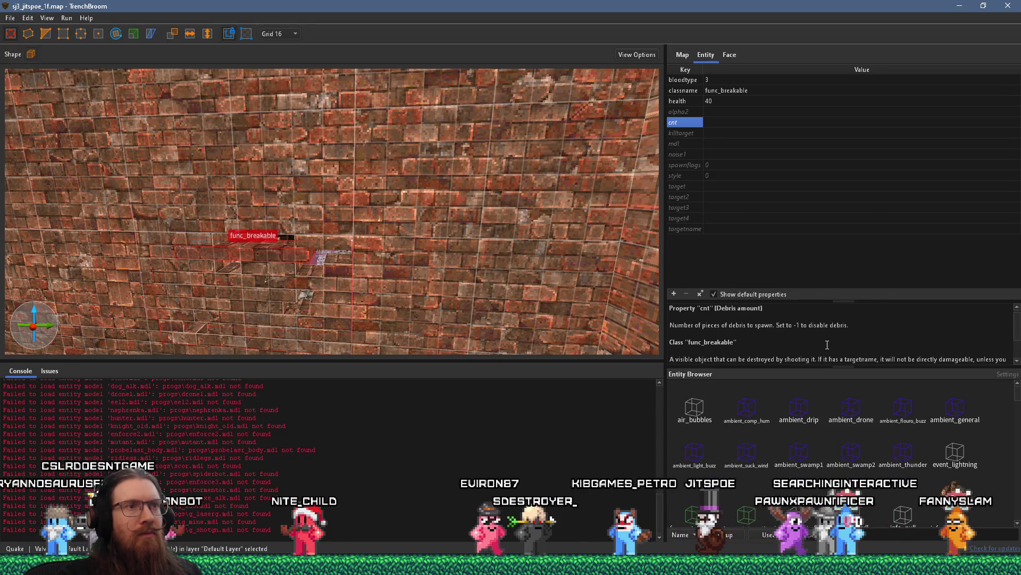
click(685, 81)
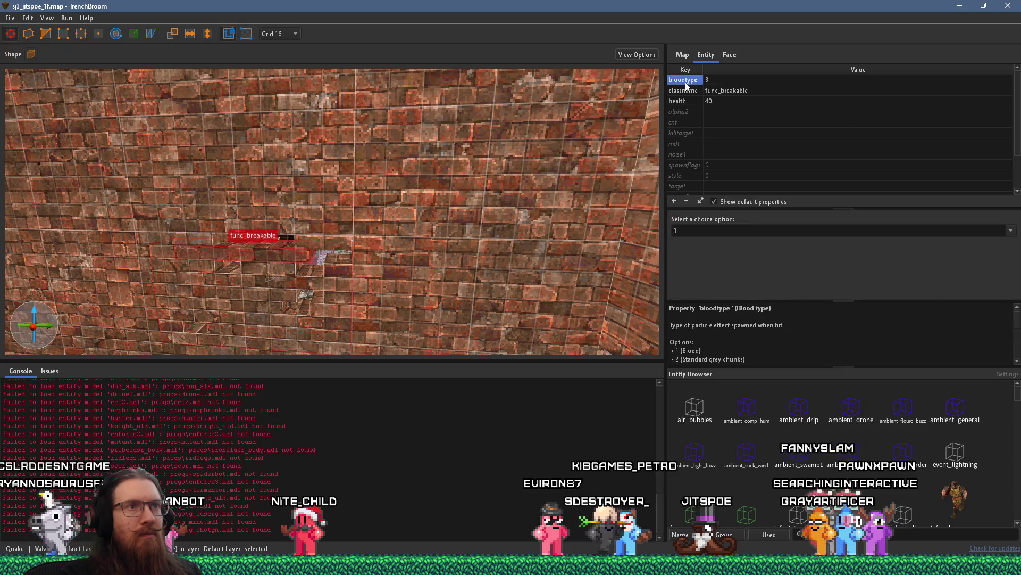
scroll(down, 3)
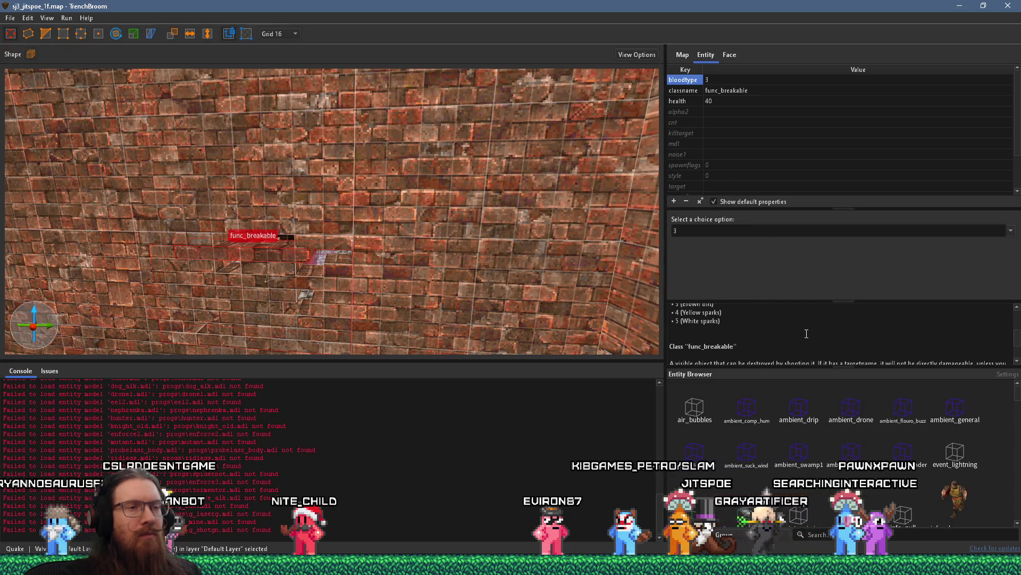
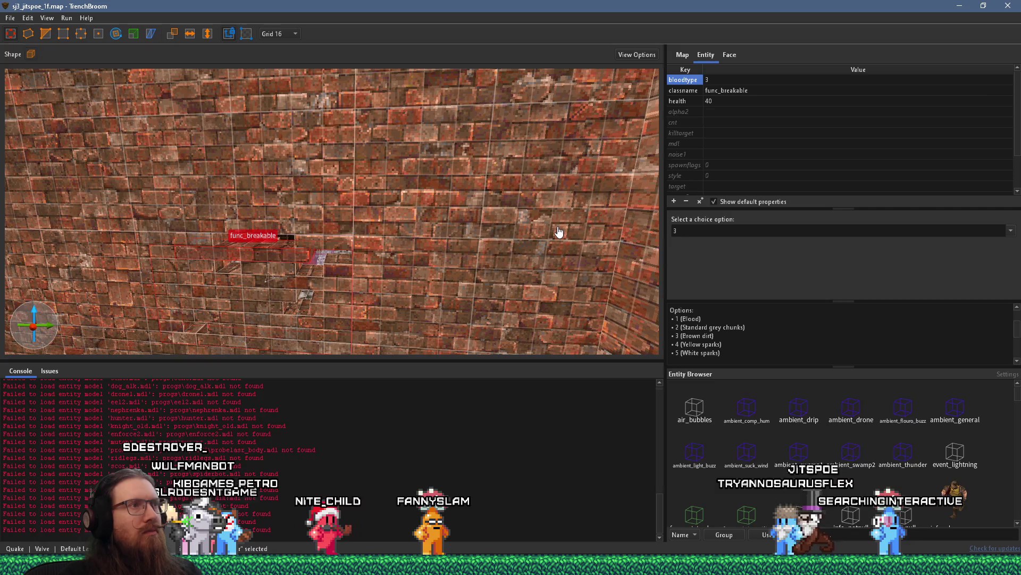
- Read the targetname property's description for func_breakable in the reference map, then bring up dear_escher.map
scroll(down, 3)
scroll(down, 3)
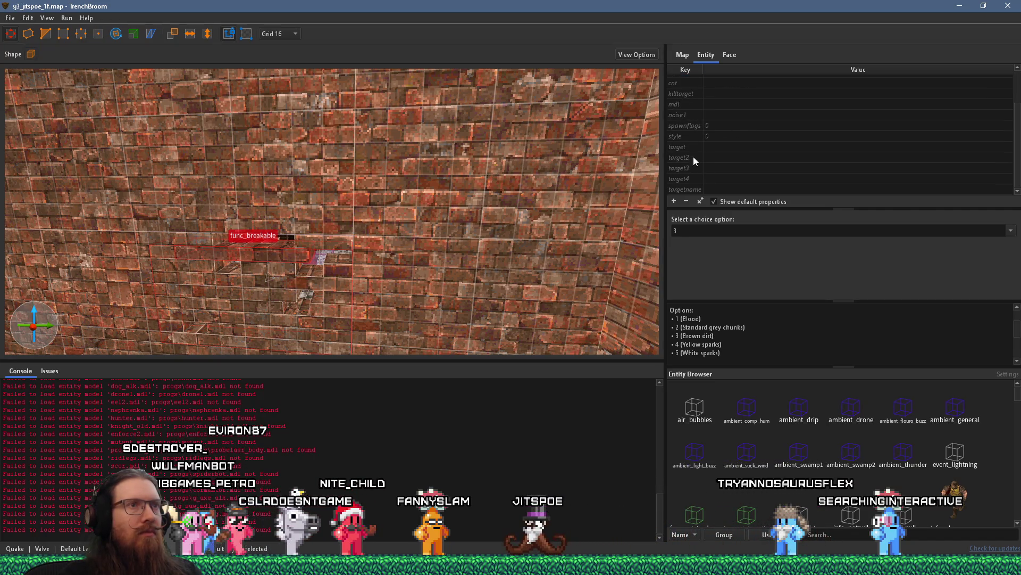
click(699, 189)
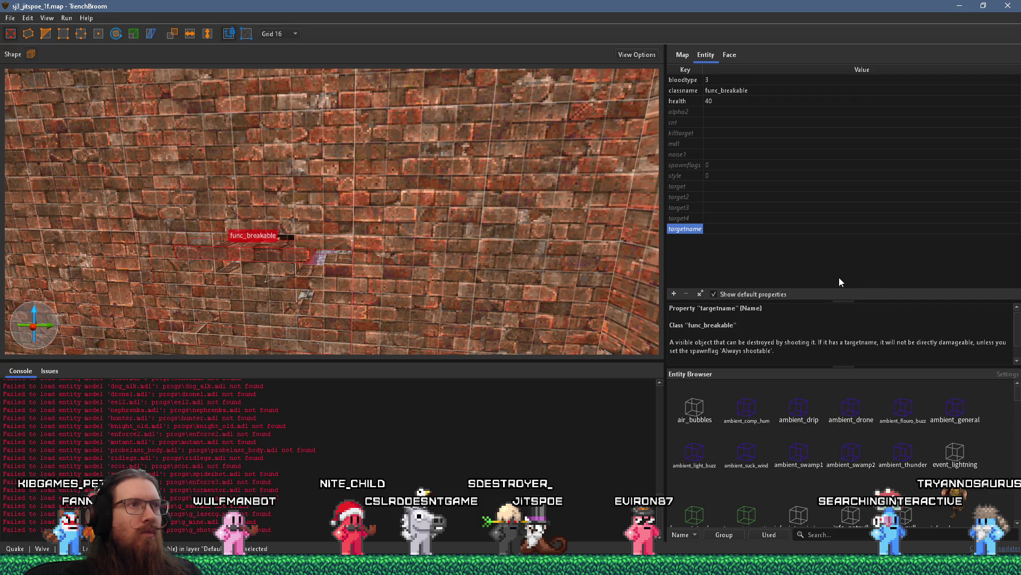
key(alt+Tab)
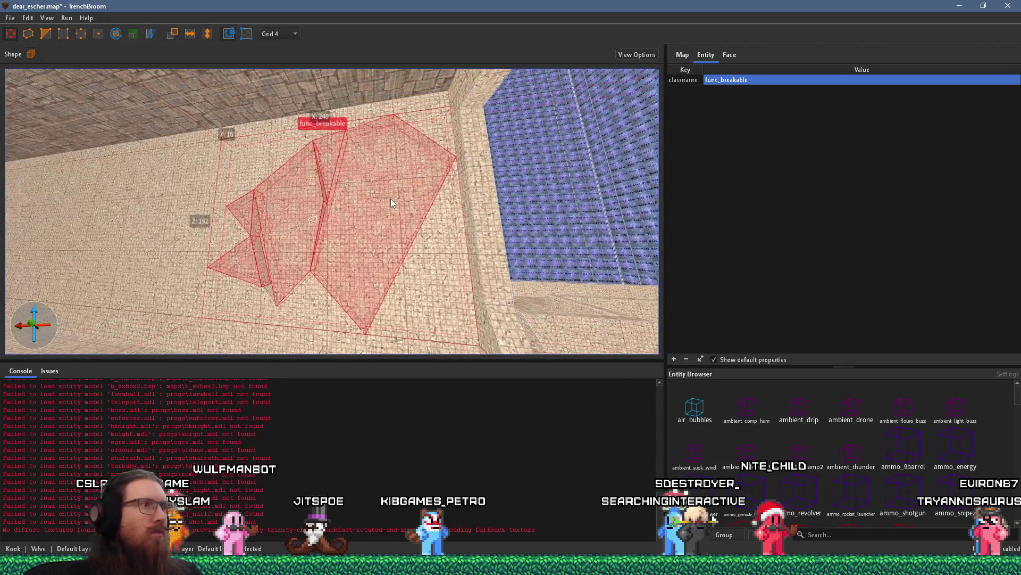
- Restore the accidentally deleted breakable brush and give it targetname silver_key_pickup
key(Delete)
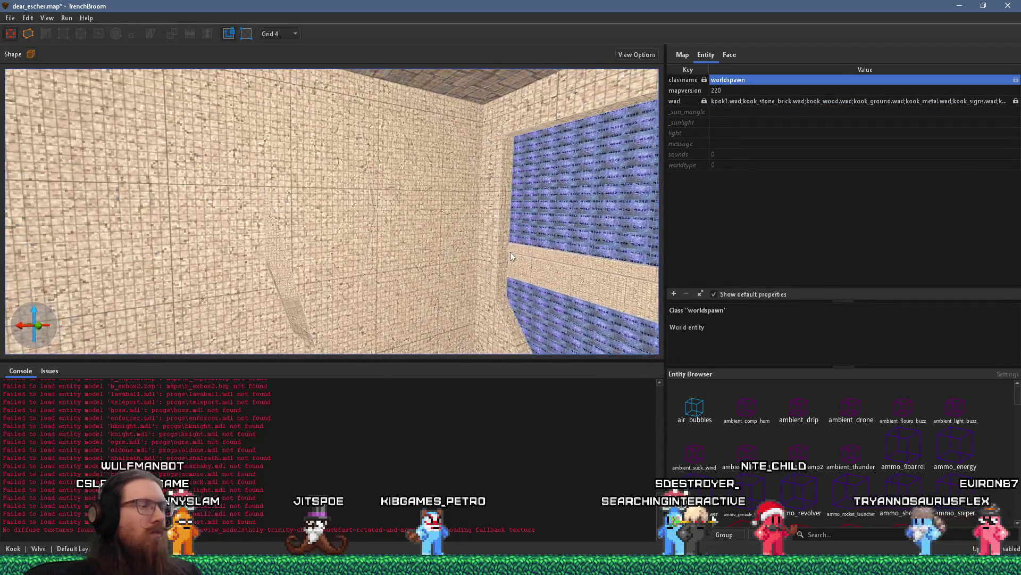
key(ctrl+z)
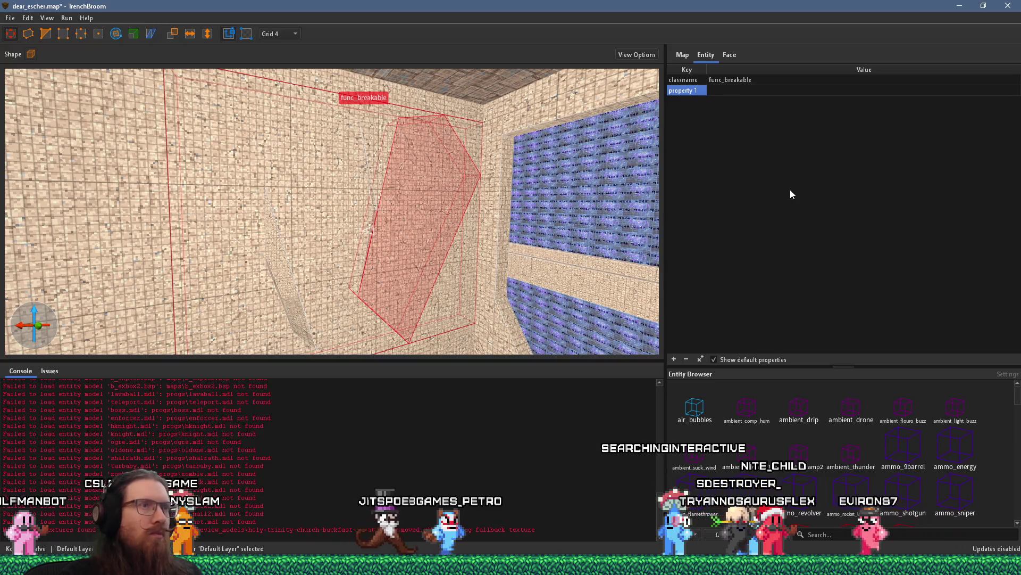
text(ta)
key(Down)
key(Down)
key(Return)
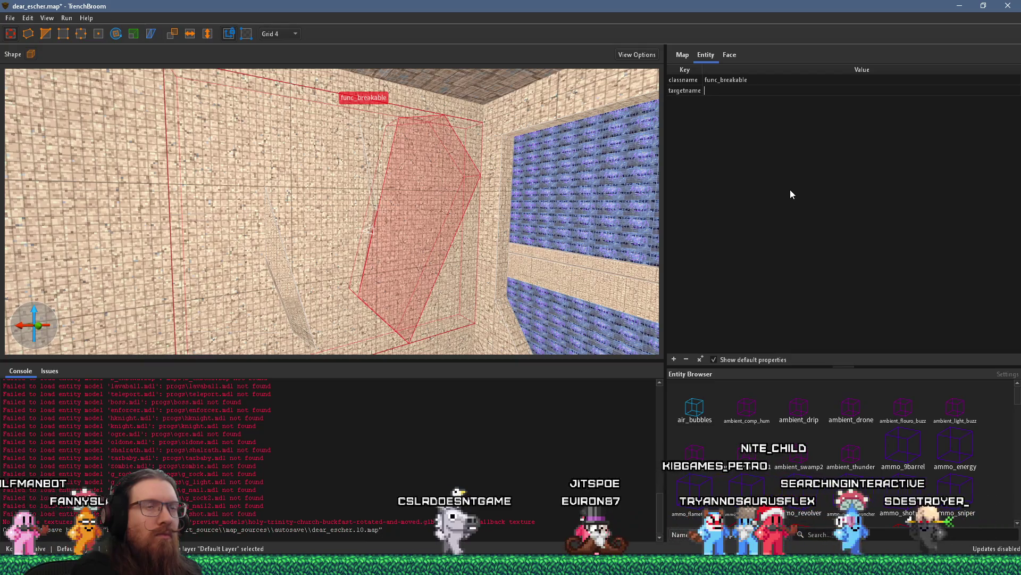
text(silver)
key(Return)
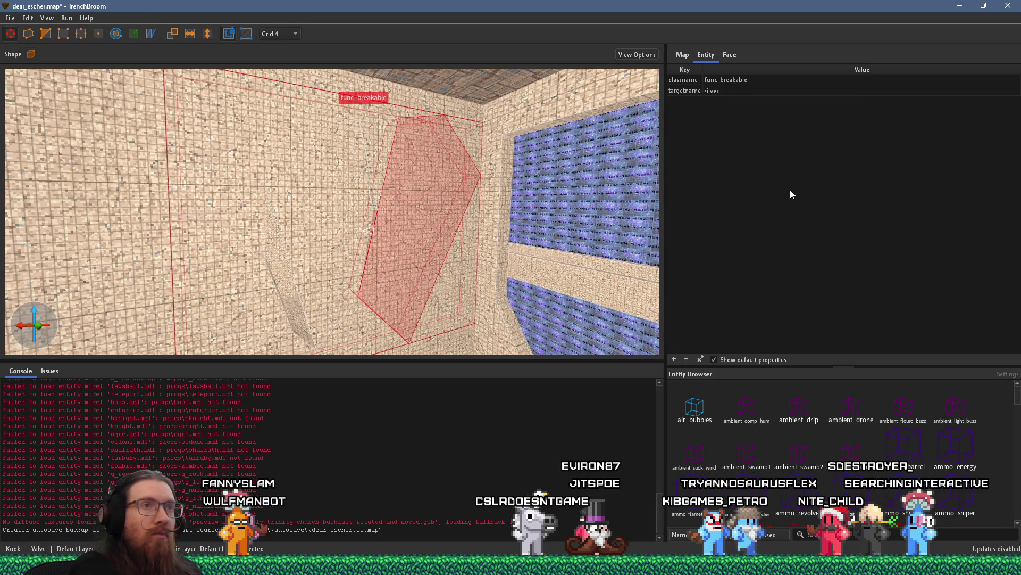
text(key_pickup)
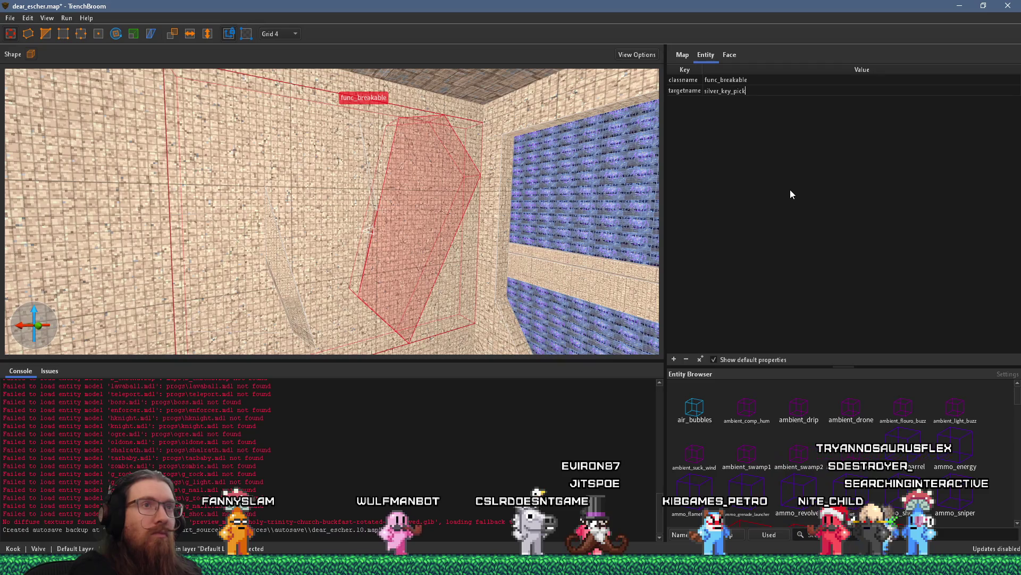
key(Return)
- Save dear_escher.map via File > Save Document and switch to Godot
key(ctrl+u)
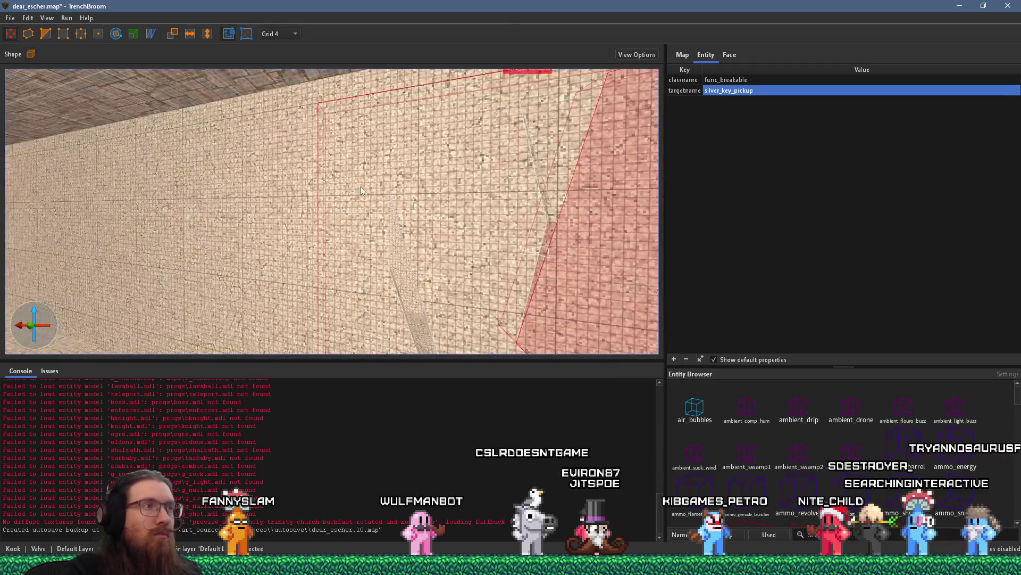
key(Escape)
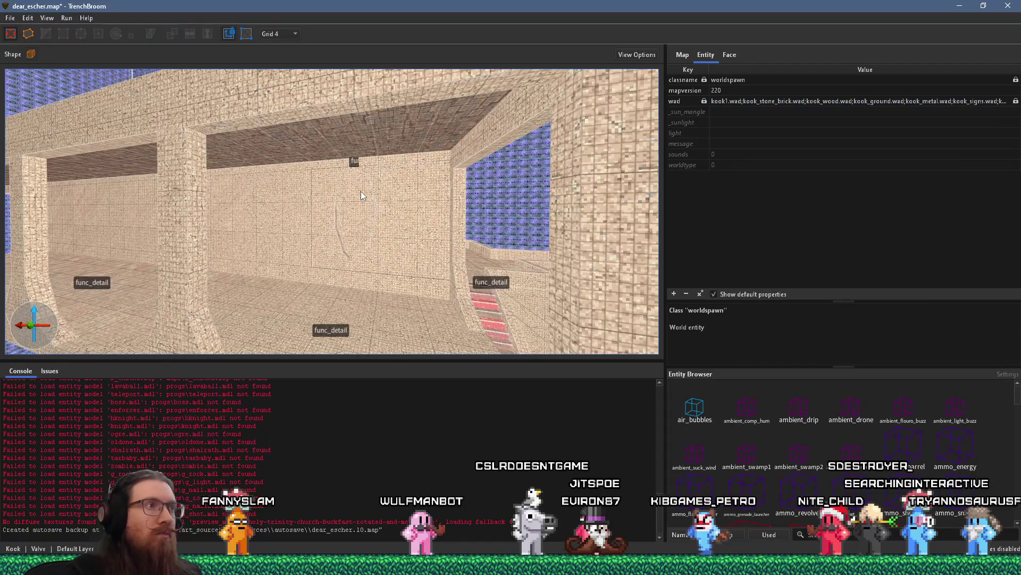
scroll(up, 3)
scroll(up, 3)
drag(428, 208, 395, 191)
scroll(down, 3)
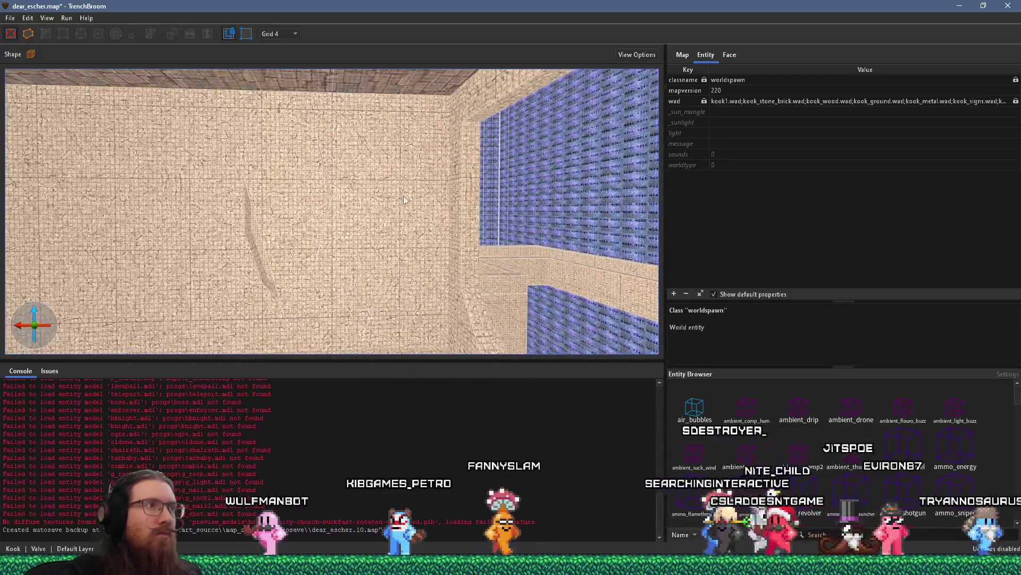
click(10, 18)
click(42, 71)
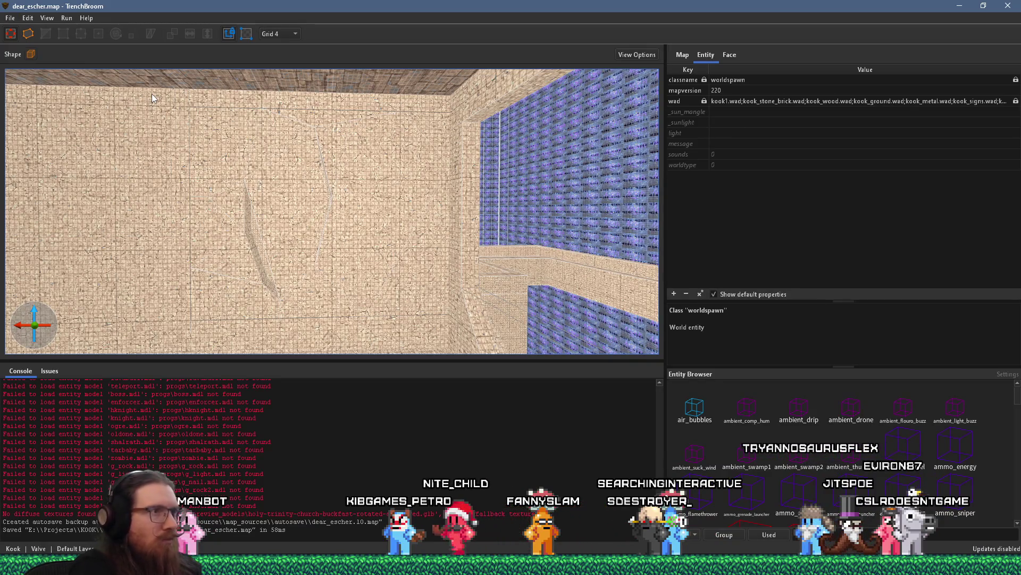
key(alt+Tab)
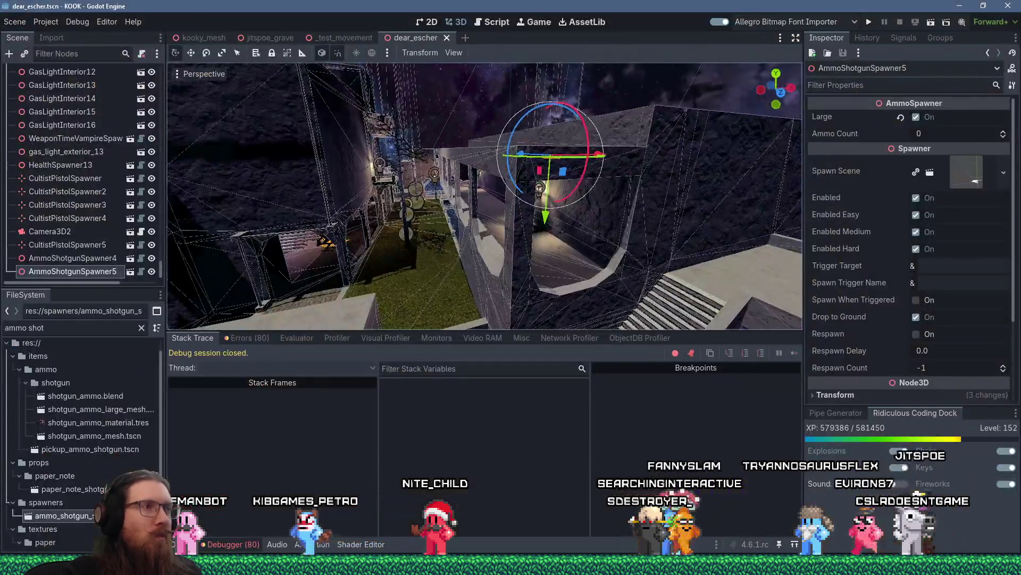
- Glance back at TrenchBroom, then open and close Godot's Project Settings
key(alt+Tab)
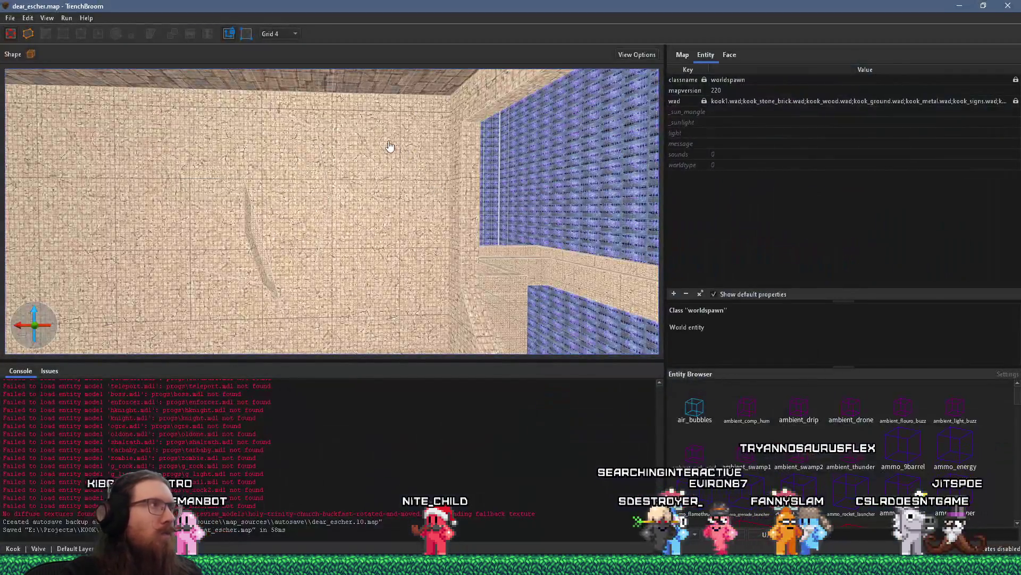
key(alt+Tab)
click(46, 21)
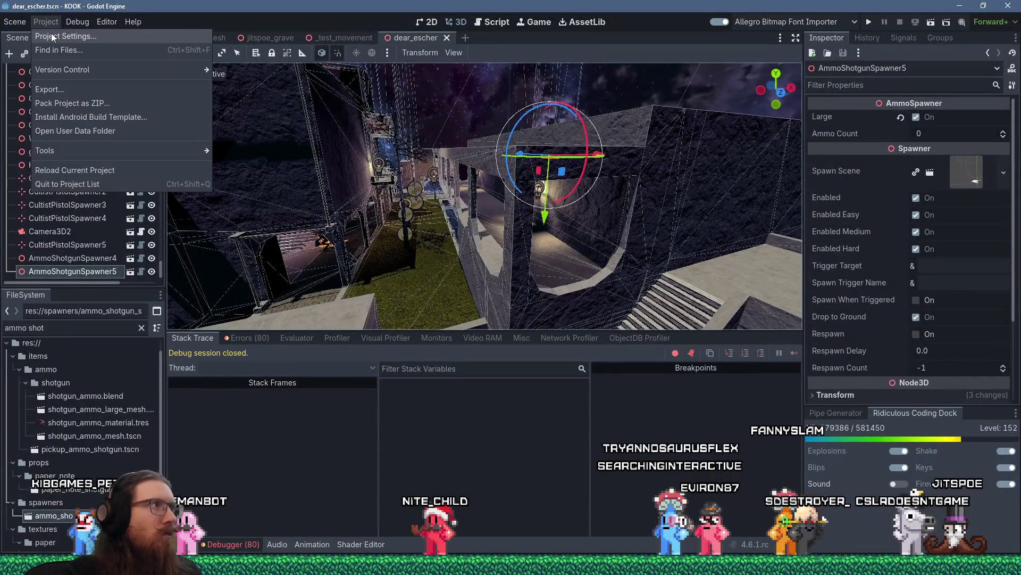
click(51, 33)
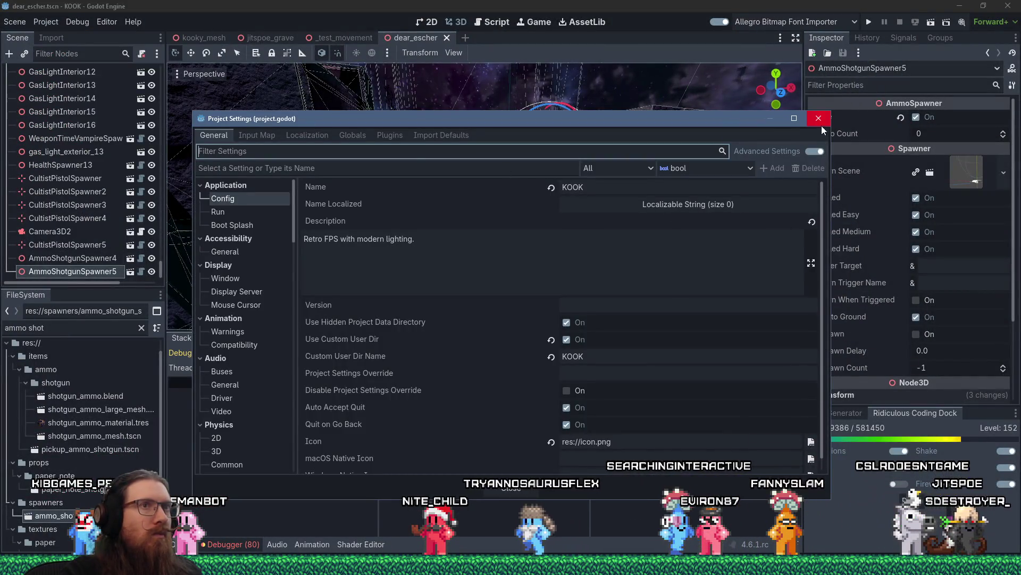
click(818, 118)
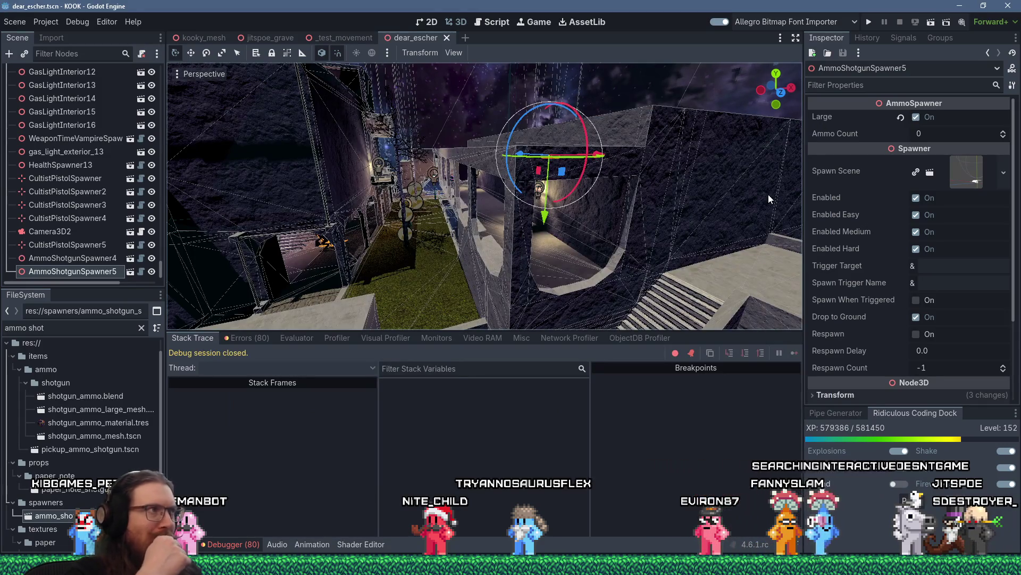
- Widen the left dock, collapse the items, props and spawners folders, and change the file filter to 'break'
drag(168, 295, 190, 397)
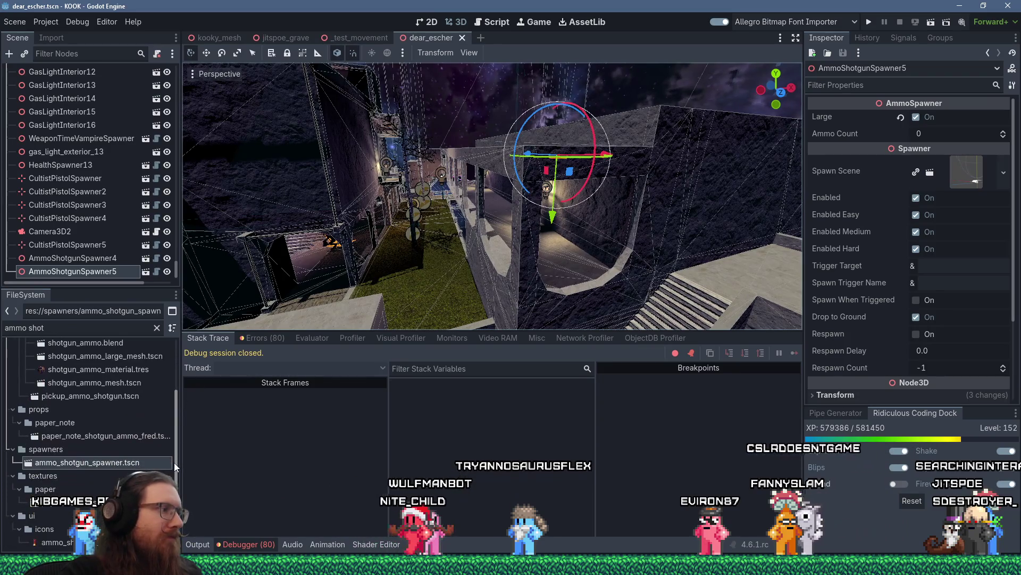
drag(174, 461, 175, 346)
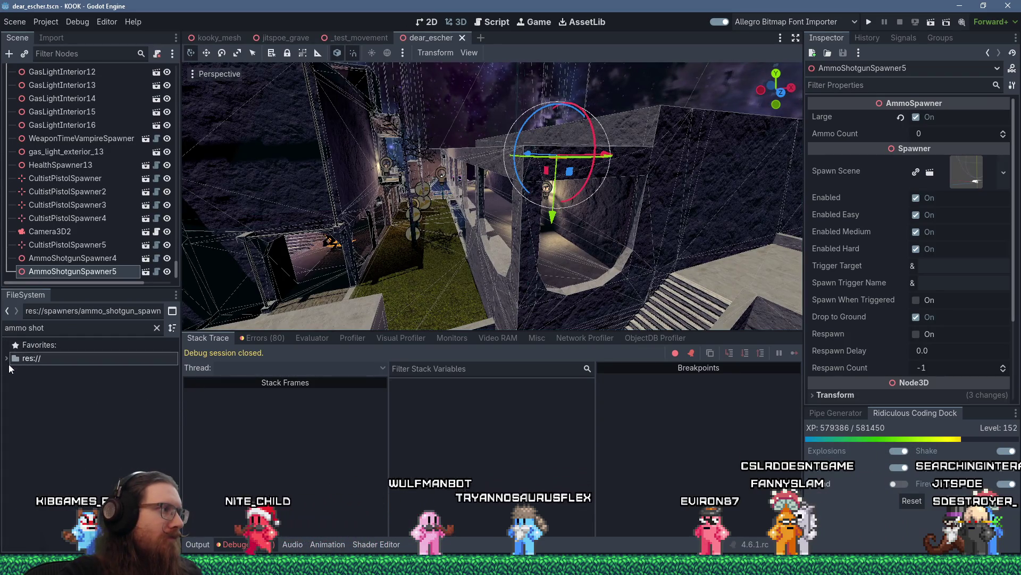
click(13, 371)
click(12, 384)
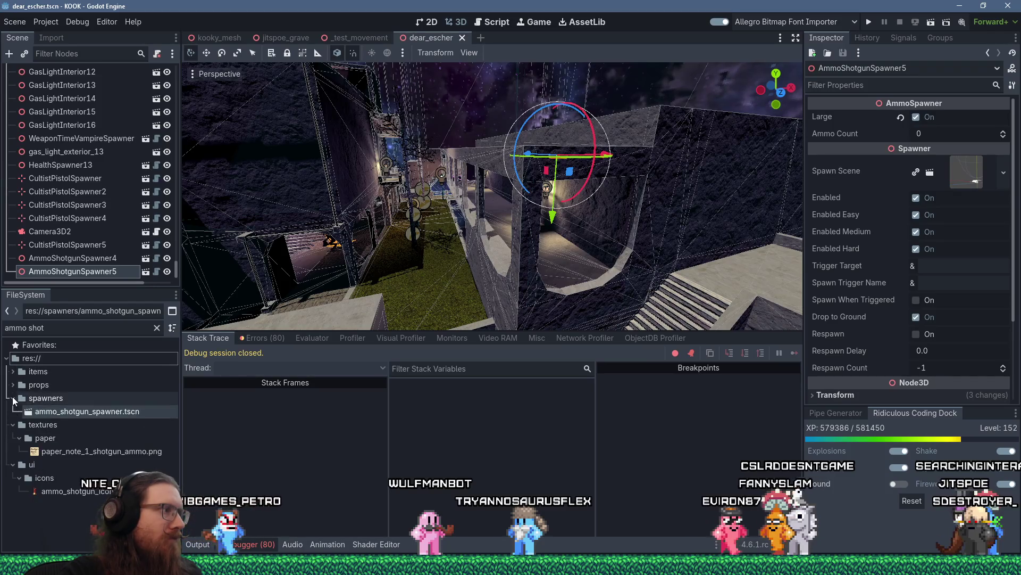
click(13, 398)
triple_click(145, 327)
text(bre)
text(ak)
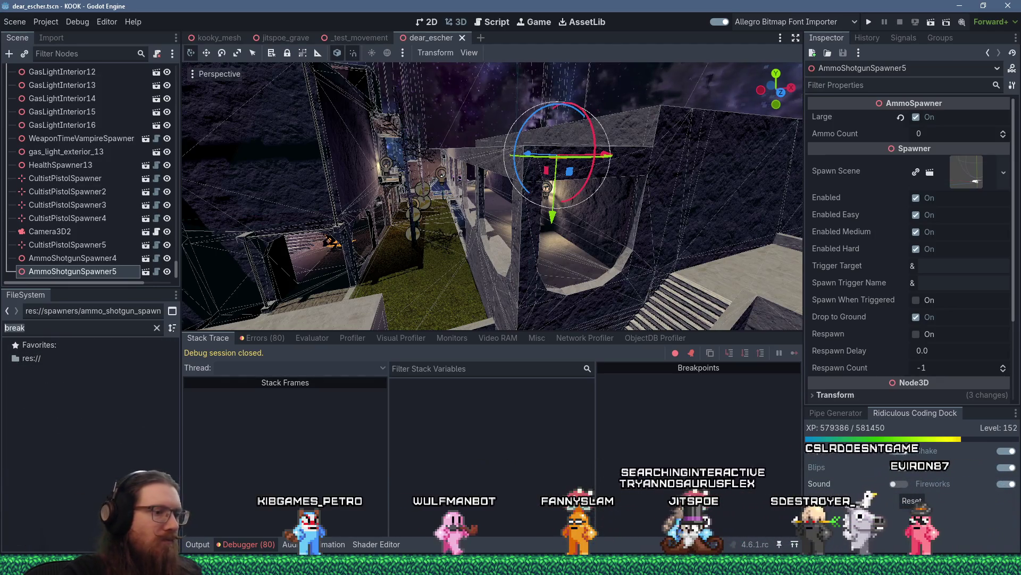
key(BackSpace)
key(BackSpace)
key(BackSpace)
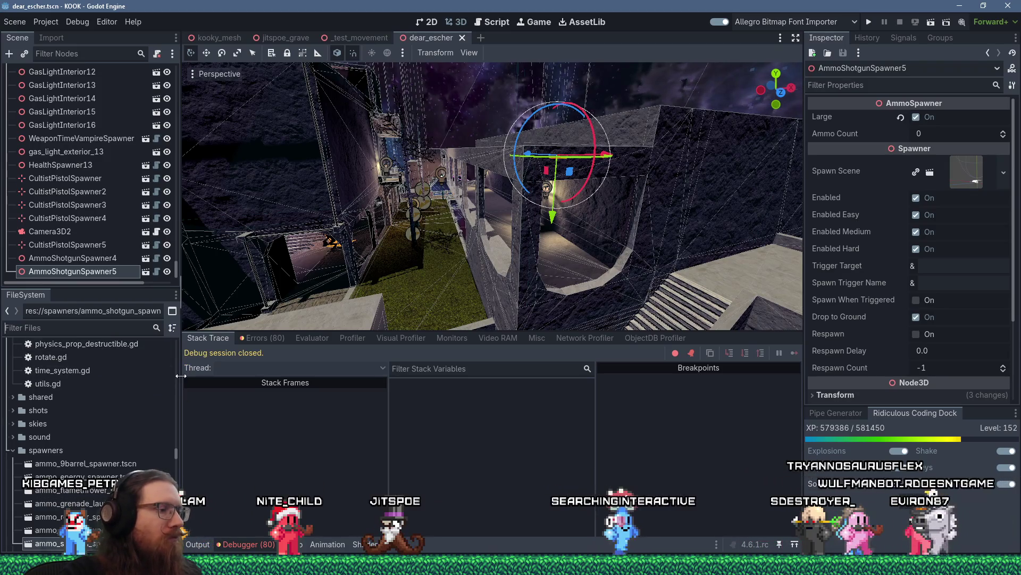
- Filter the FileSystem for 'level_en' and copy the level_entities folder path
text(lev)
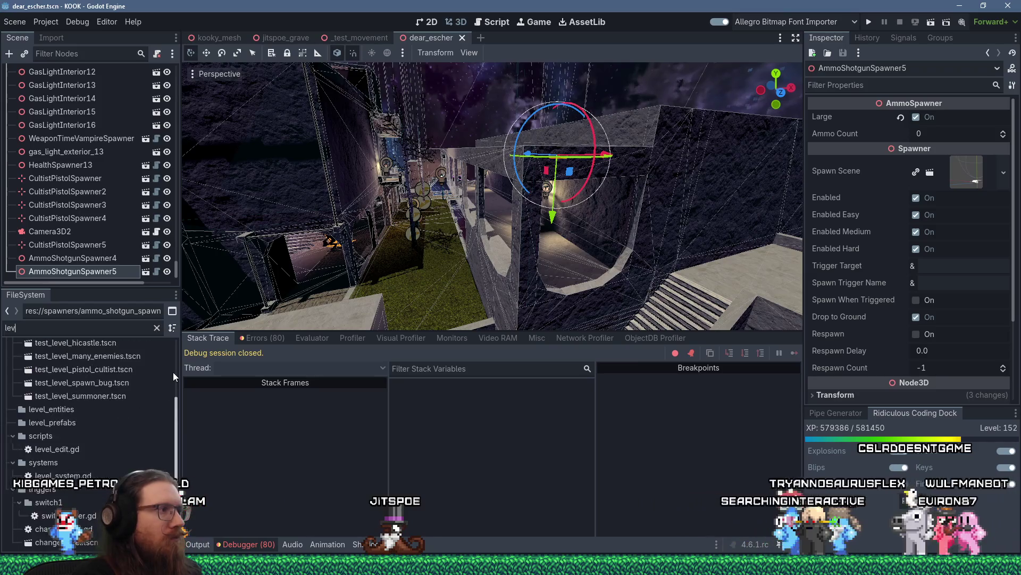
text(el_en)
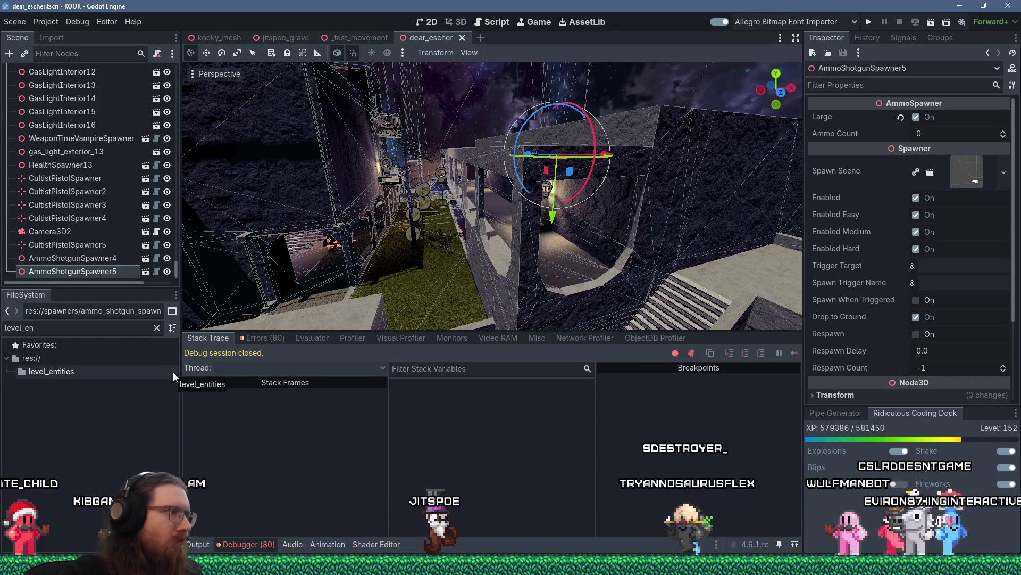
click(133, 371)
click(157, 328)
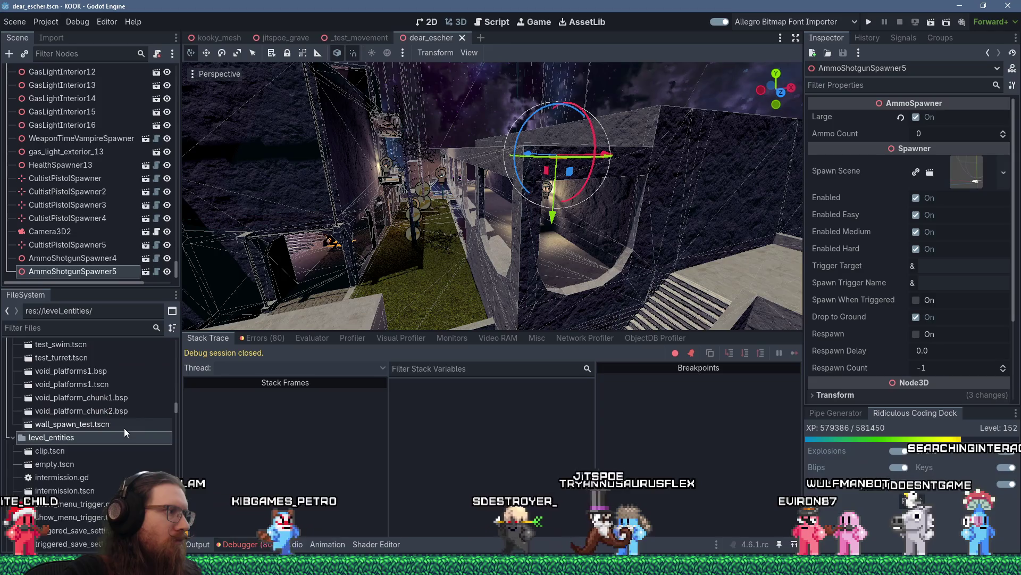
scroll(down, 3)
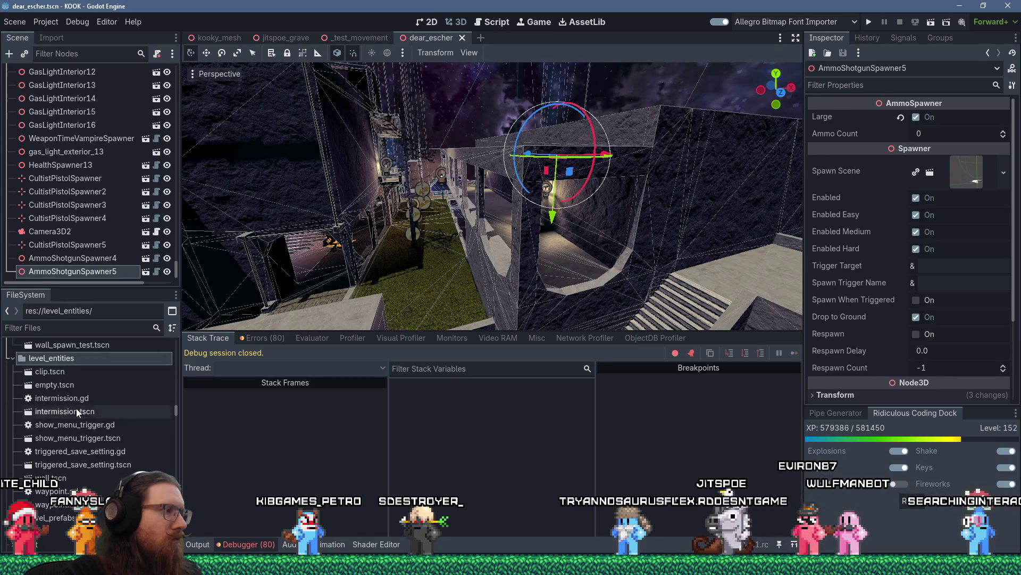
right_click(65, 358)
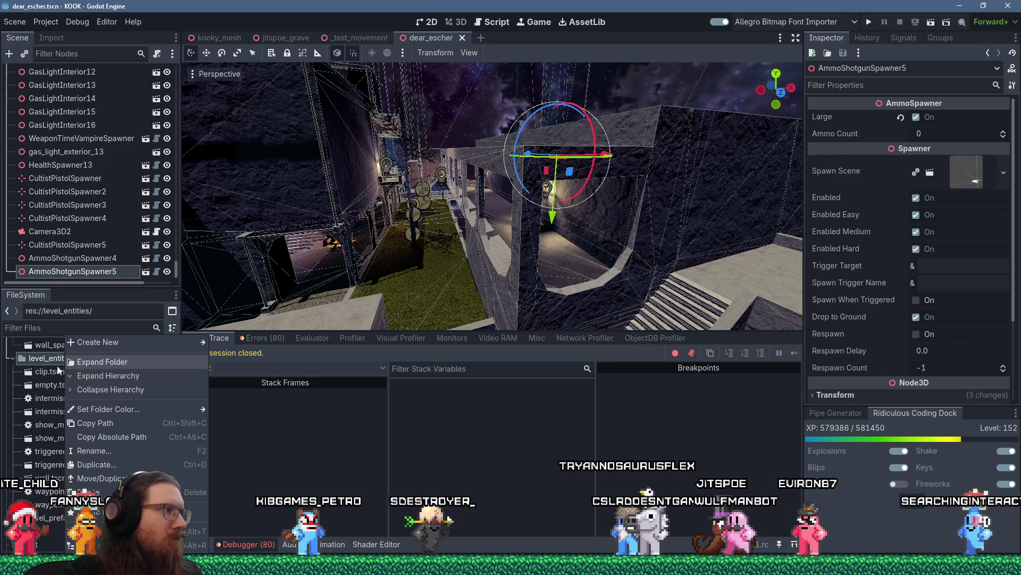
click(136, 424)
scroll(up, 3)
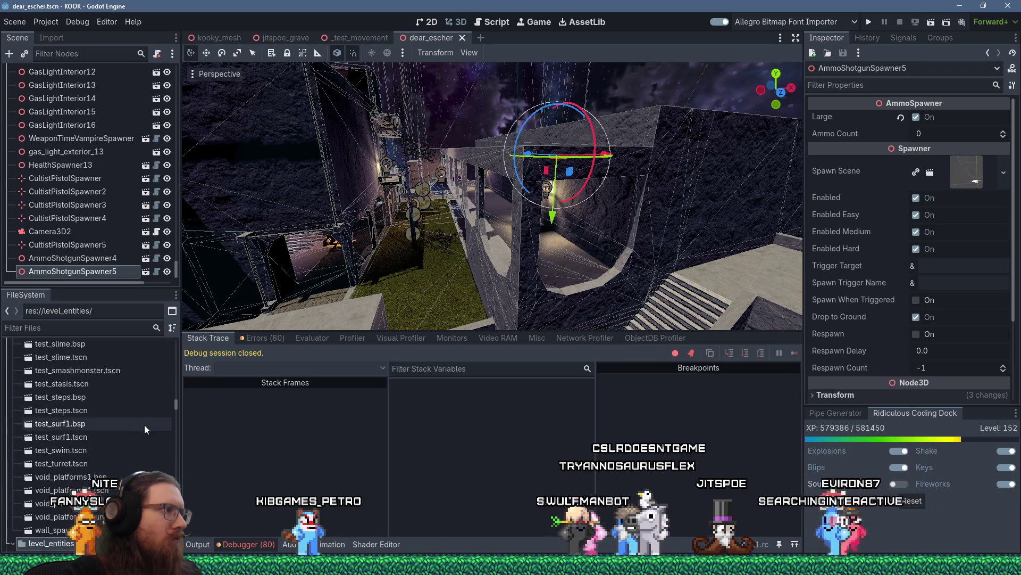
scroll(up, 3)
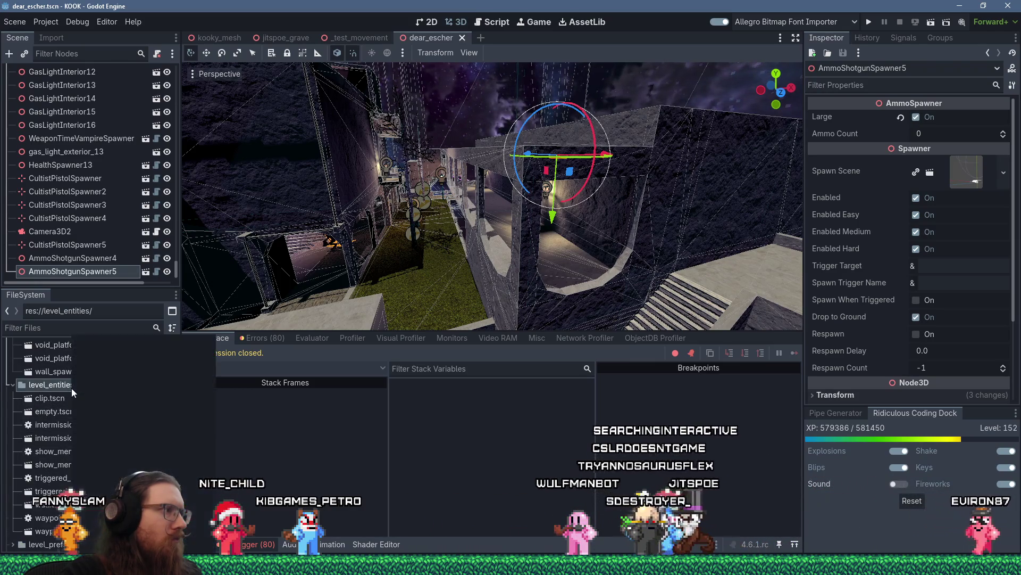
- Create and open a new 3D scene func_breakable.tscn in level_entities
right_click(71, 386)
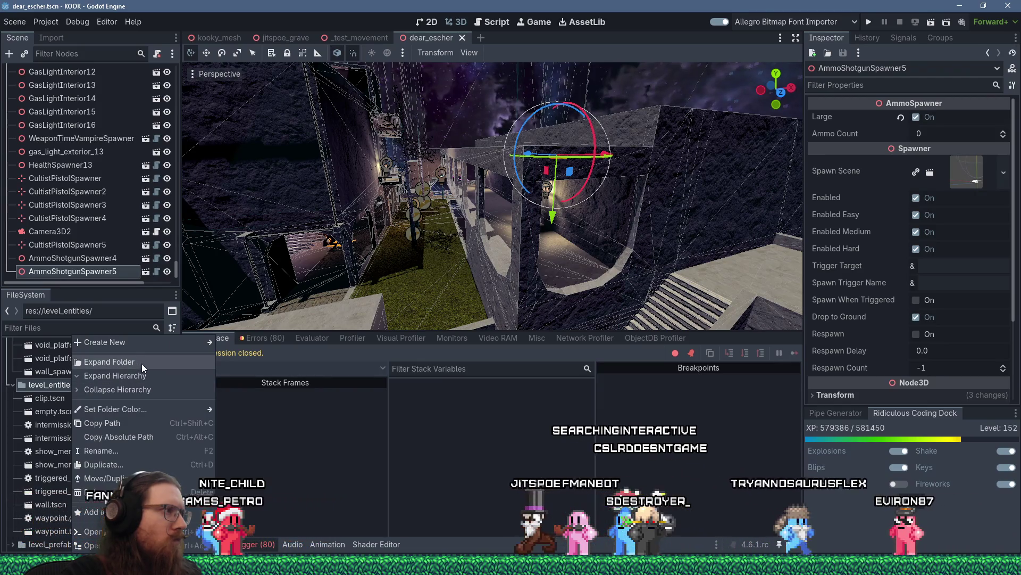
mouse_move(147, 343)
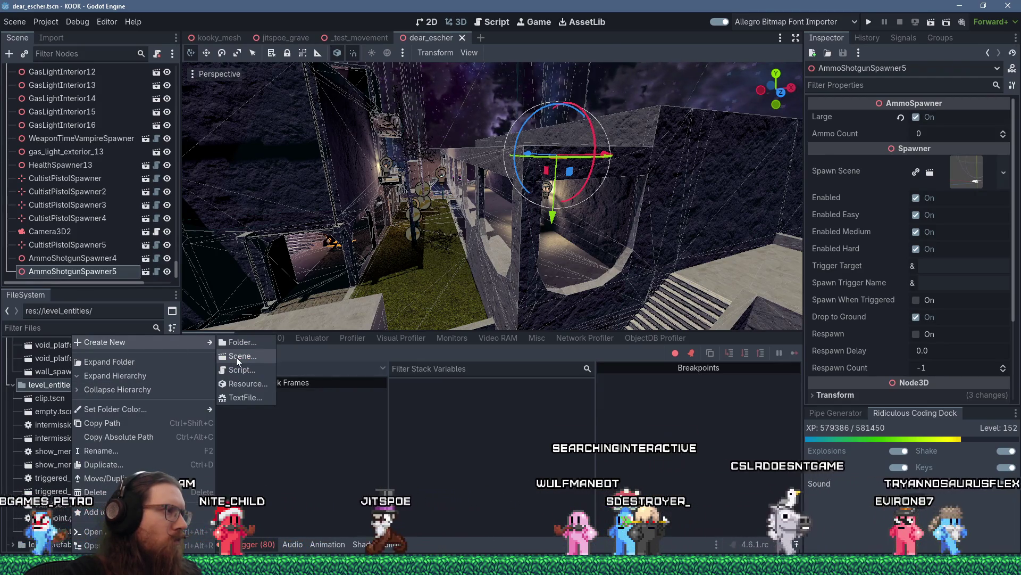
click(236, 356)
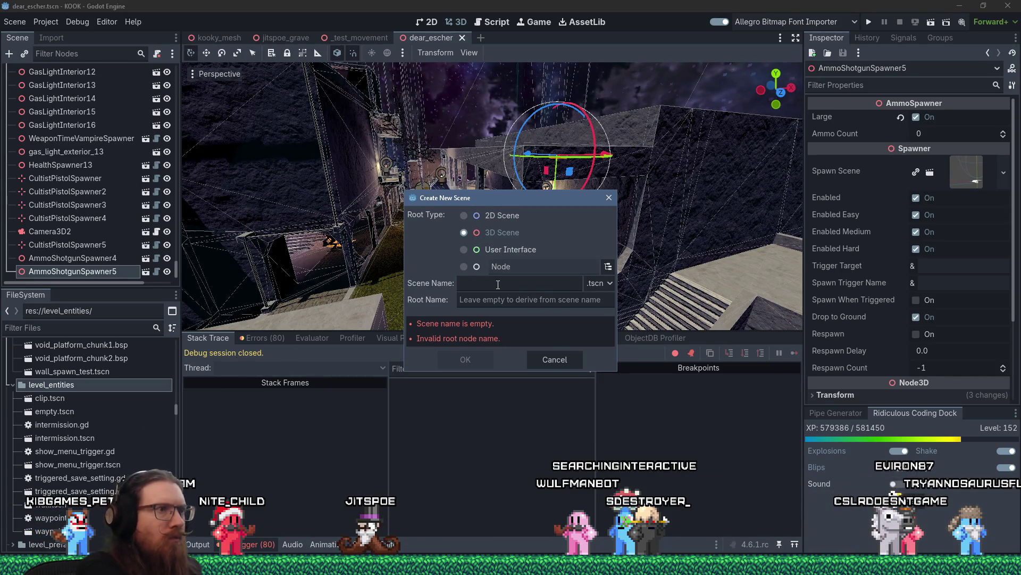
text(ble)
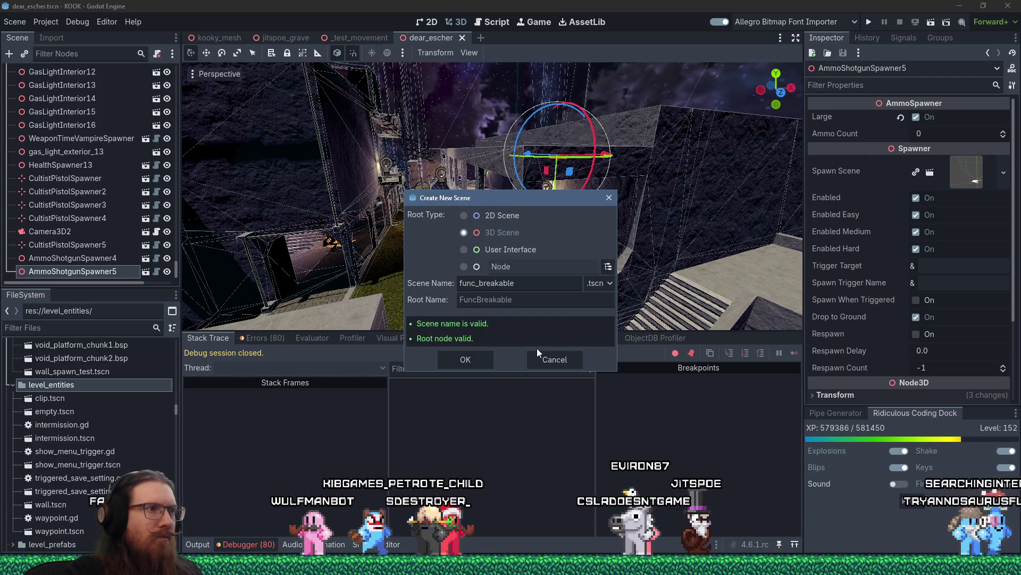
click(481, 359)
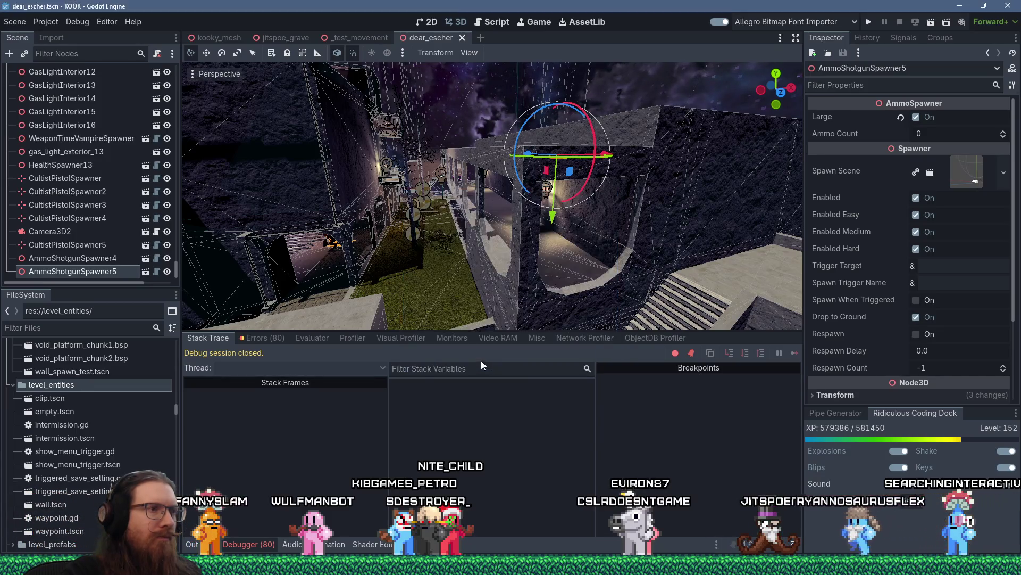
click(67, 71)
right_click(66, 70)
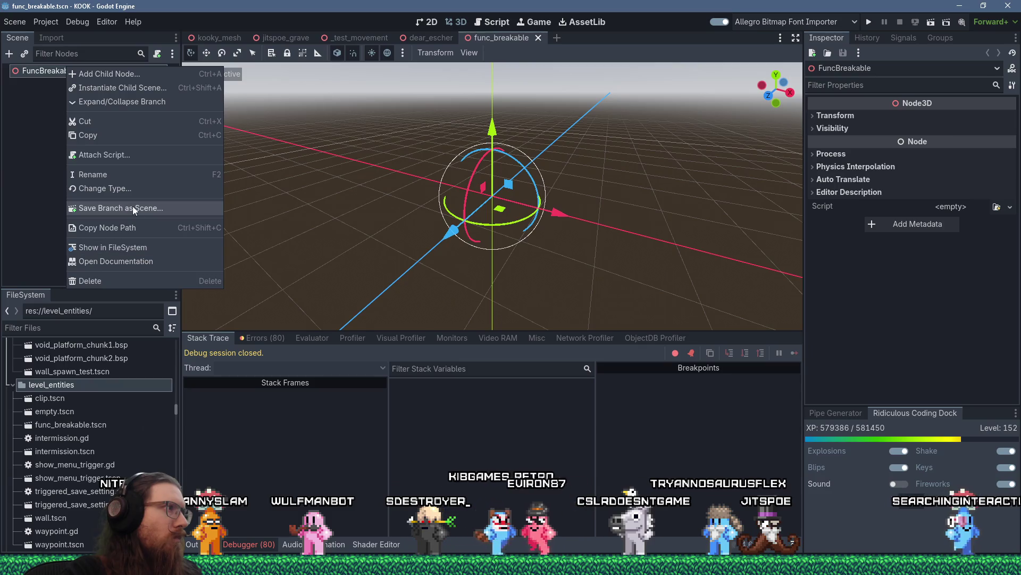
- Change the FuncBreakable root node's type to StaticBody3D via the 'static' search
click(127, 187)
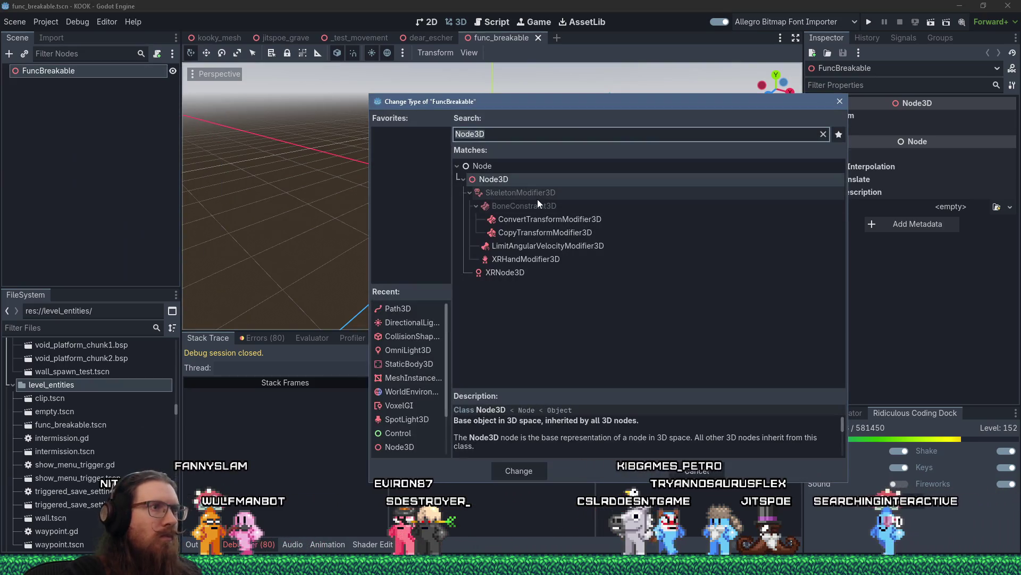
text(static)
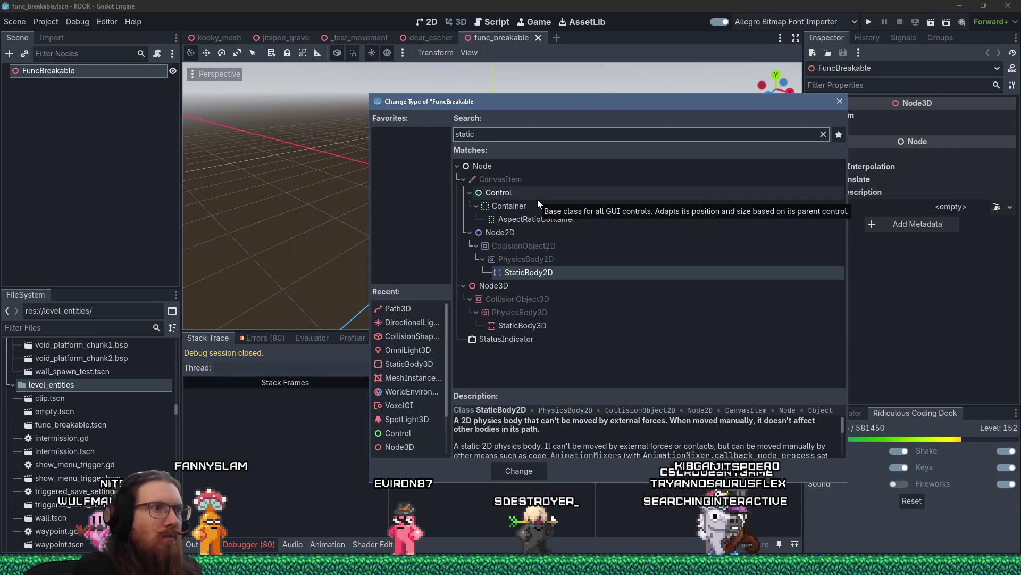
double_click(500, 325)
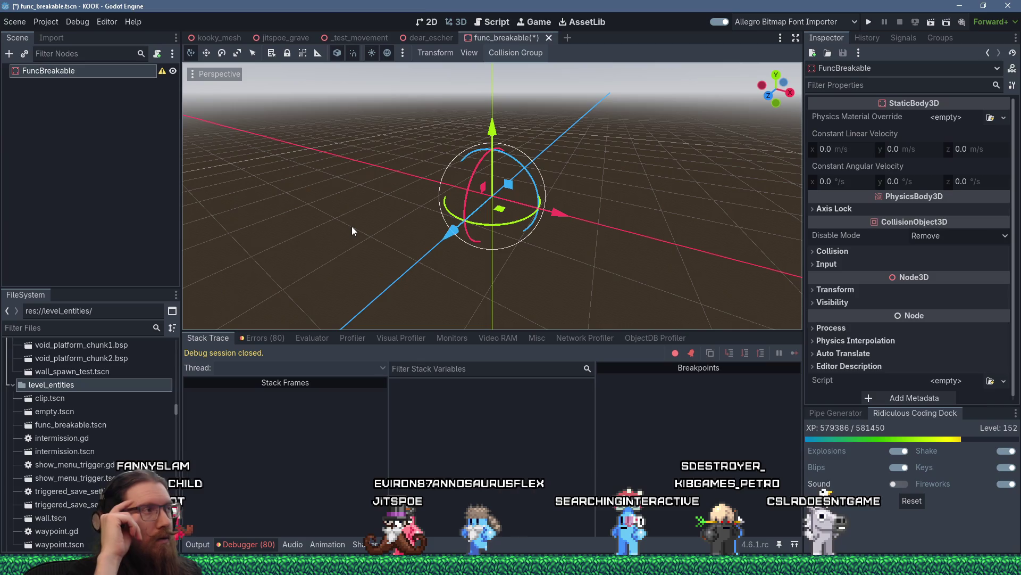
right_click(55, 73)
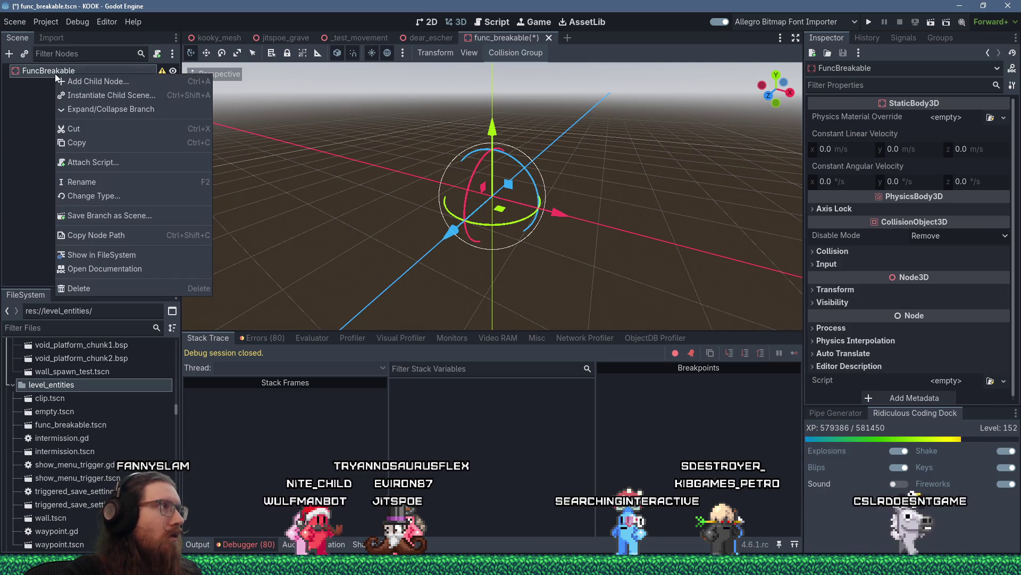
click(41, 74)
- Attach a new func_breakable.gd script to FuncBreakable and save the scene
click(158, 55)
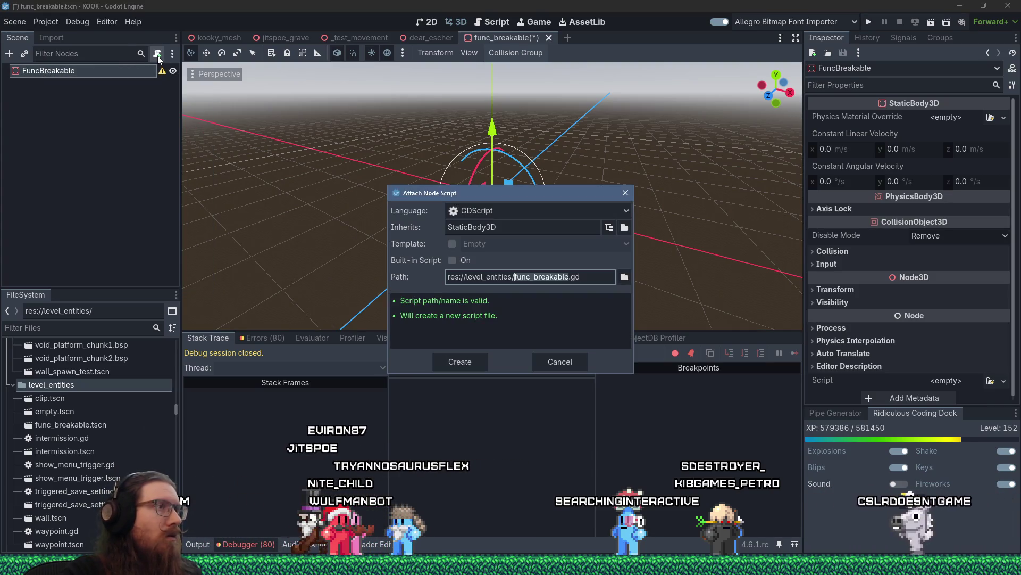
click(452, 360)
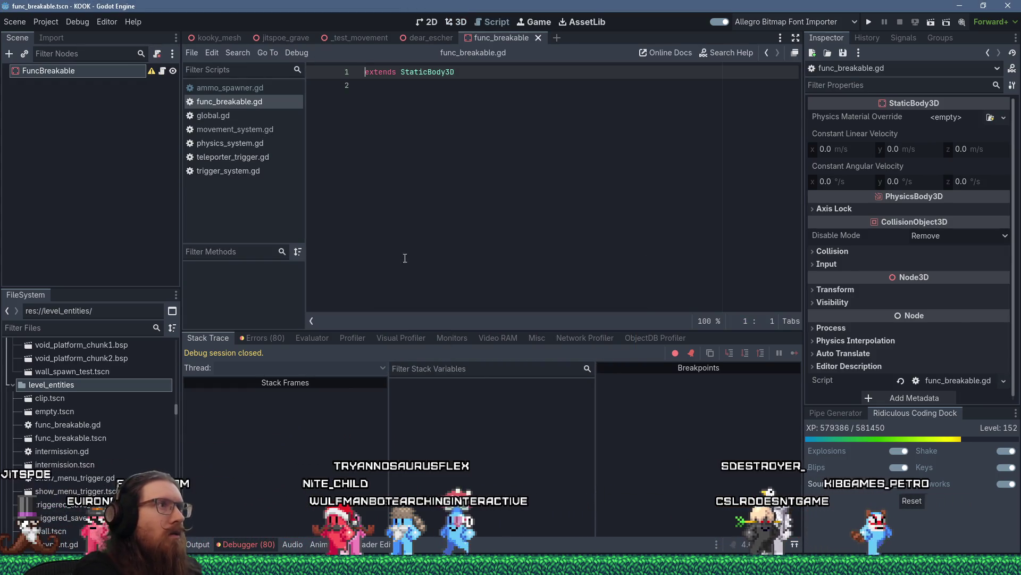
key(ctrl+s)
- Add 'class_name FuncBreakable' below the extends StaticBody3D line
key(Down)
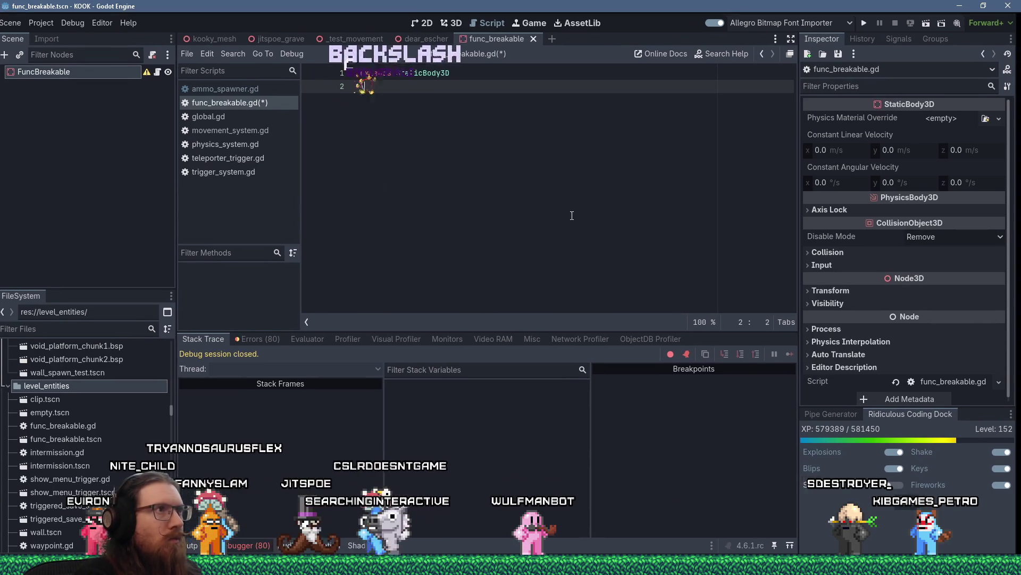
key(BackSpace)
key(Return)
text(class_)
text(name FuncBreaka)
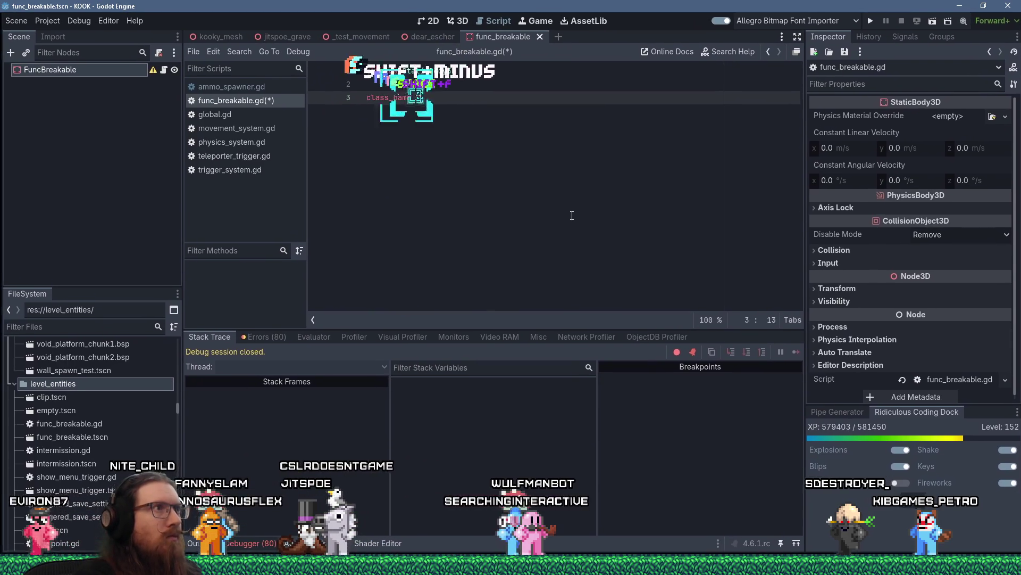
text(ble)
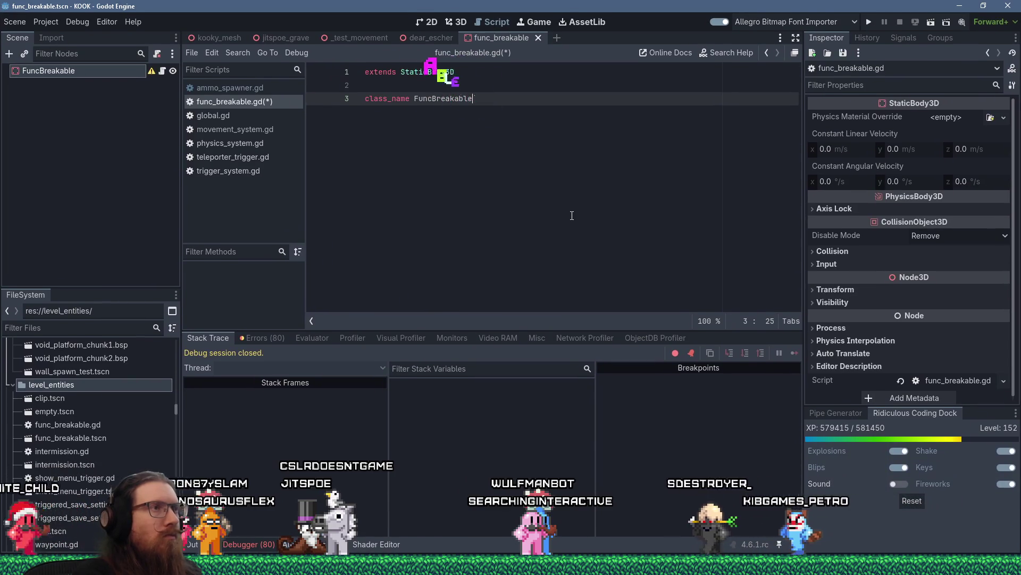
key(Return)
key(Return)
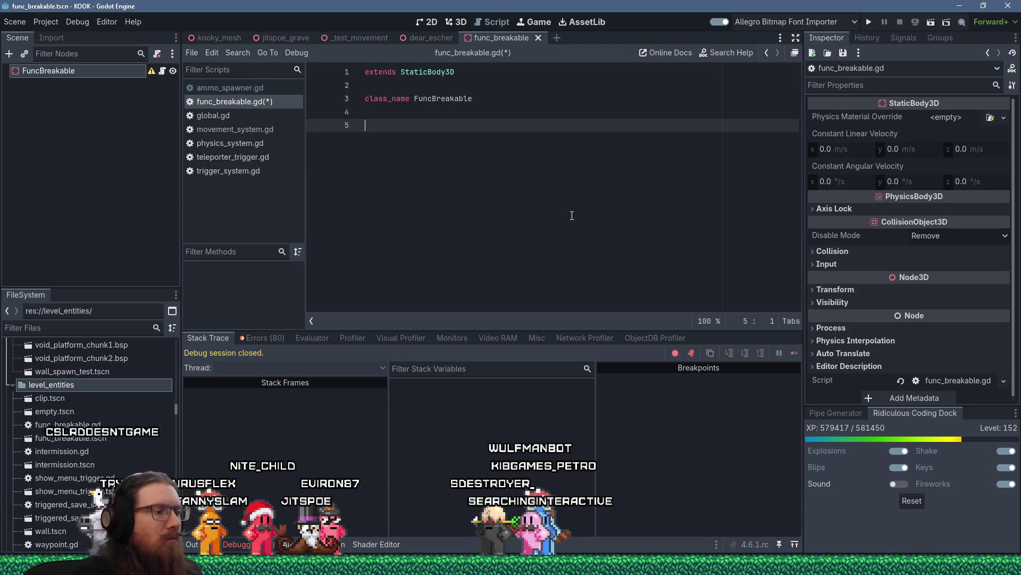
key(alt+Tab)
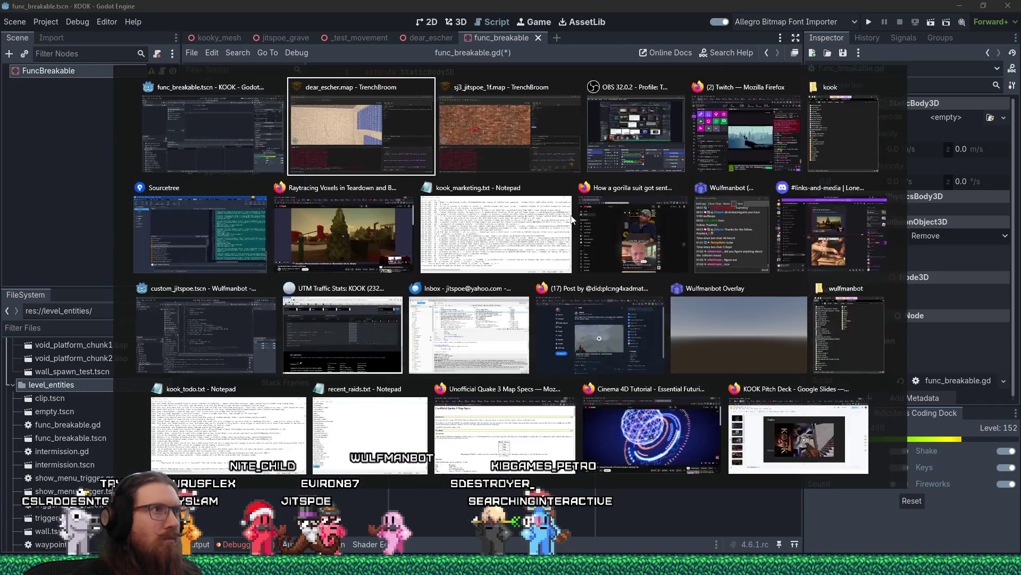
key(alt+Tab)
key(alt+Tab)
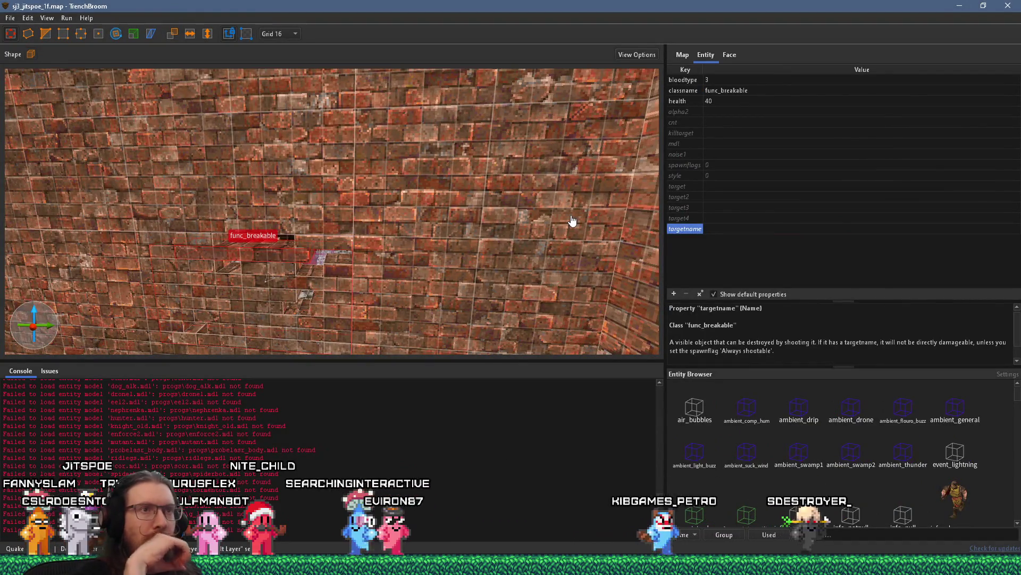
click(694, 167)
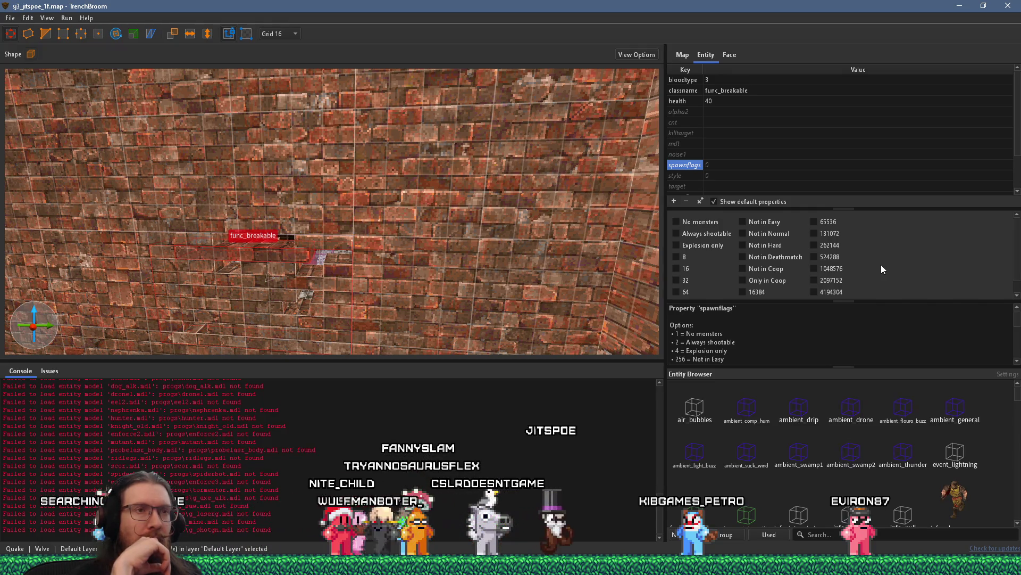
key(alt+Tab)
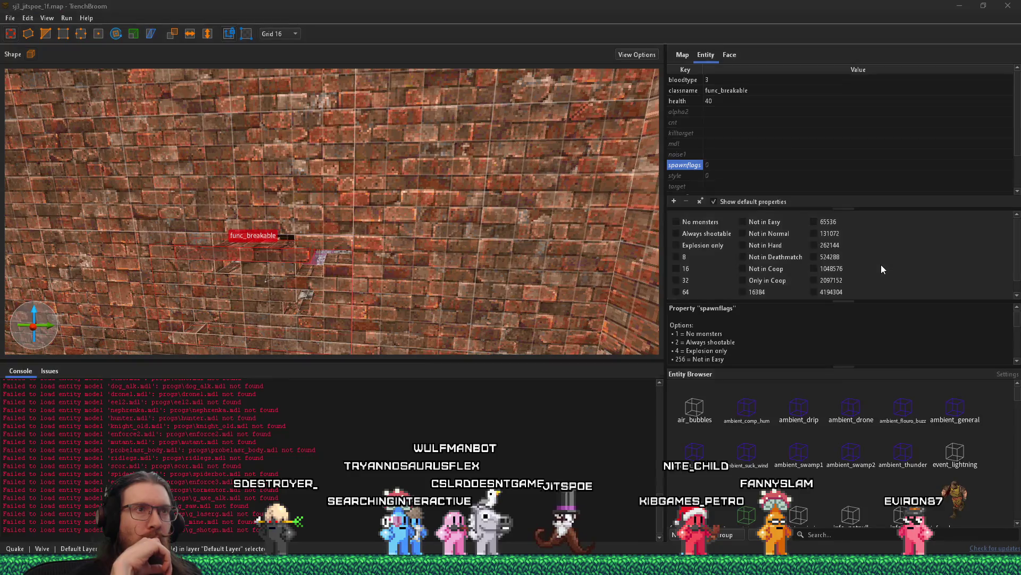
key(alt+Tab)
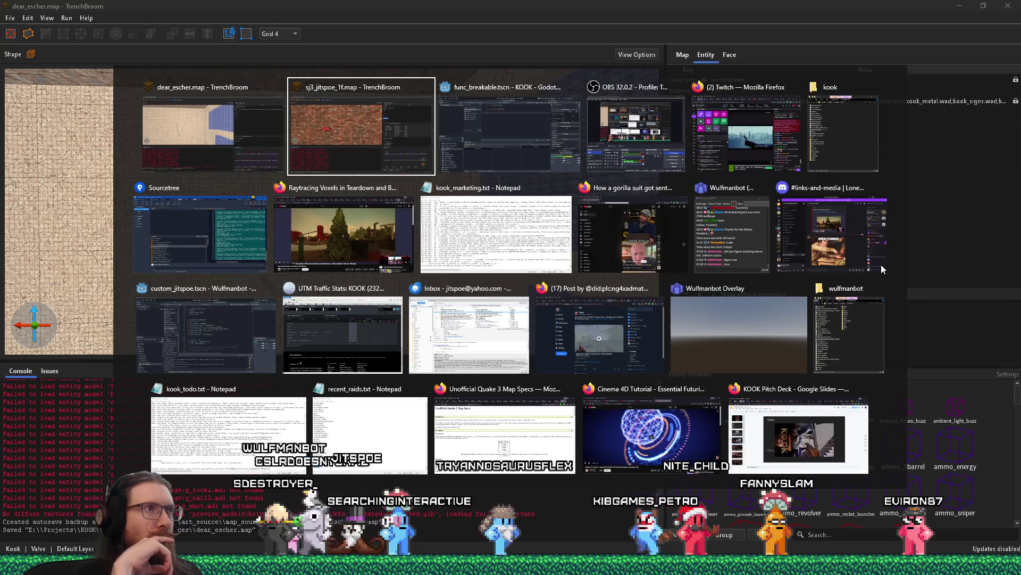
key(alt+Tab)
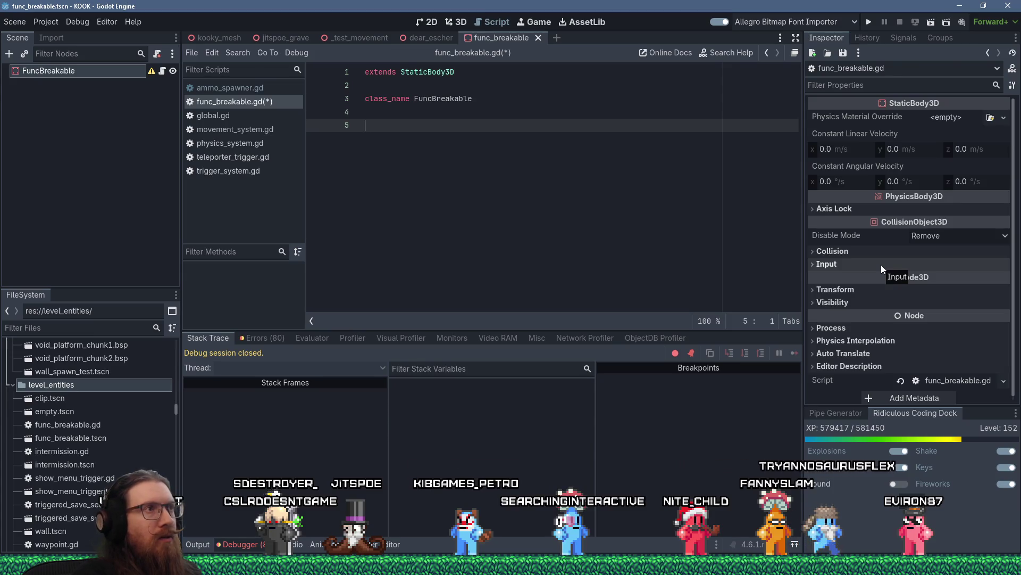
- Start a health export line and check the func_breakable health property in TrenchBroom
text(export var )
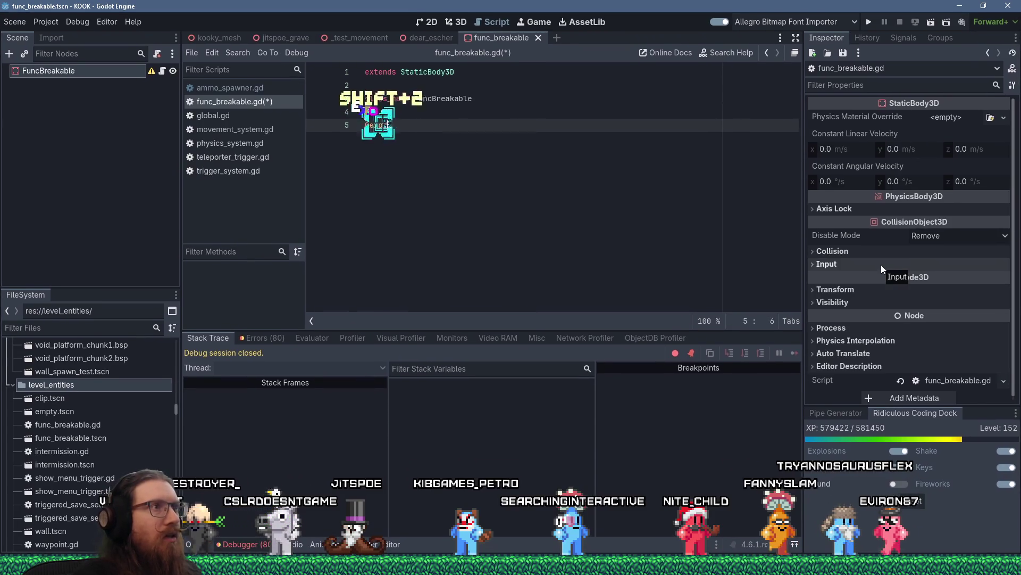
text(health :)
text( =)
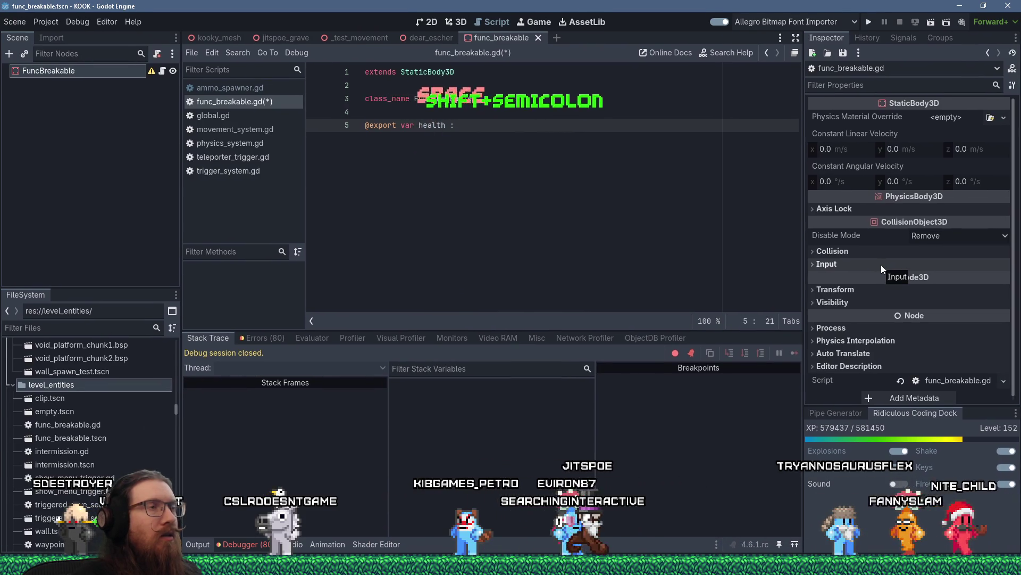
key(alt+Tab)
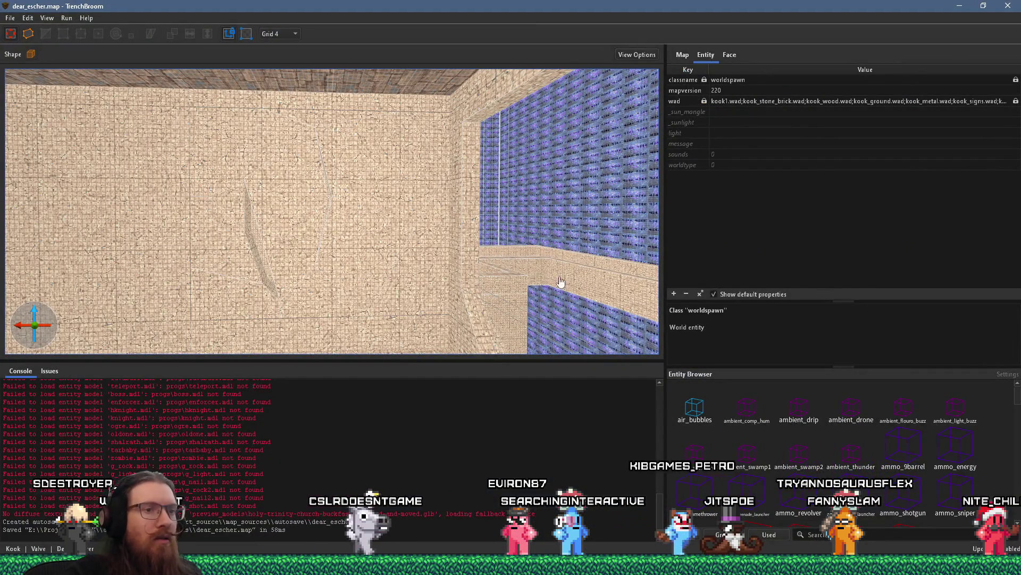
key(alt+Tab)
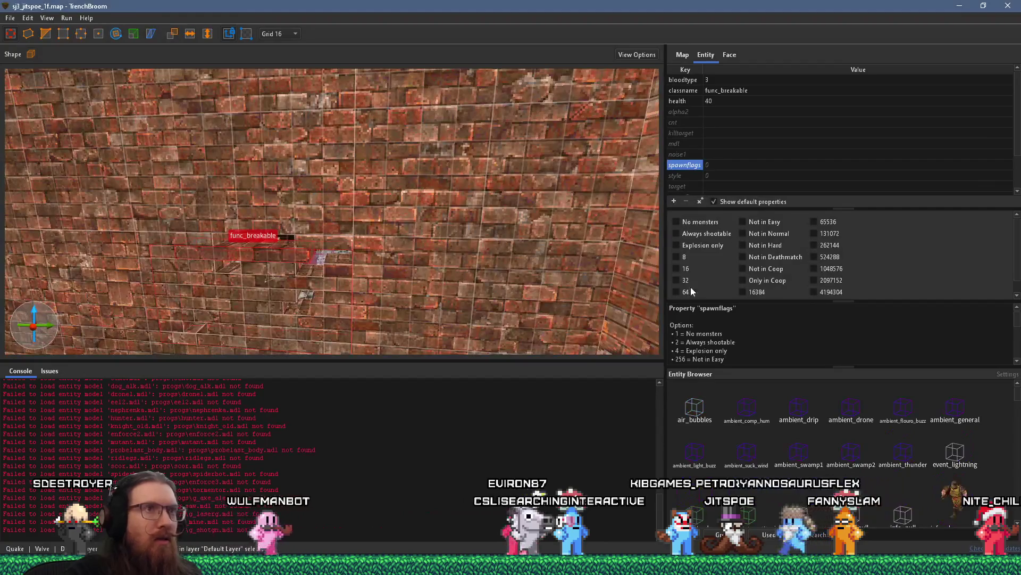
key(alt+Tab)
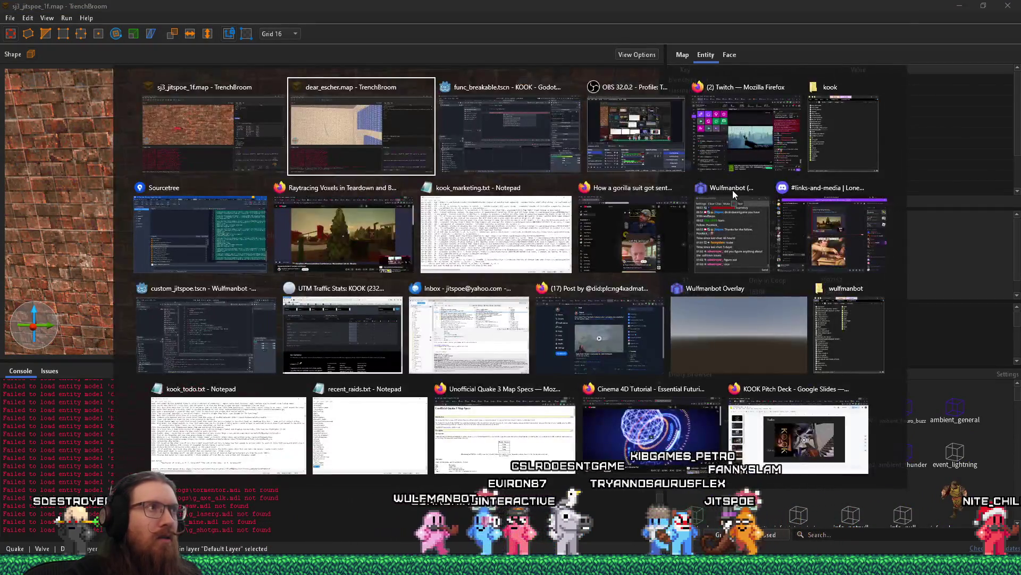
click(684, 102)
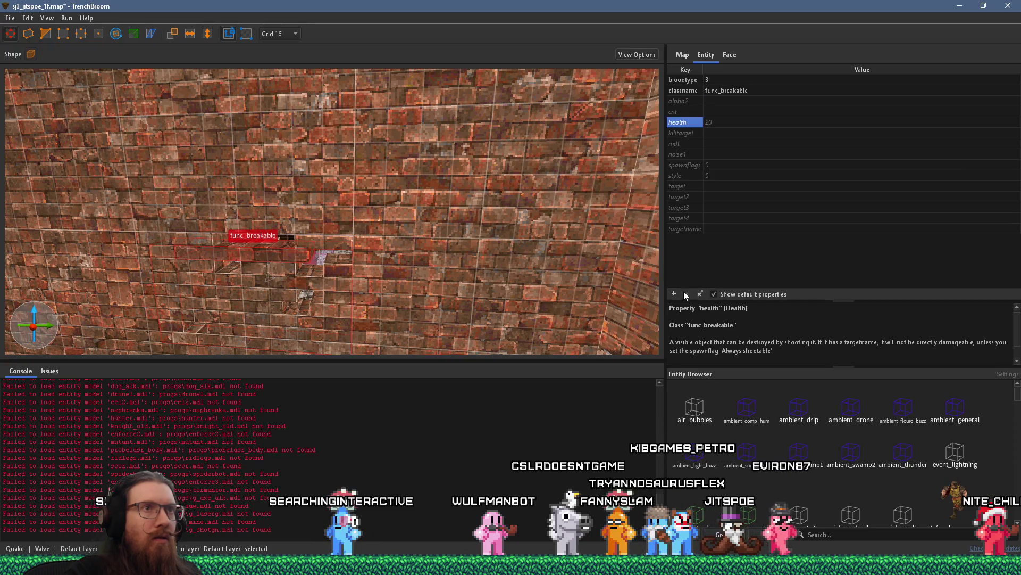
key(alt+Tab)
key(alt+Tab)
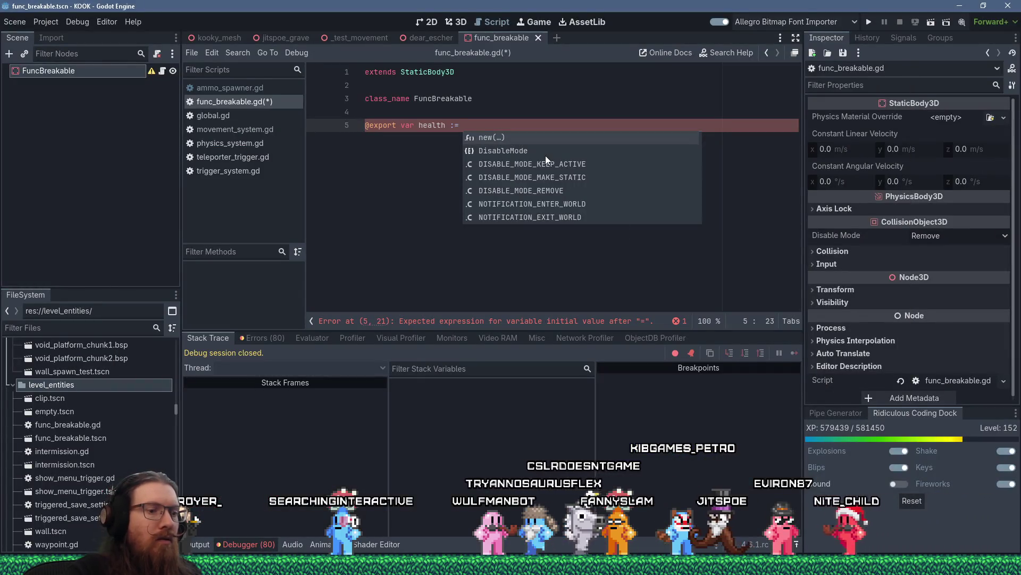
- Give the exported health a default of 20.0 and begin a new line
text(20.0)
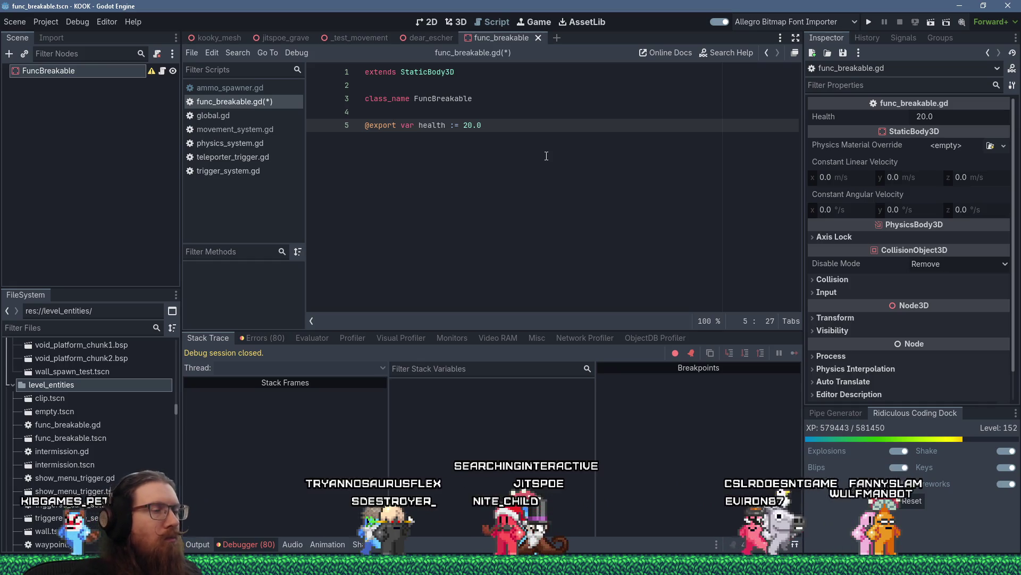
key(Return)
key(alt+Tab)
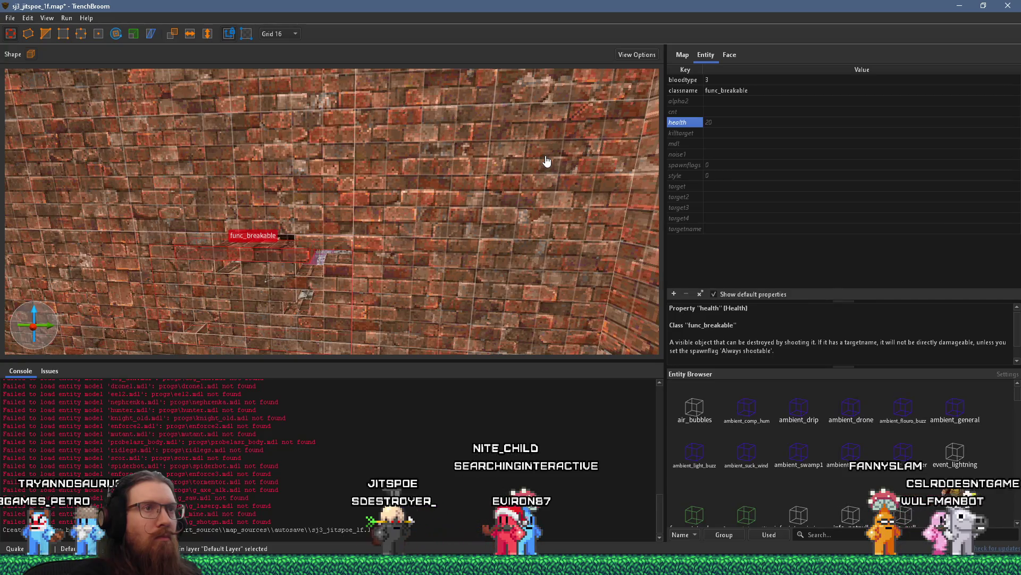
key(alt+Tab)
text(@expo)
text(rt var )
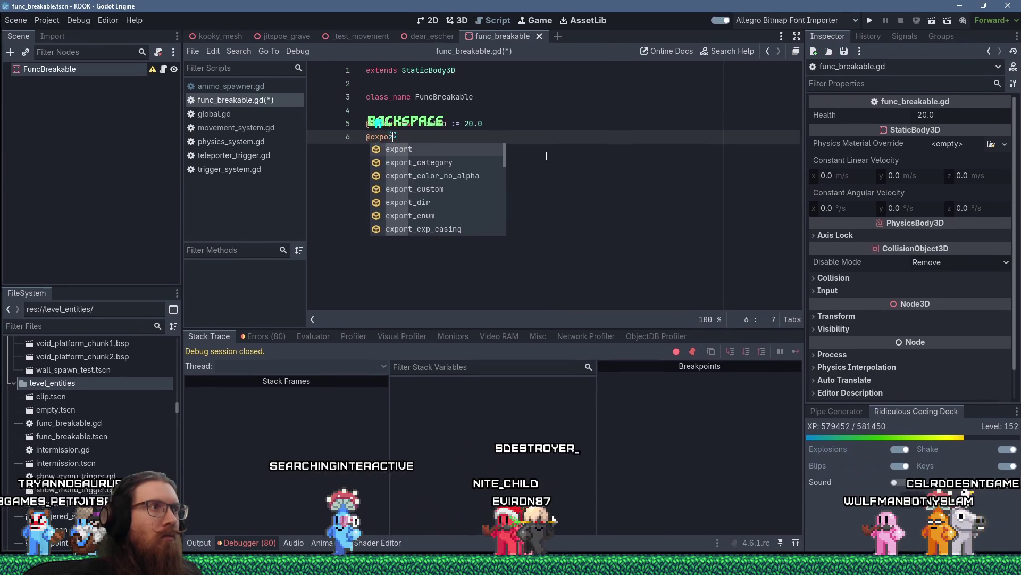
text(trigger_target :)
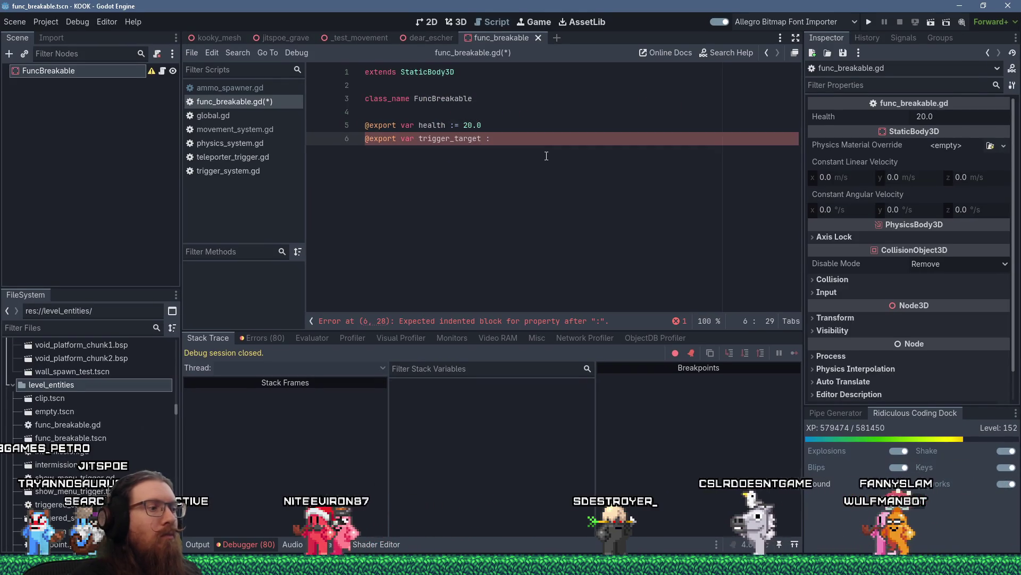
text(= ")
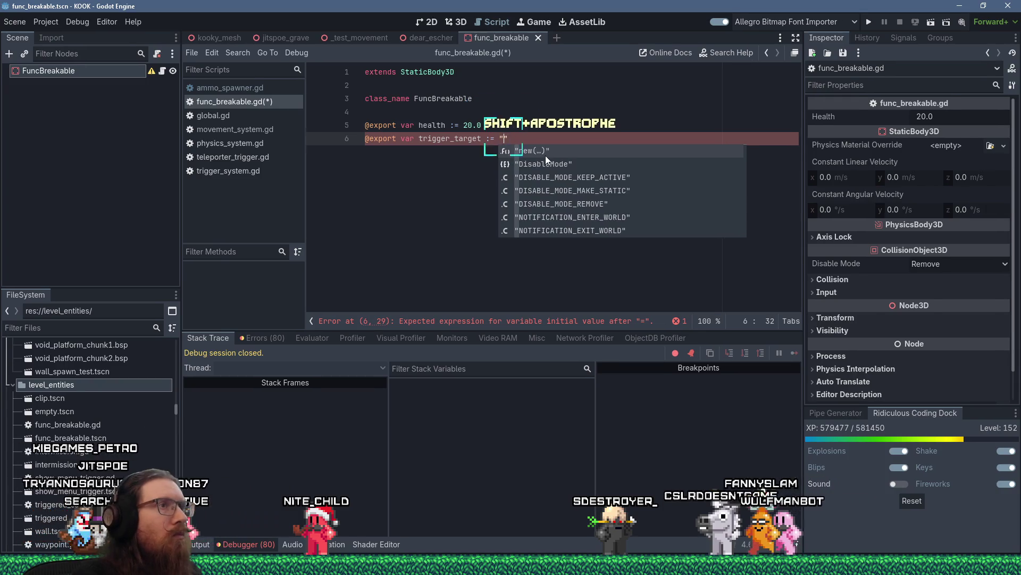
key(BackSpace)
key(BackSpace)
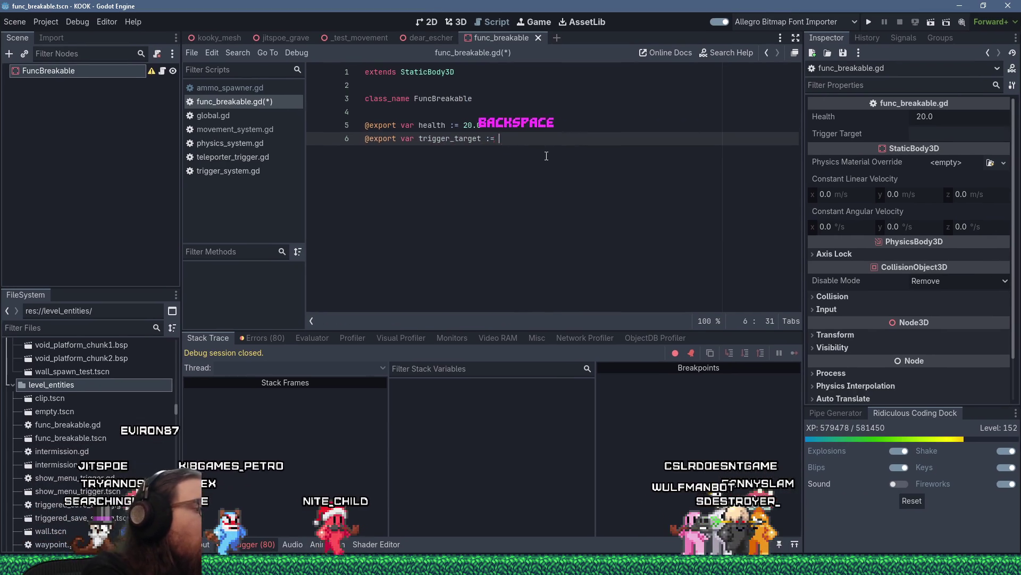
text(&")
key(Return)
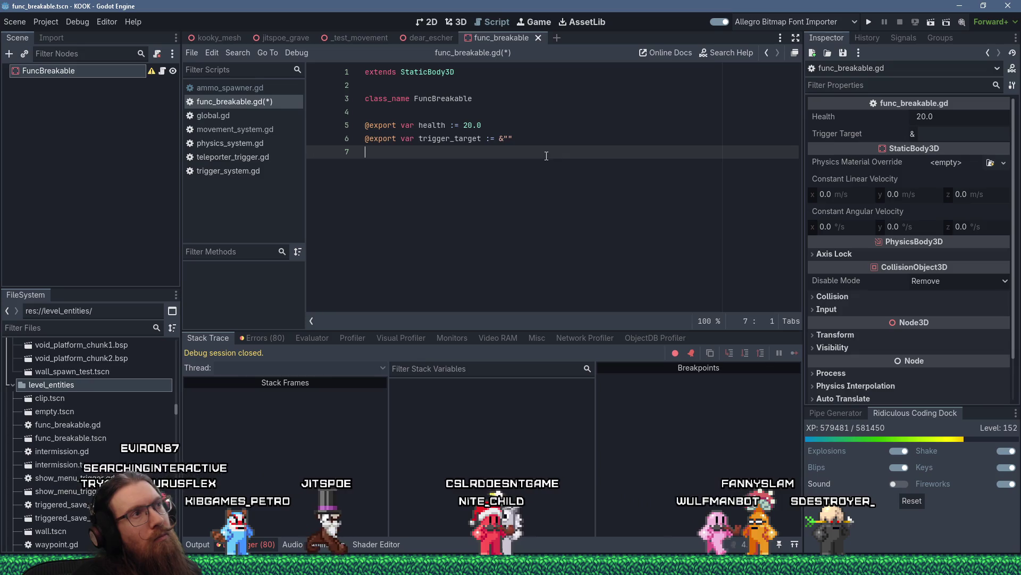
text(@extport va)
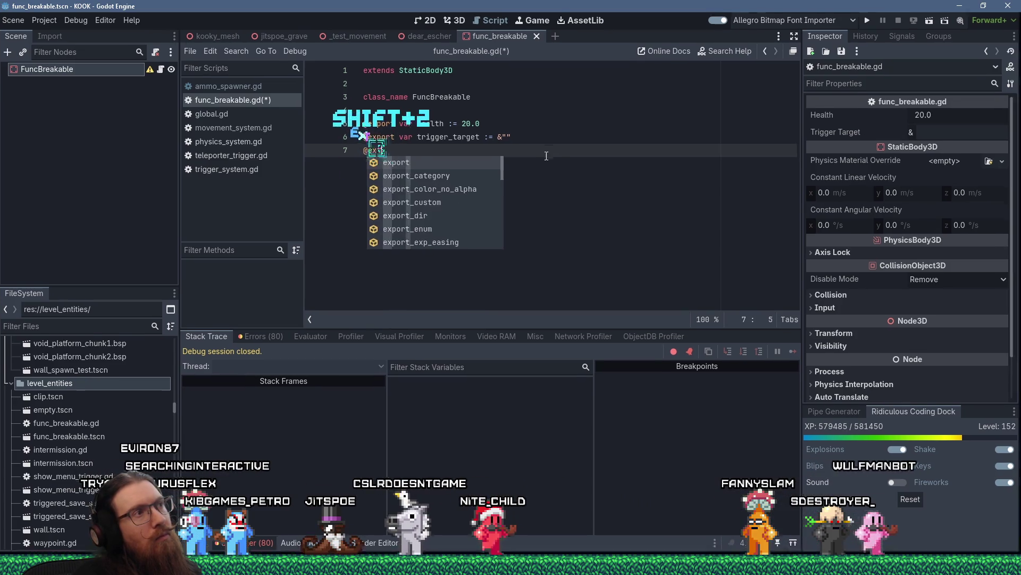
text(r)
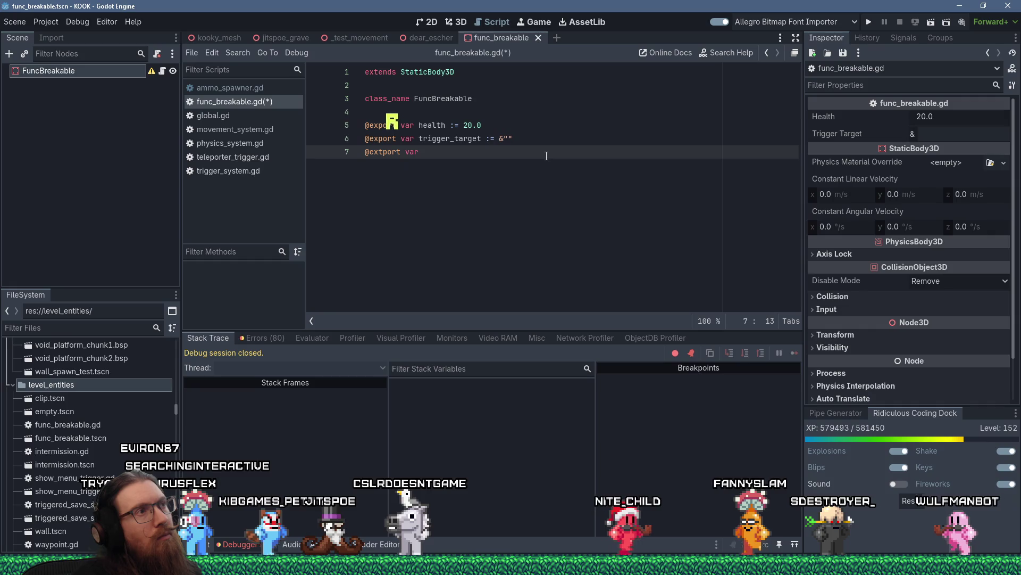
key(Left)
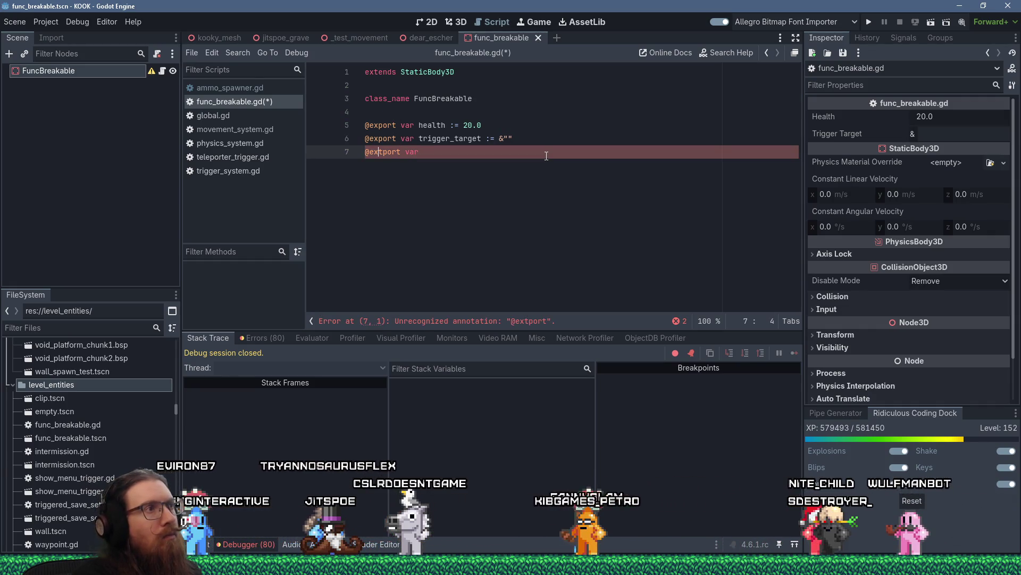
key(Home)
key(Right)
key(Right)
key(Right)
key(Delete)
key(End)
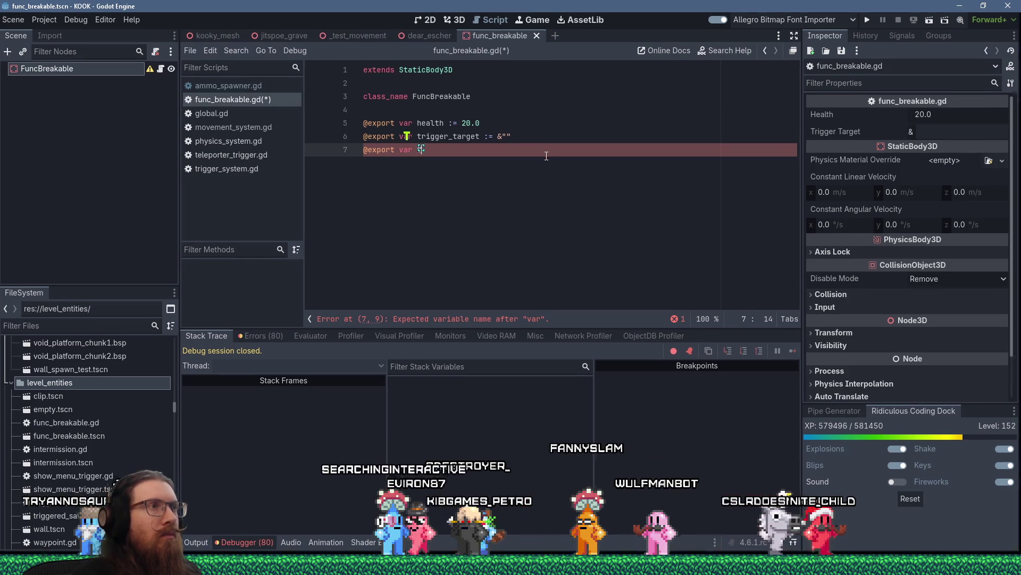
text(trigger_)
text(name )
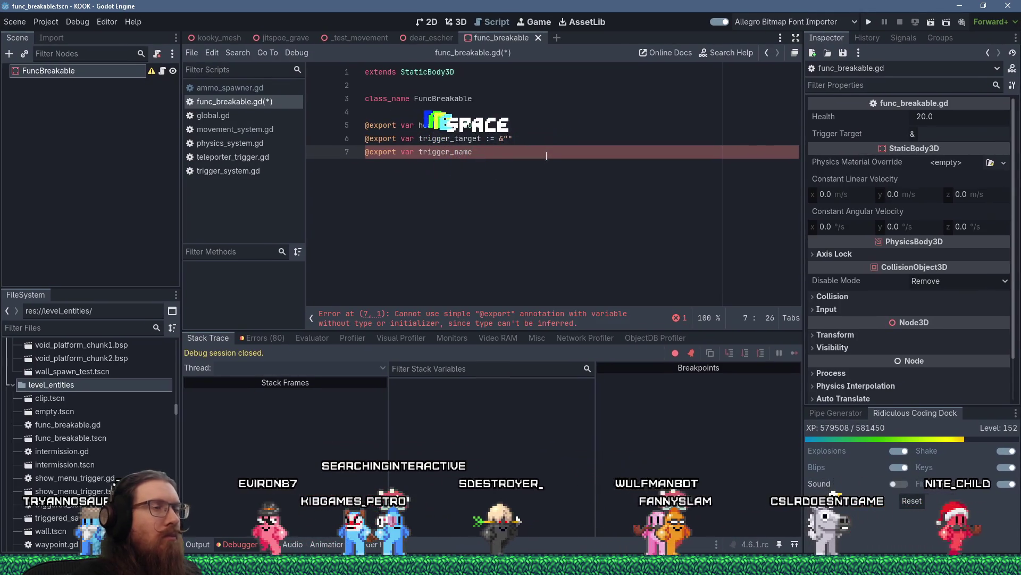
text(:+)
key(BackSpace)
key(BackSpace)
text(= &"")
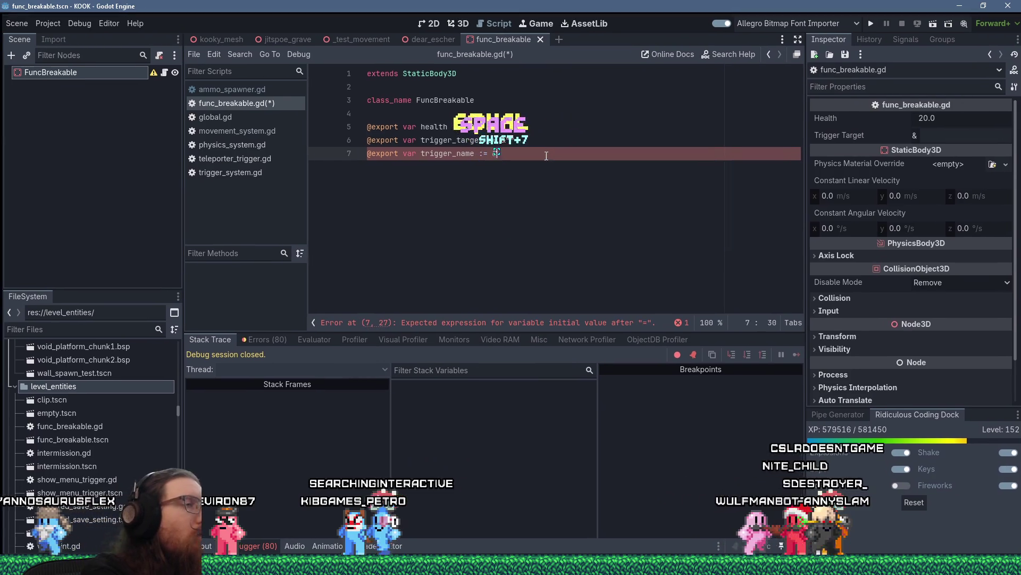
key(Return)
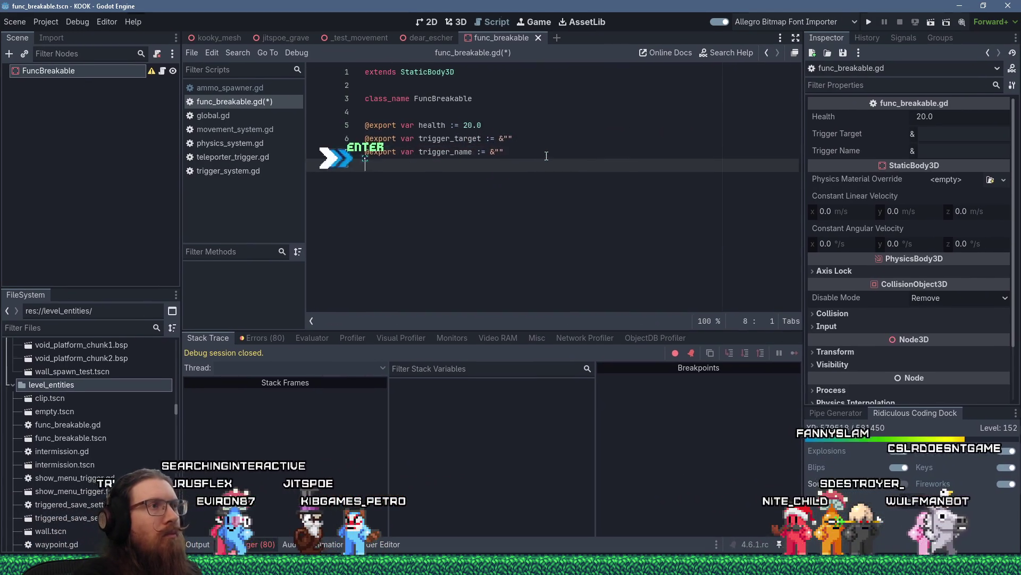
key(Up)
key(Up)
key(Up)
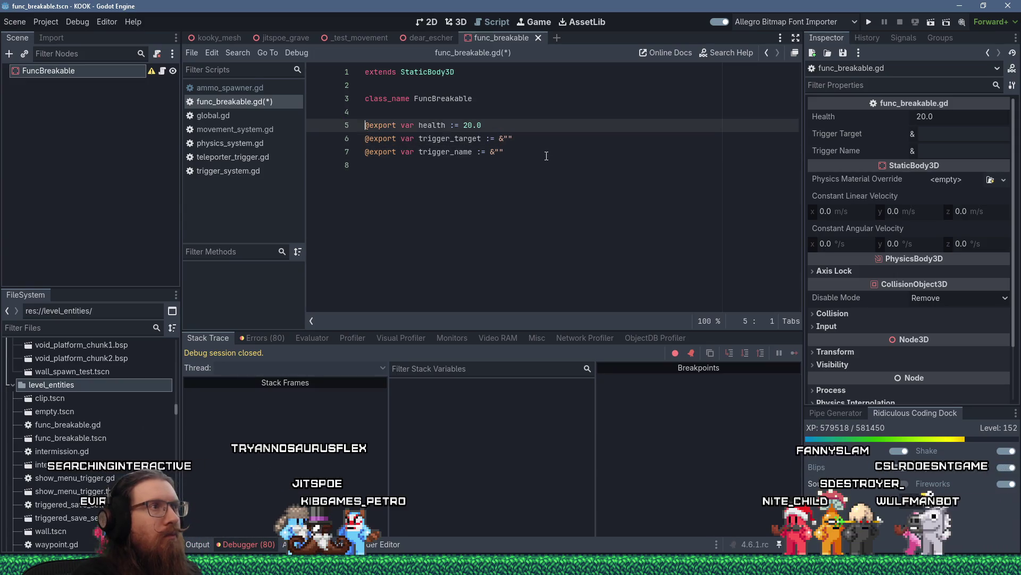
- Comment health as 'How much health before it is destroyed' and add a doc comment for trigger_target
key(Return)
text(# How much health befo)
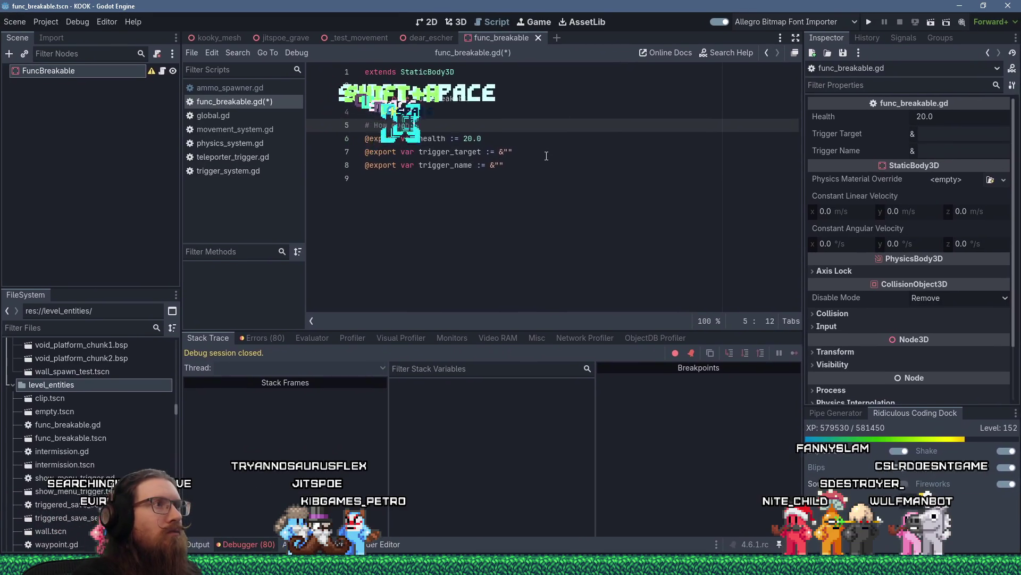
text(re )
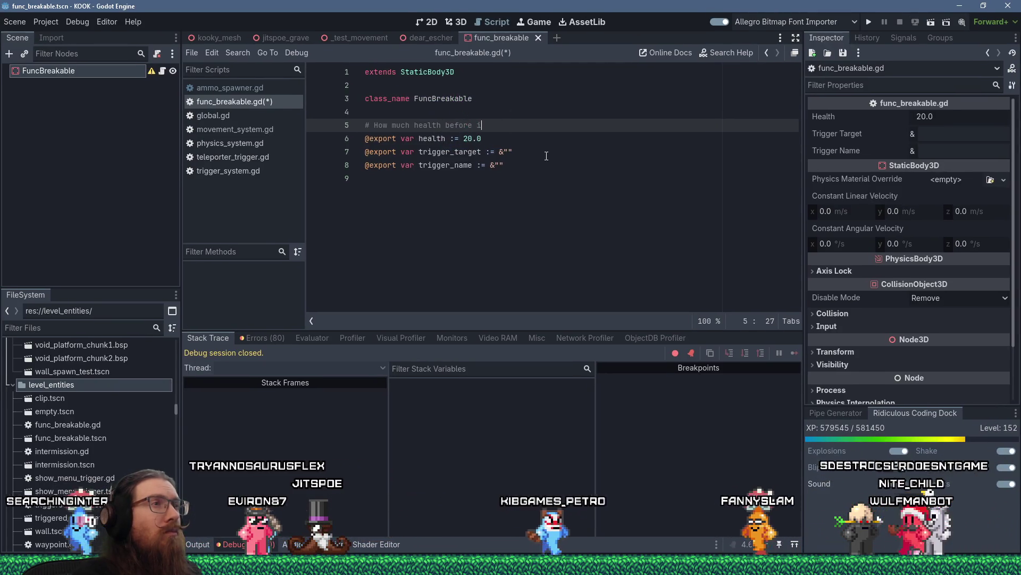
text(it is destroyed)
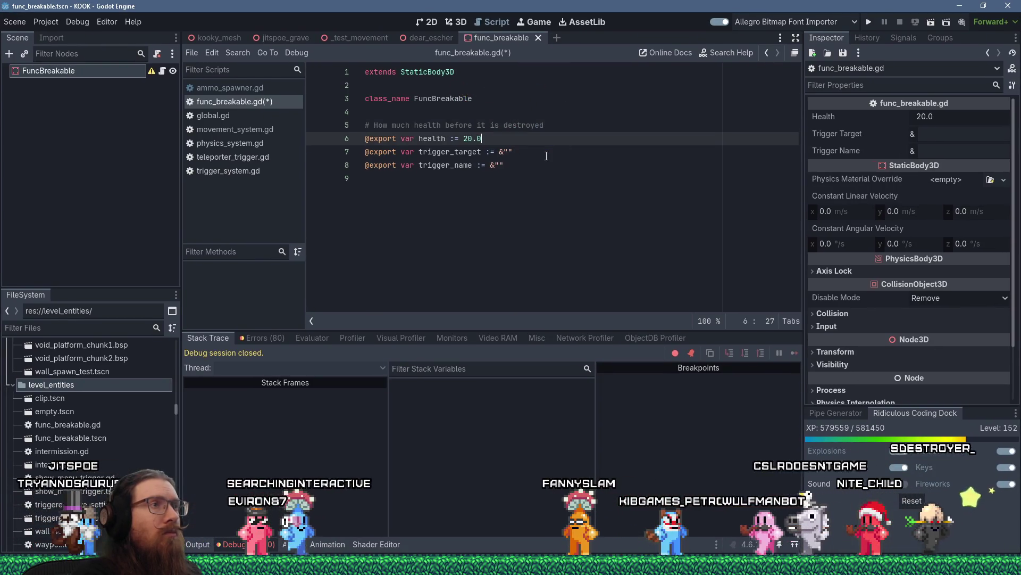
key(Down)
key(Return)
text(## Ta)
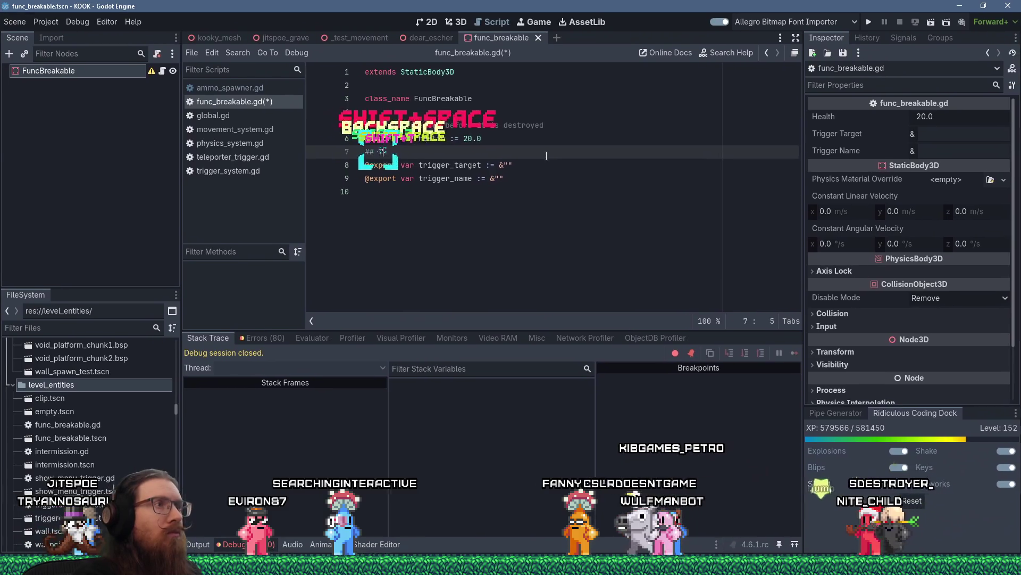
text(that fires off th)
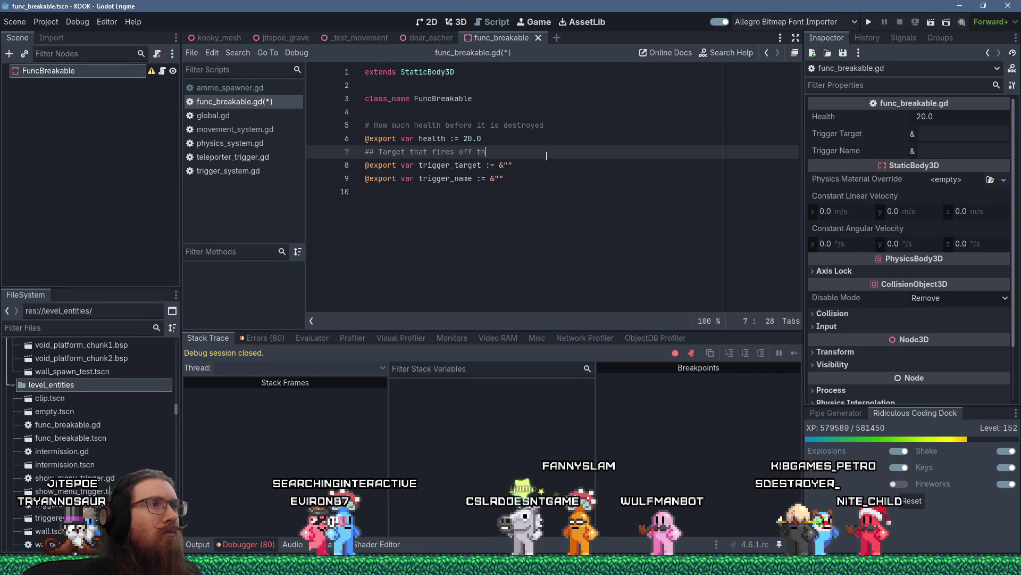
text(estroyed)
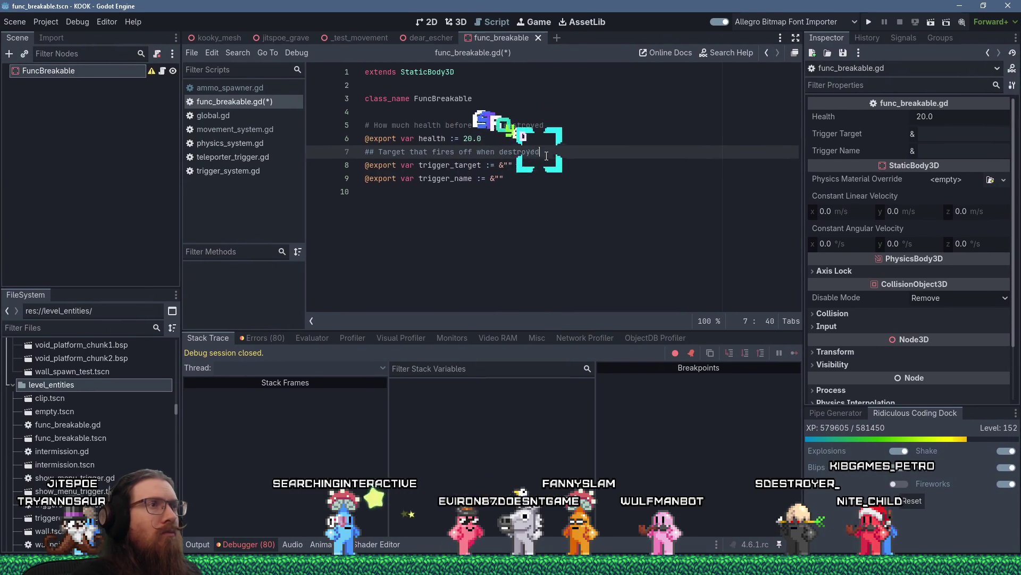
key(Down)
key(Return)
- Comment trigger_name: 'Triggered distruction name (must be targeted to be destroyed, not shot)'
text(# )
text(Trigge)
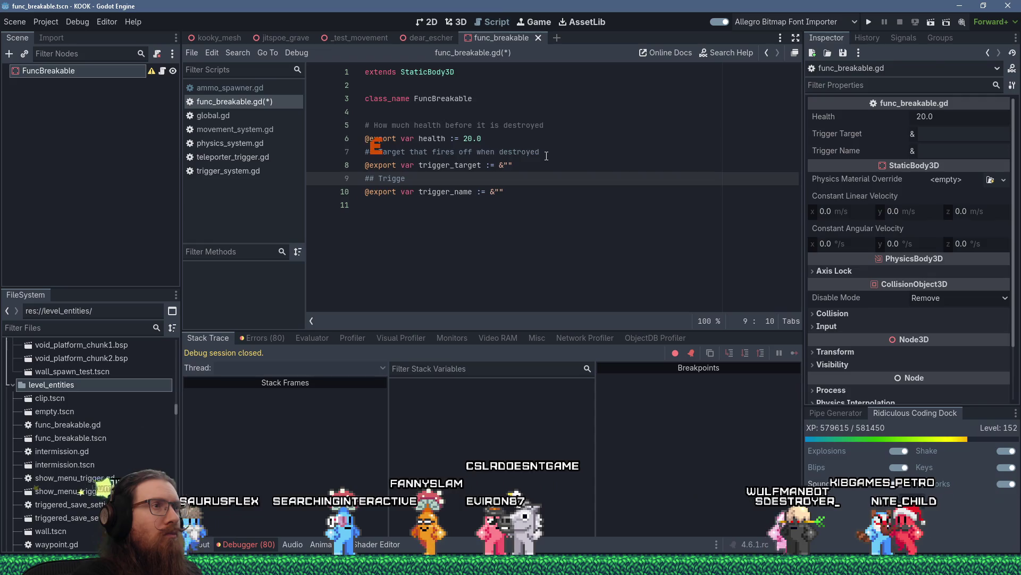
text(red)
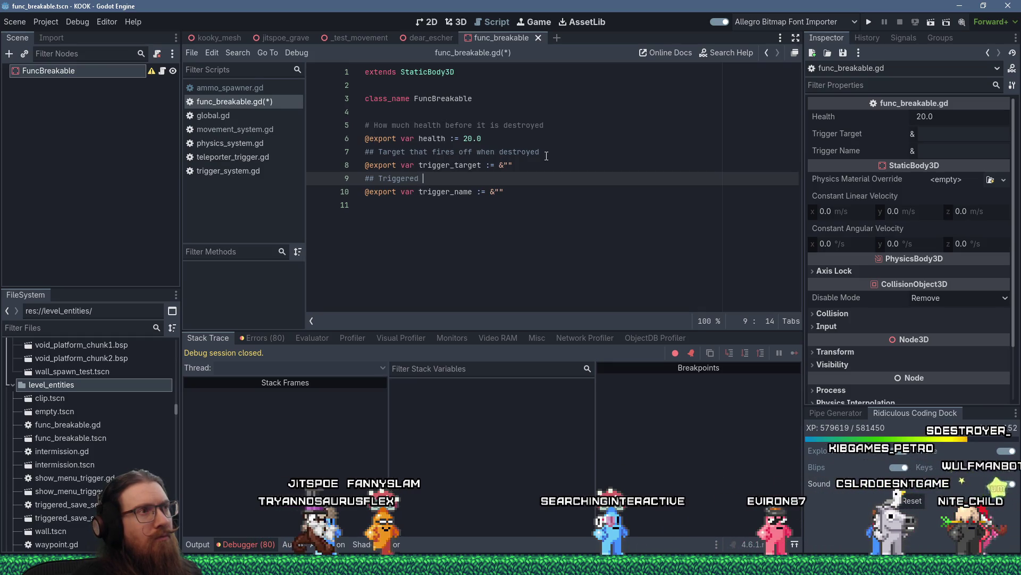
text(distruction name)
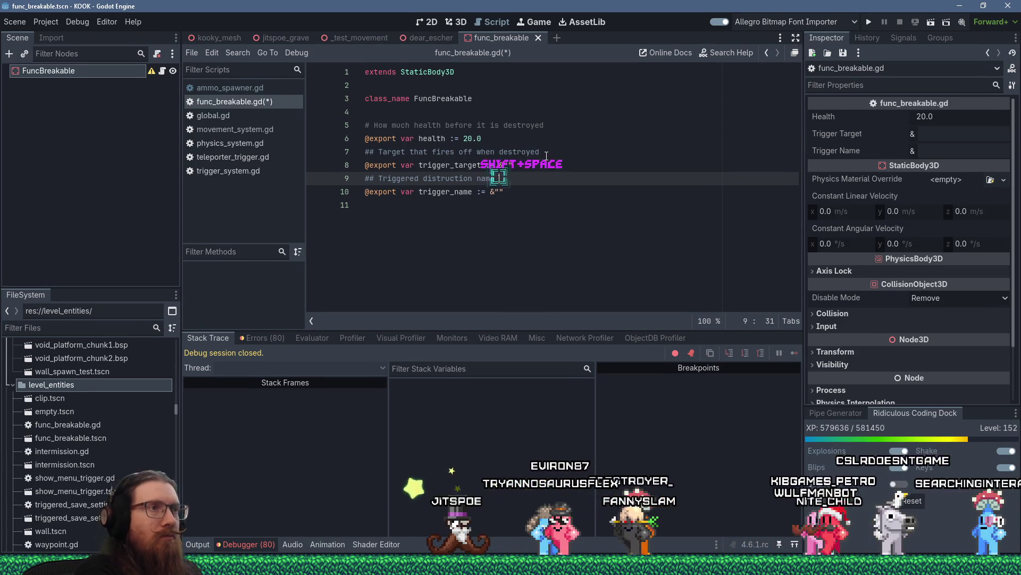
text((must be )
text(targeted)
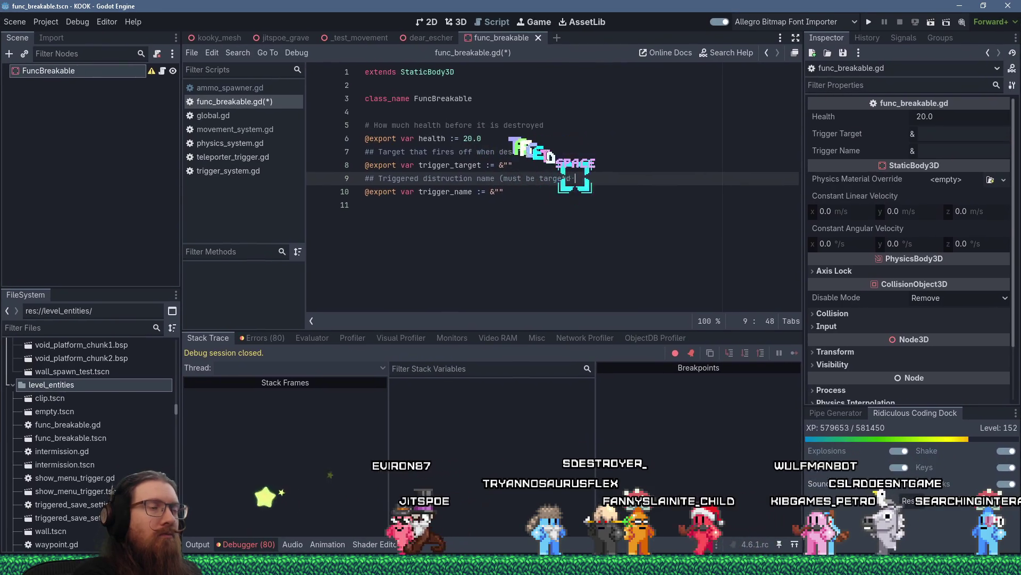
key(BackSpace)
key(BackSpace)
text(ed to debug)
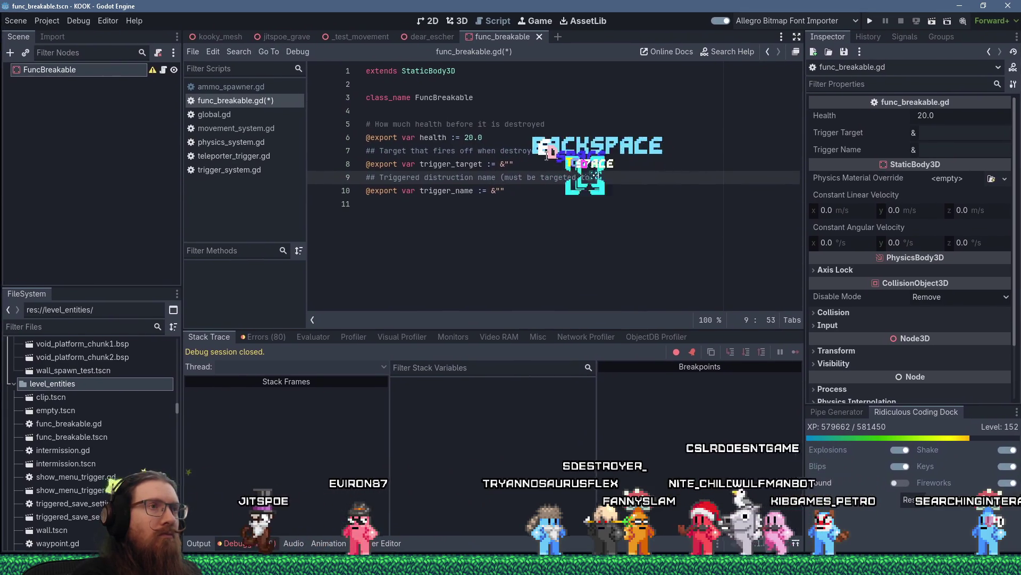
key(BackSpace)
key(BackSpace)
key(BackSpace)
text(be destro)
text(yed, not by)
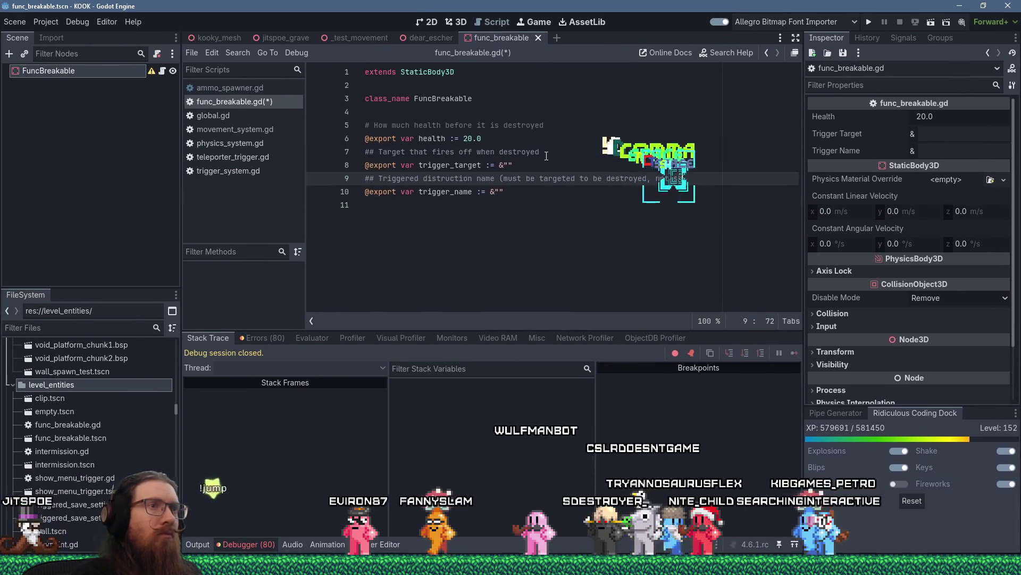
text())
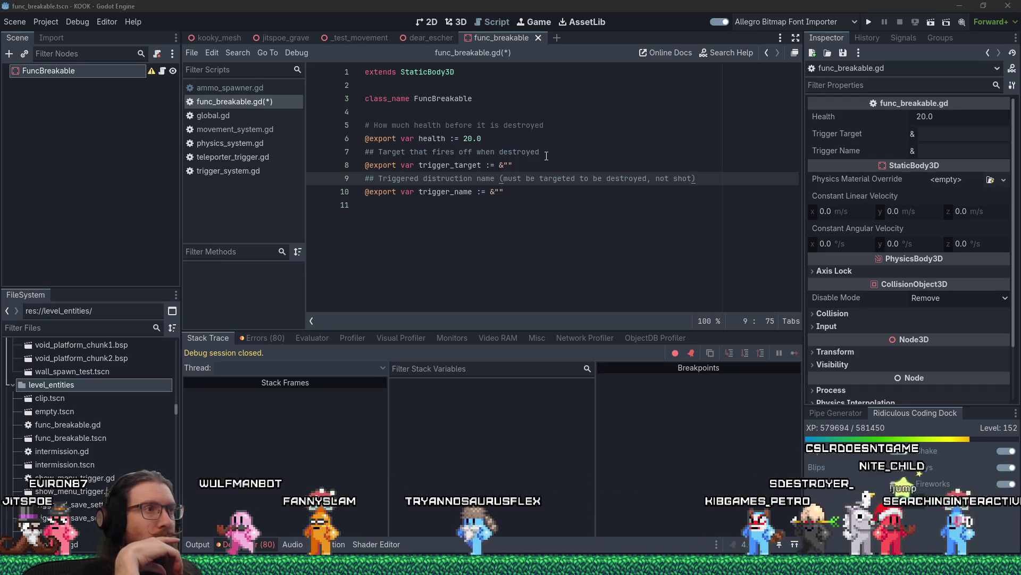
key(alt+Tab)
key(alt+Tab)
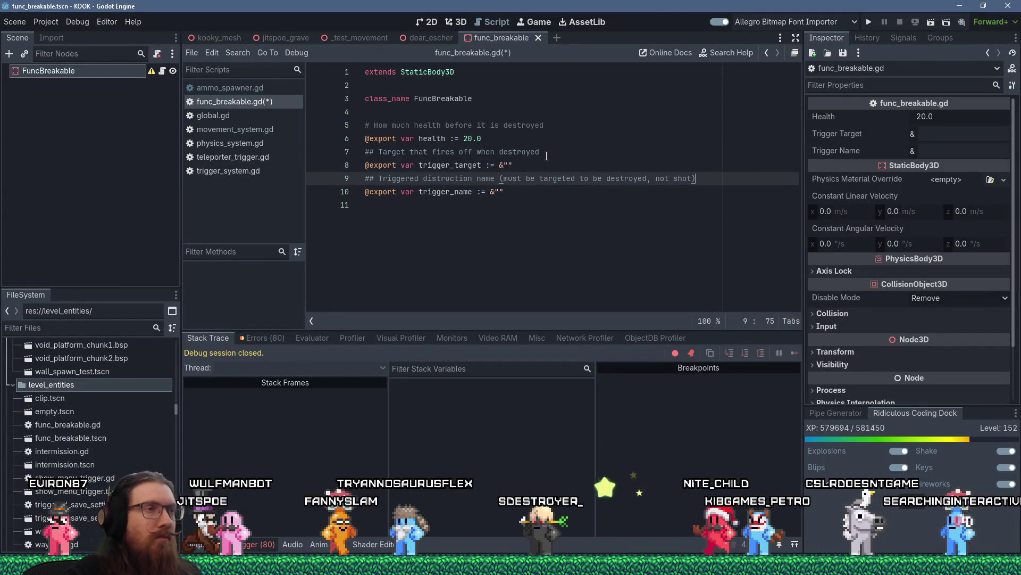
key(alt+Tab)
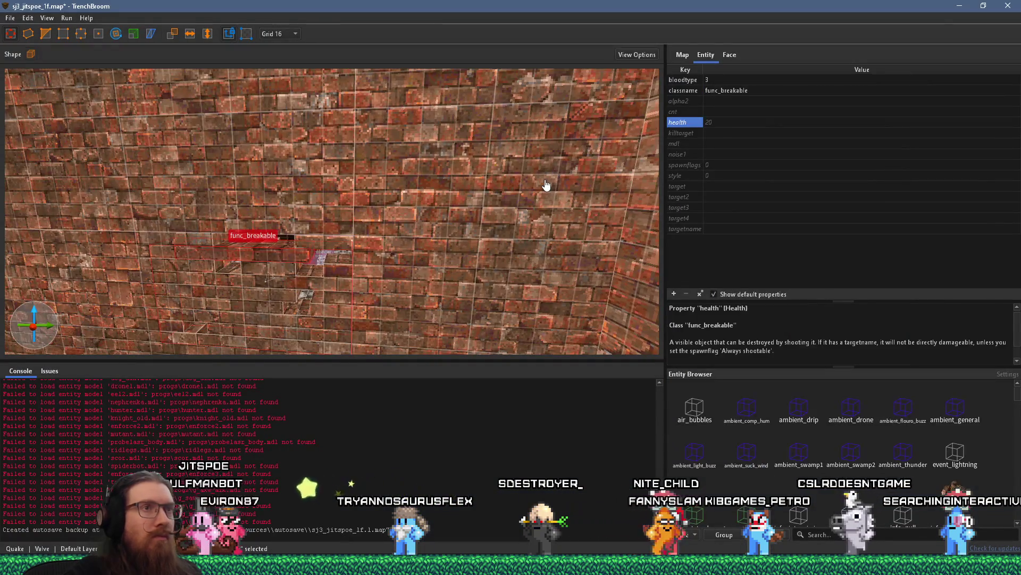
- Scroll through the func_breakable help on health and 'Always shootable', then return to Godot
scroll(down, 3)
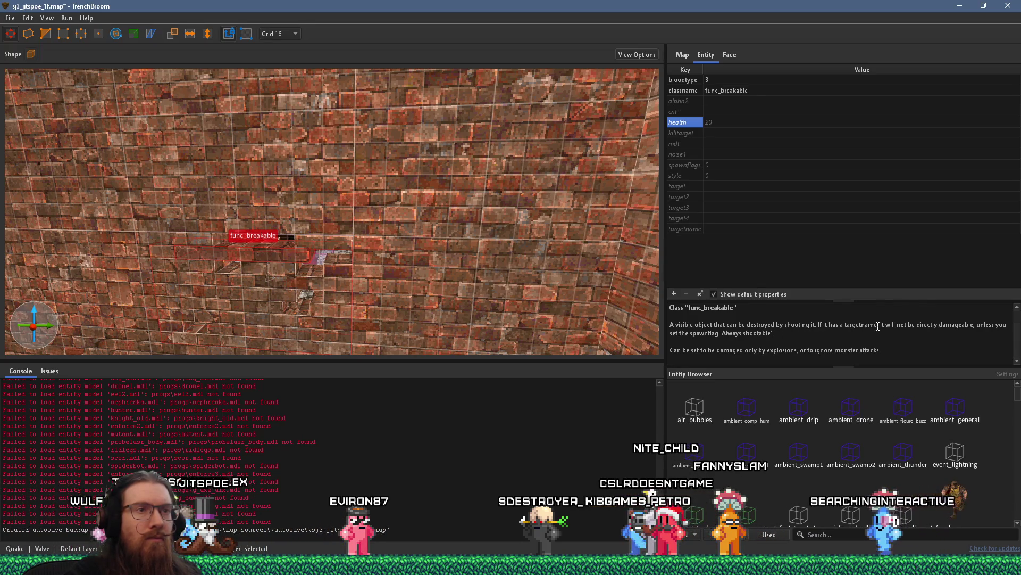
key(alt+Tab)
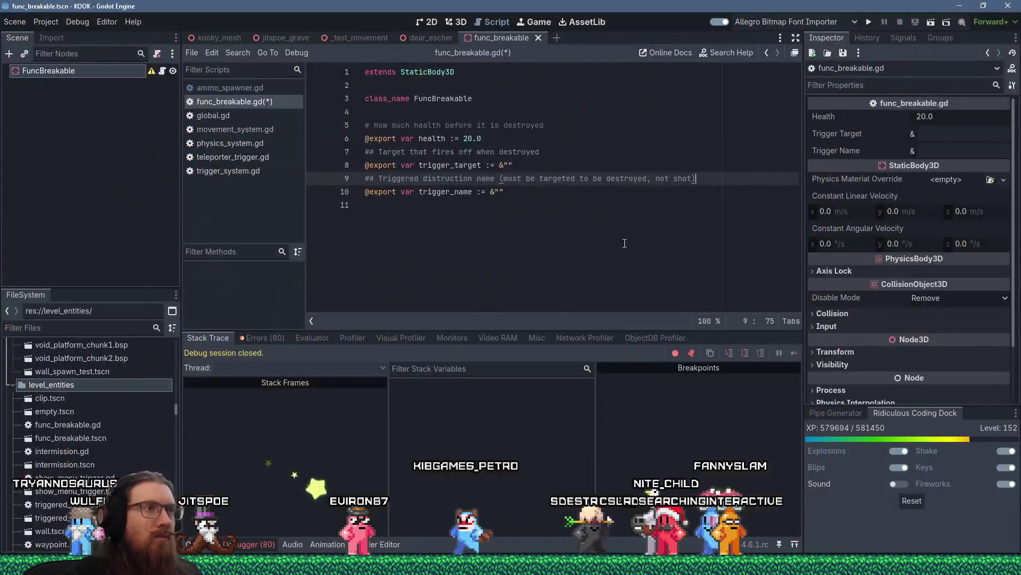
click(619, 225)
text(## A)
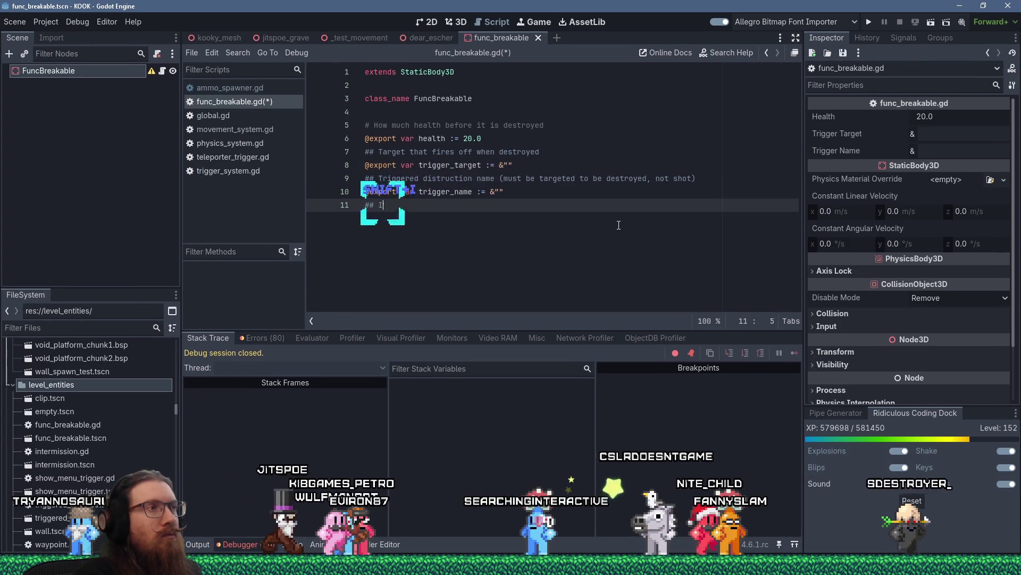
text(T)
text(llows )
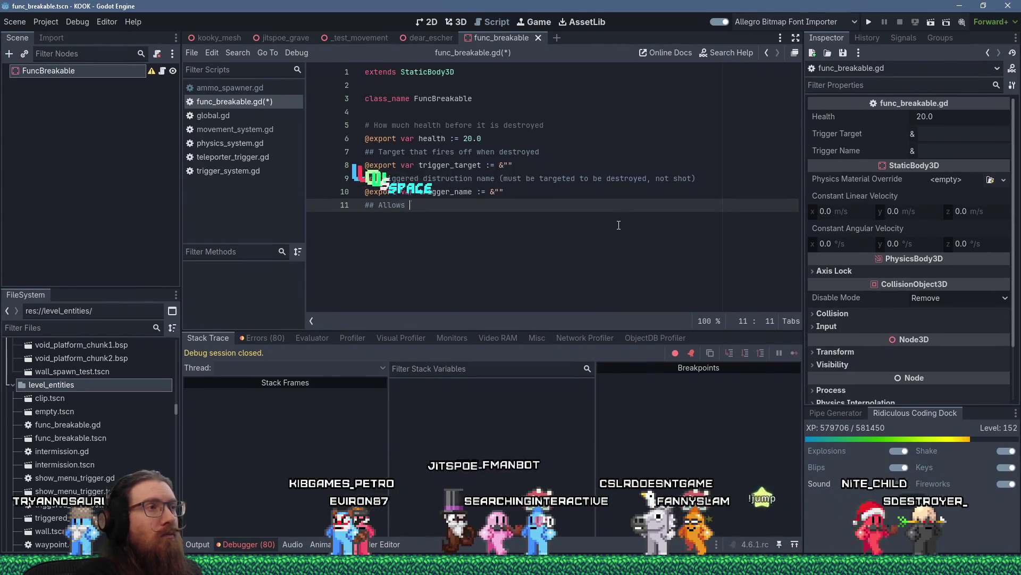
text(it to be shot at)
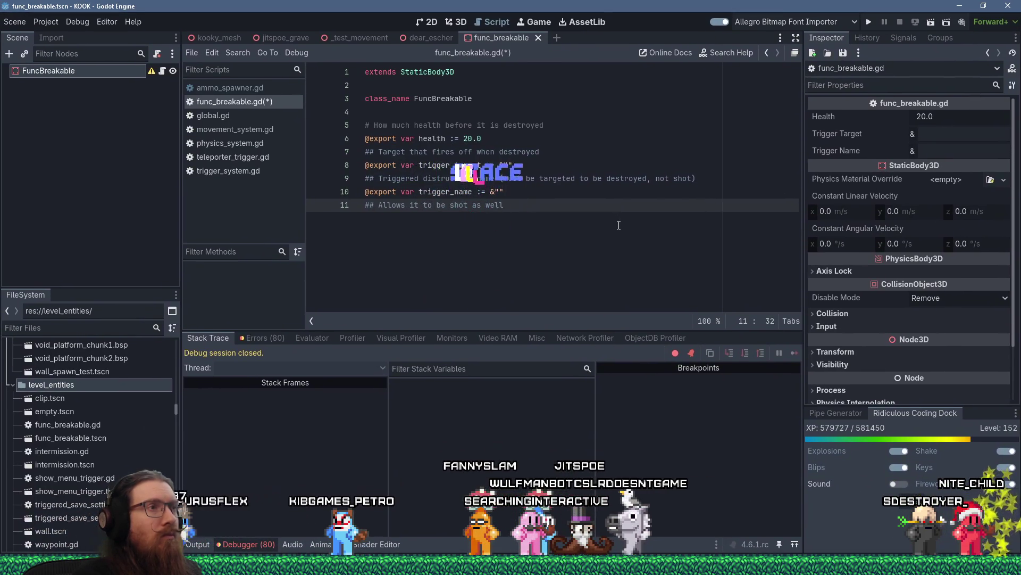
text(, even if trigger)
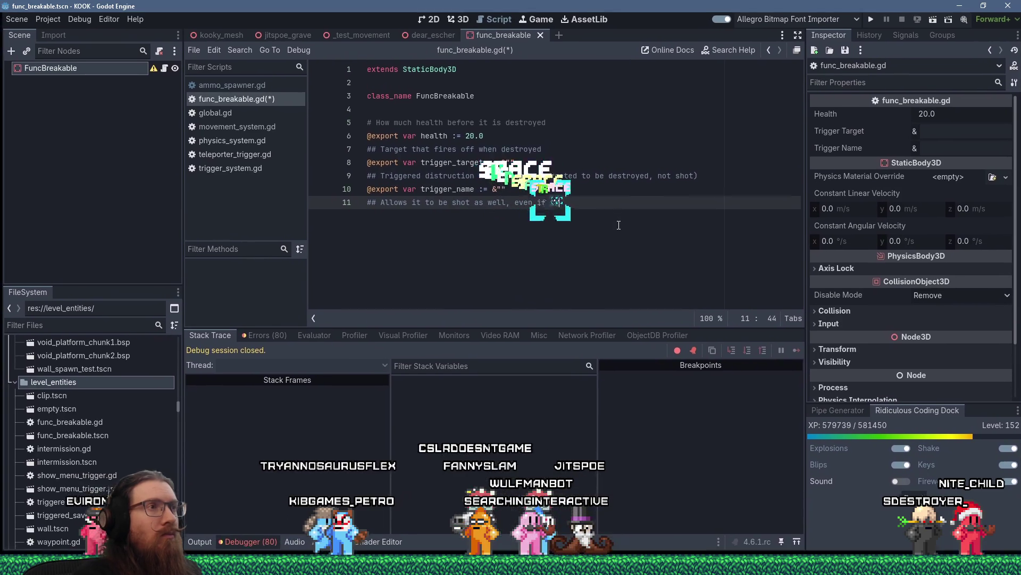
text(s set.)
key(Return)
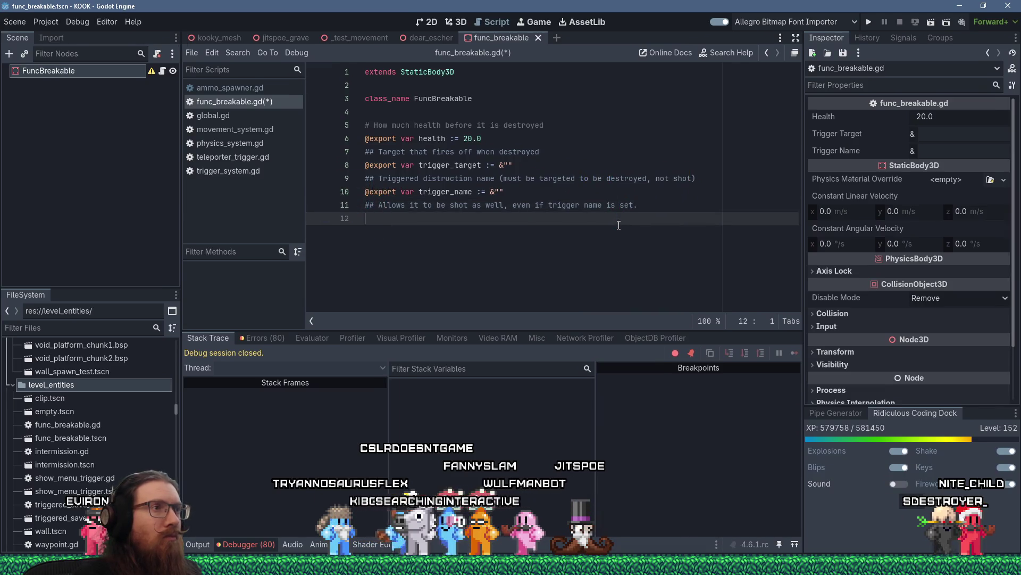
text(@e)
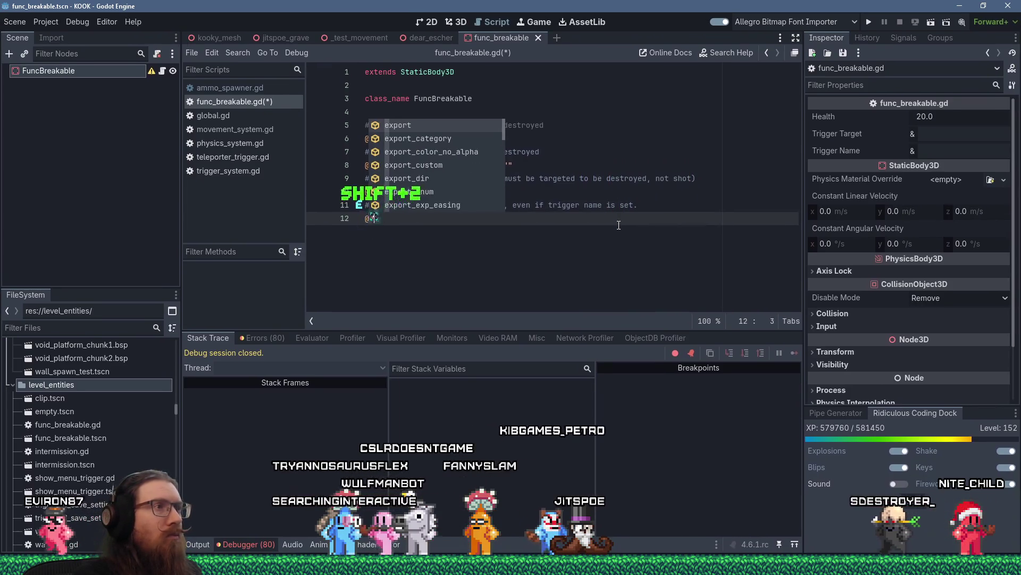
text(xport var a)
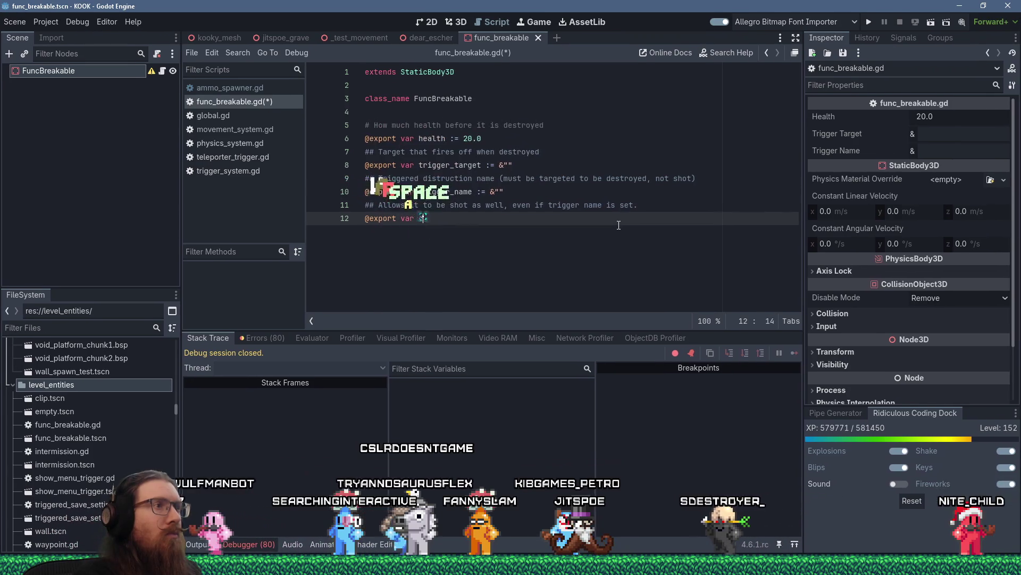
text(lways_Shoot)
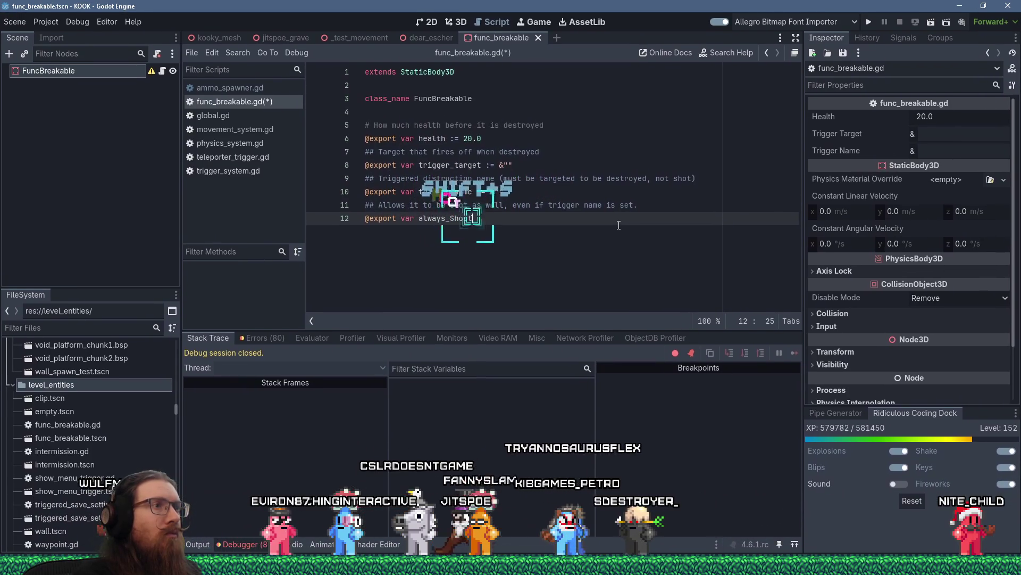
key(BackSpace)
key(BackSpace)
key(BackSpace)
text(shootable := )
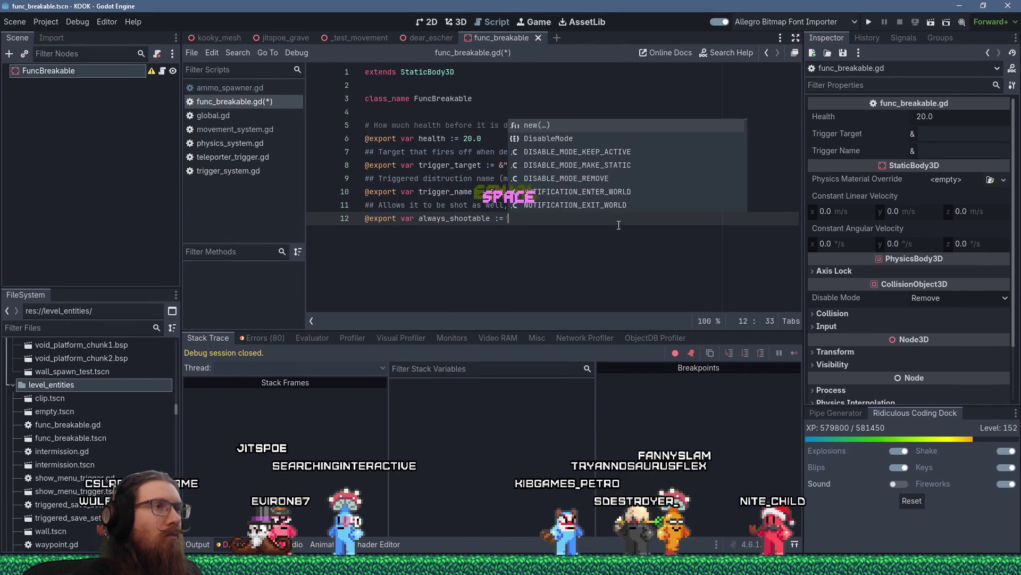
text(false)
key(Return)
key(Return)
key(ctrl+s)
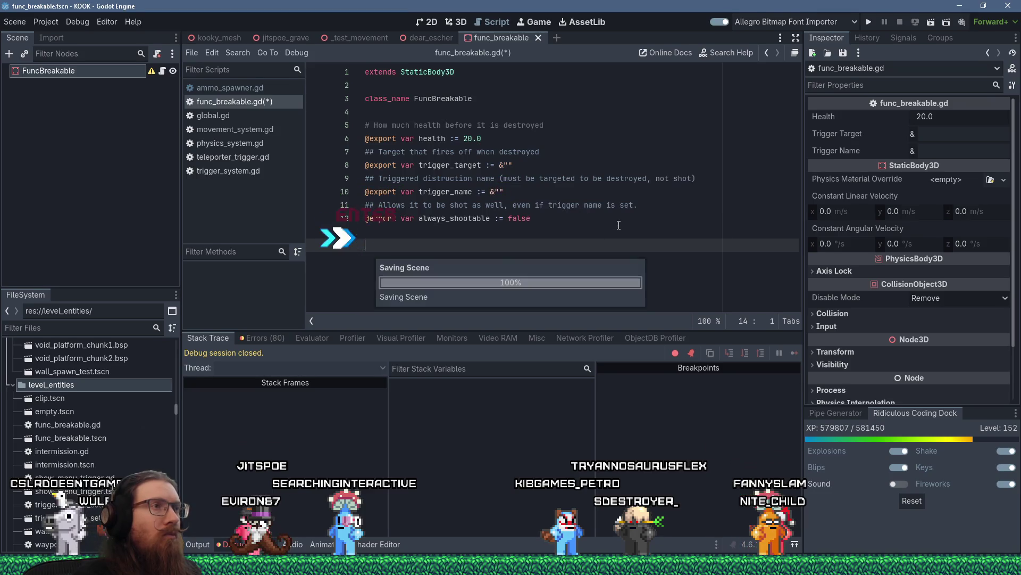
key(BackSpace)
key(ctrl+s)
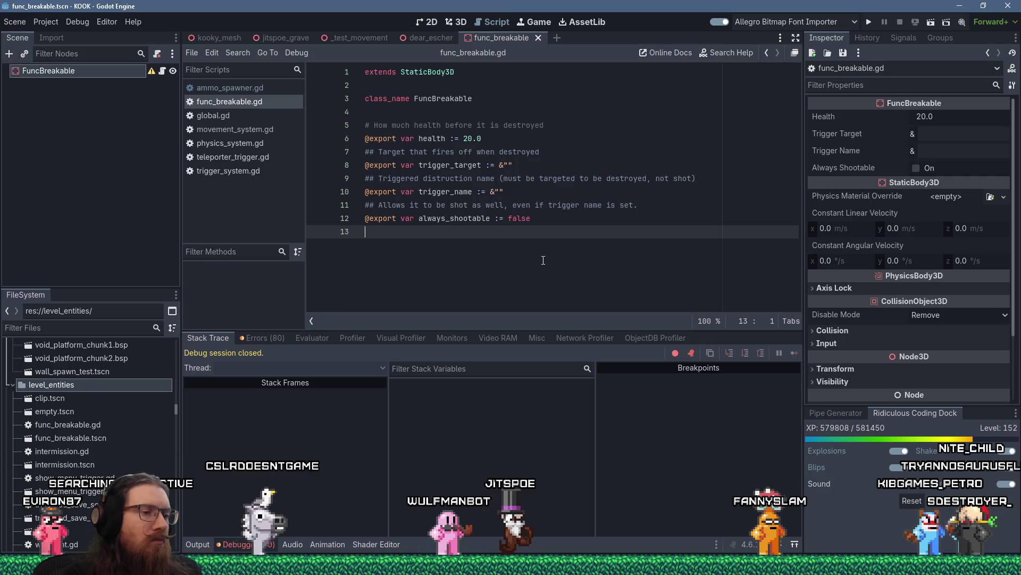
key(ctrl+Home)
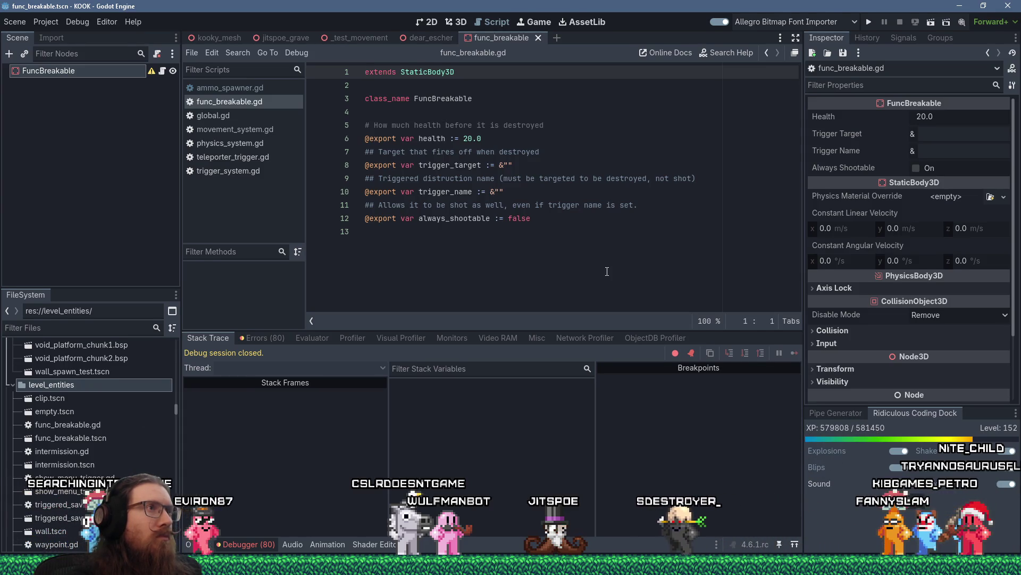
key(Return)
key(Up)
text(@too)
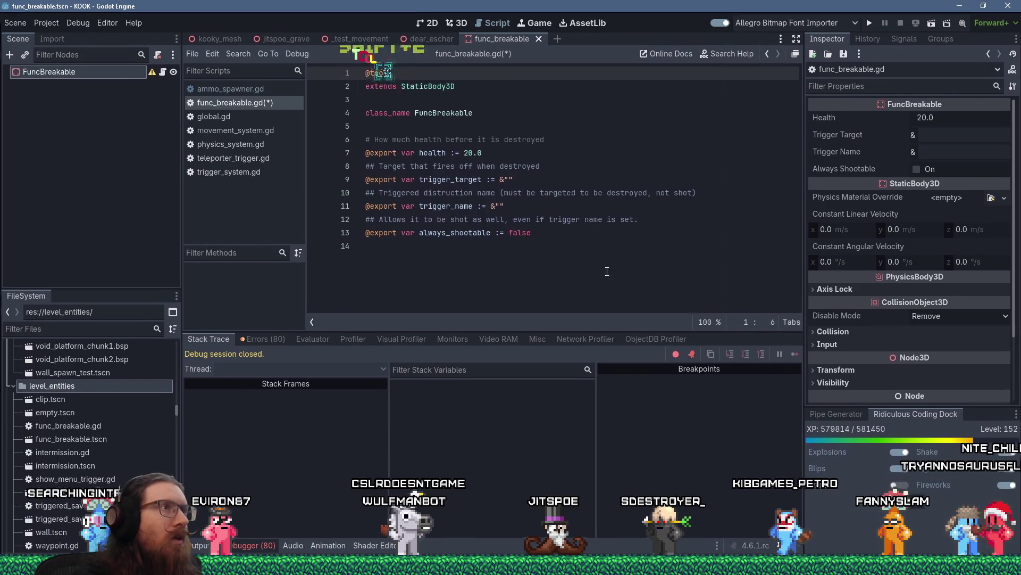
text(l)
key(ctrl+s)
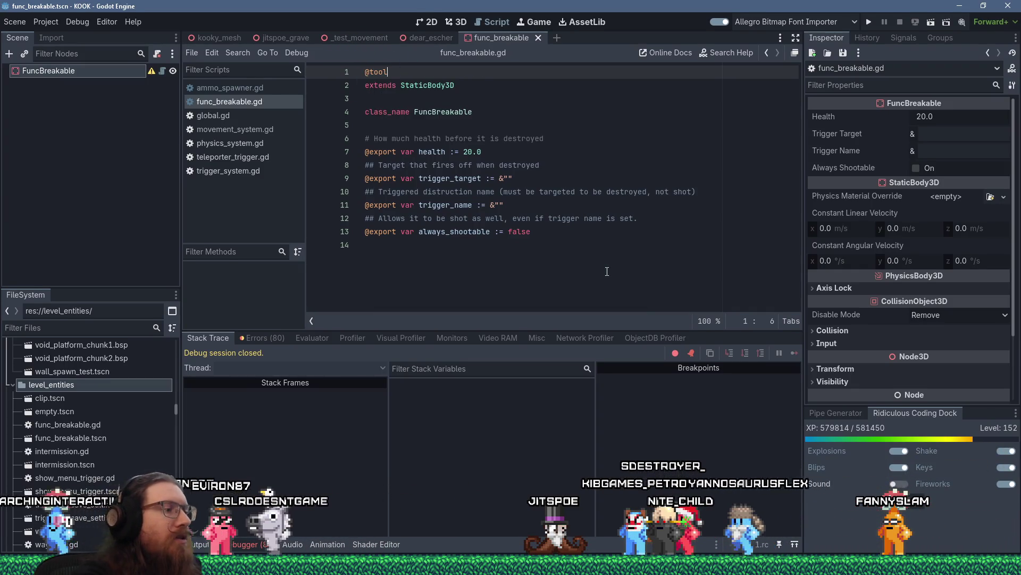
text(# So it can be use)
text(d with imports)
text(.)
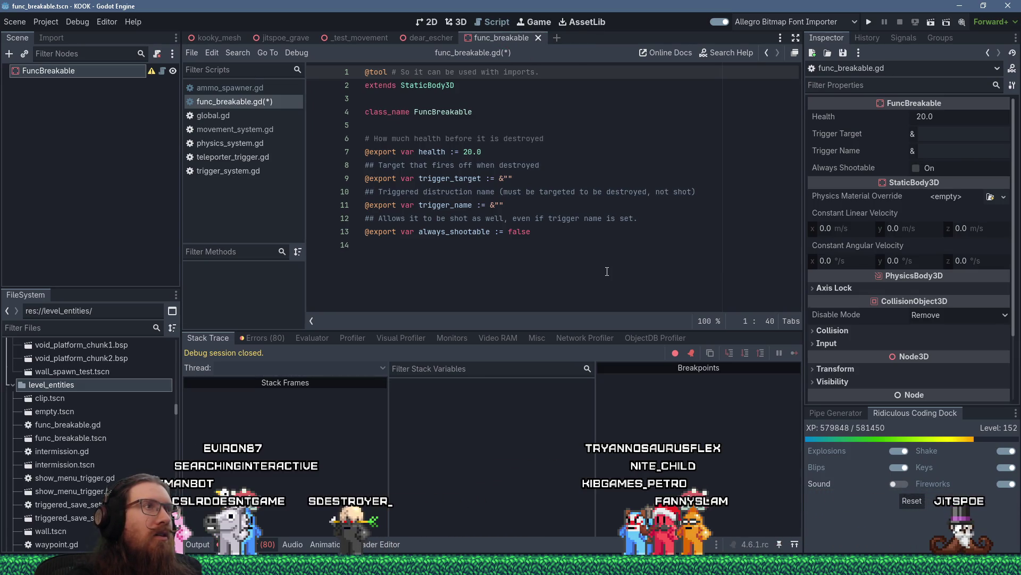
key(Down)
key(Down)
key(Down)
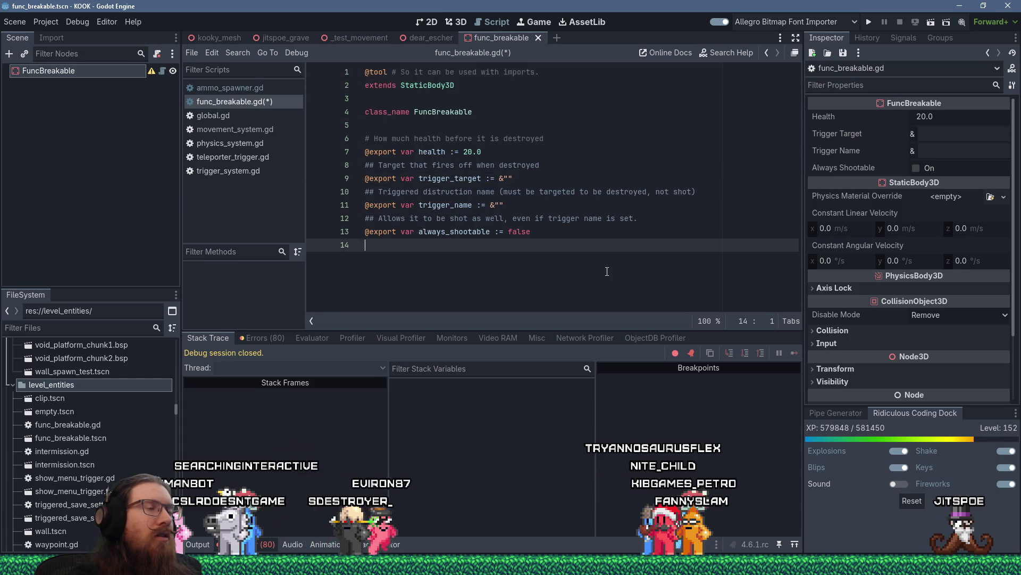
key(Return)
key(ctrl+s)
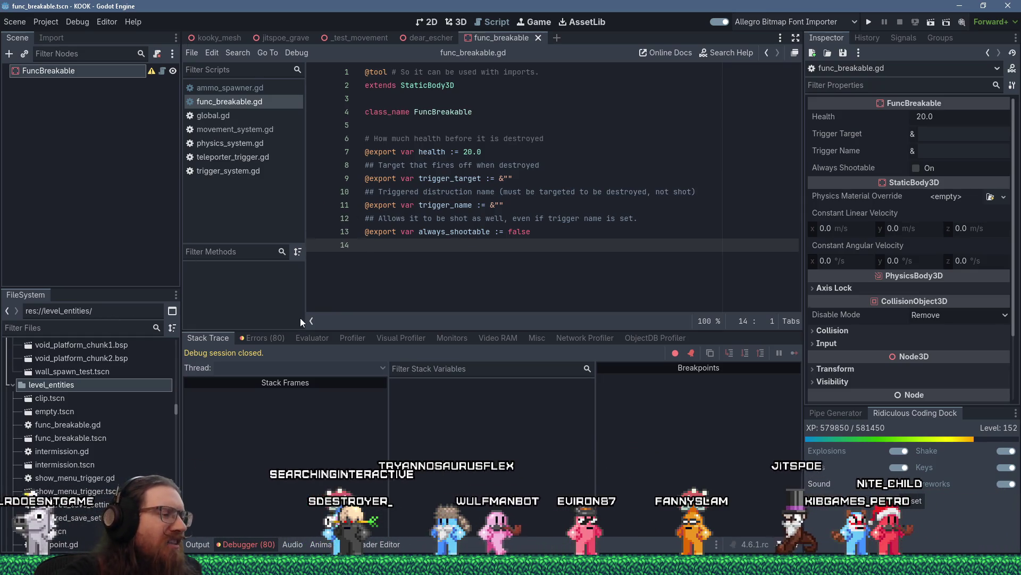
text(teleporte)
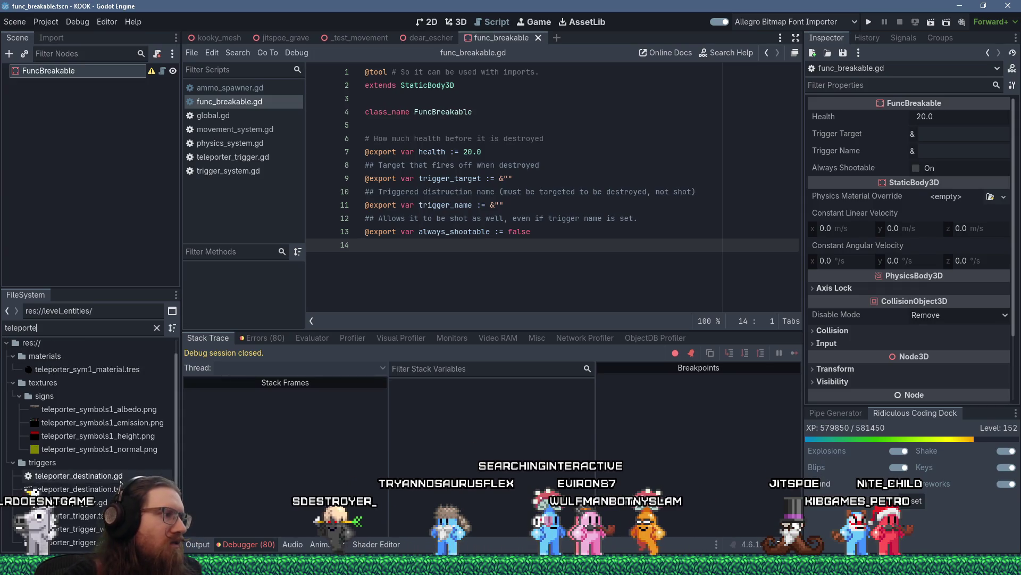
- Open teleporter_destination.gd and select its commented set_import_value block
double_click(137, 475)
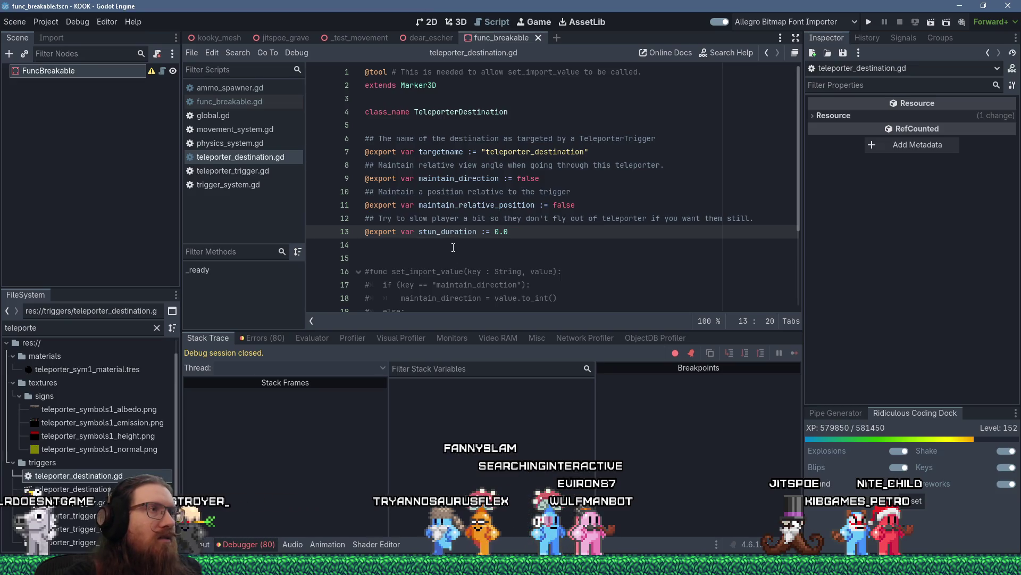
scroll(down, 3)
scroll(up, 3)
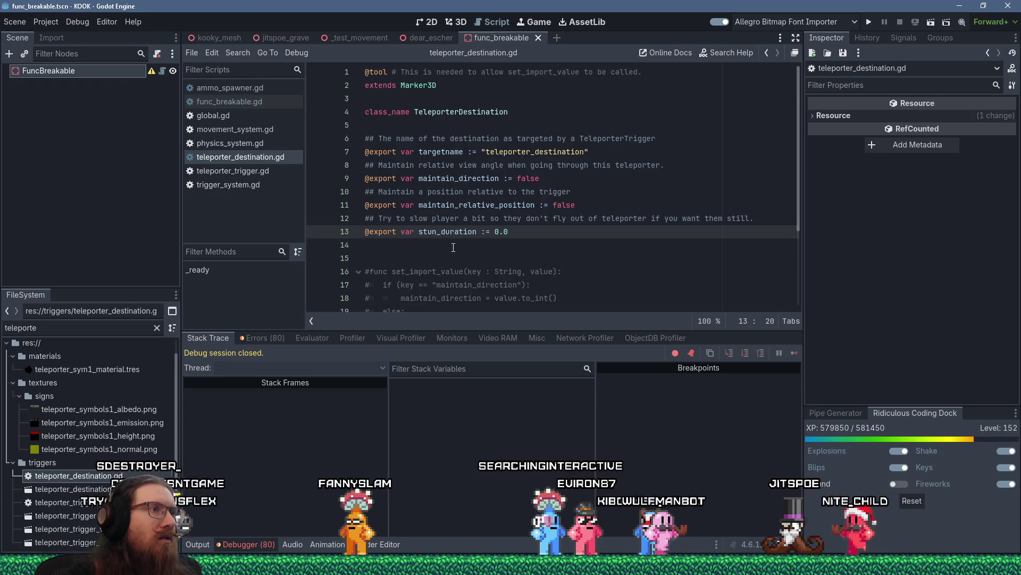
scroll(down, 3)
drag(495, 249, 364, 193)
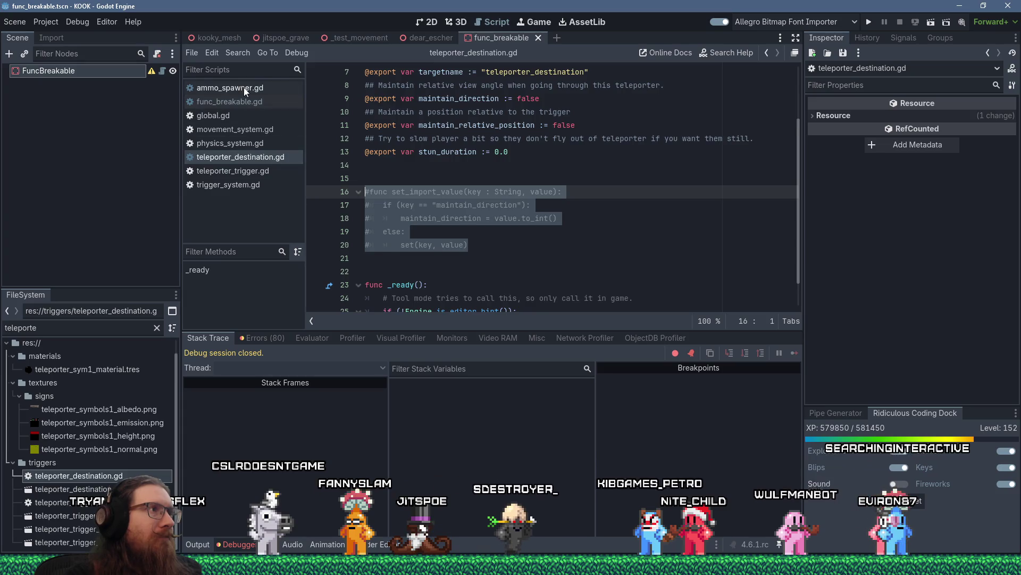
- Browse the ammo_spawner, global, movement_system, physics_system and teleporter_trigger scripts, returning to func_breakable.gd
click(246, 90)
click(250, 103)
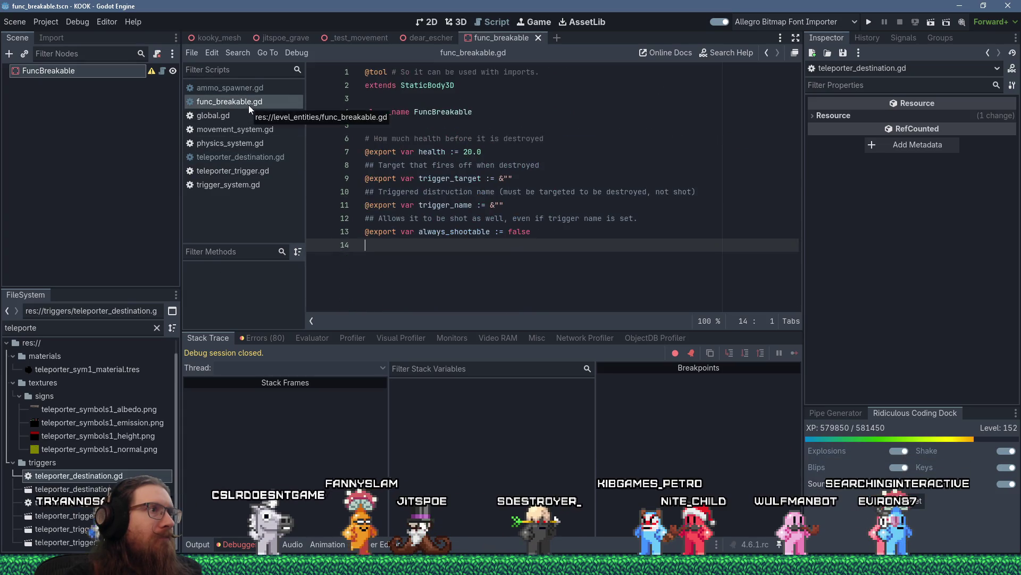
click(248, 117)
click(247, 131)
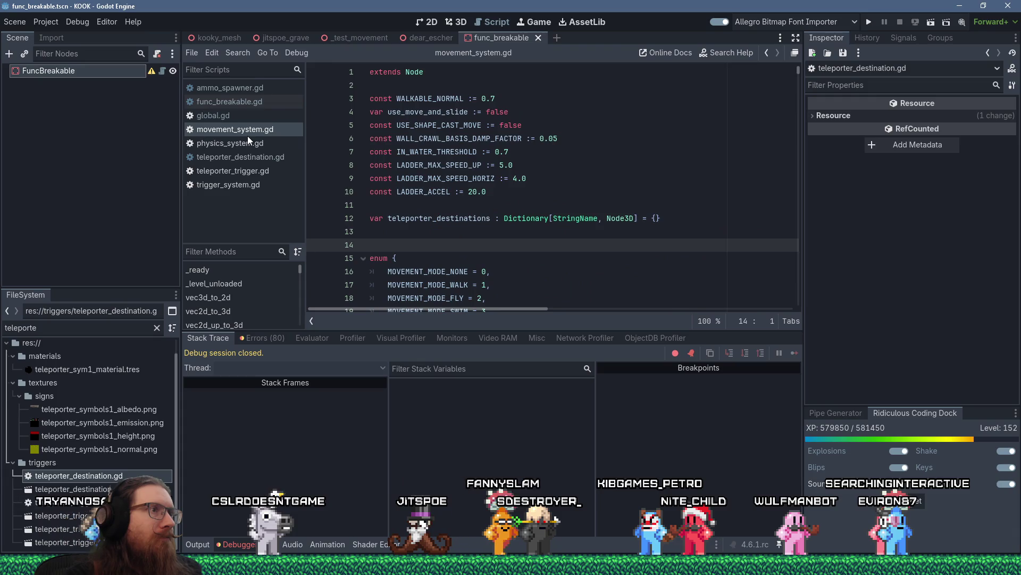
click(248, 141)
click(246, 158)
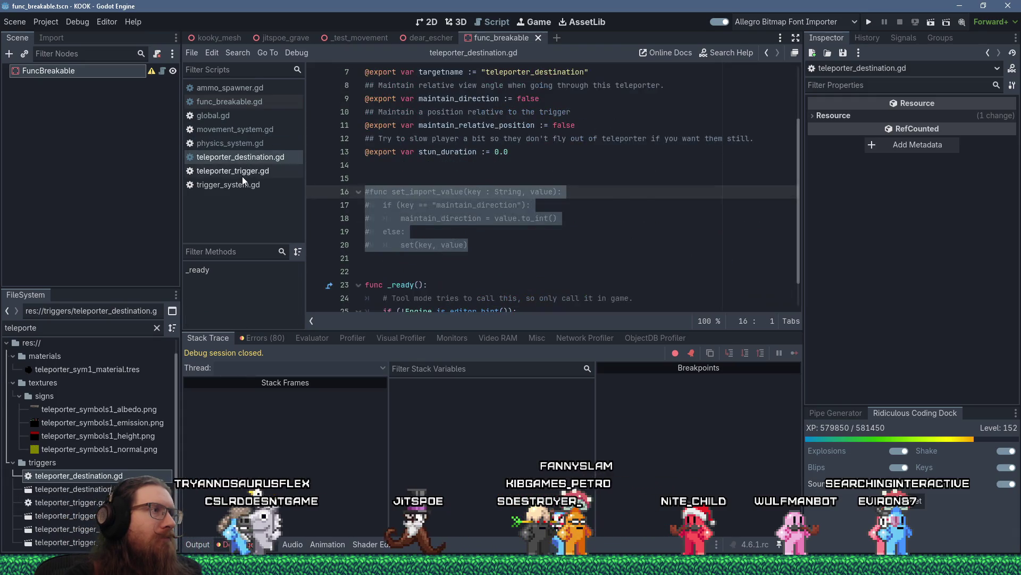
click(243, 176)
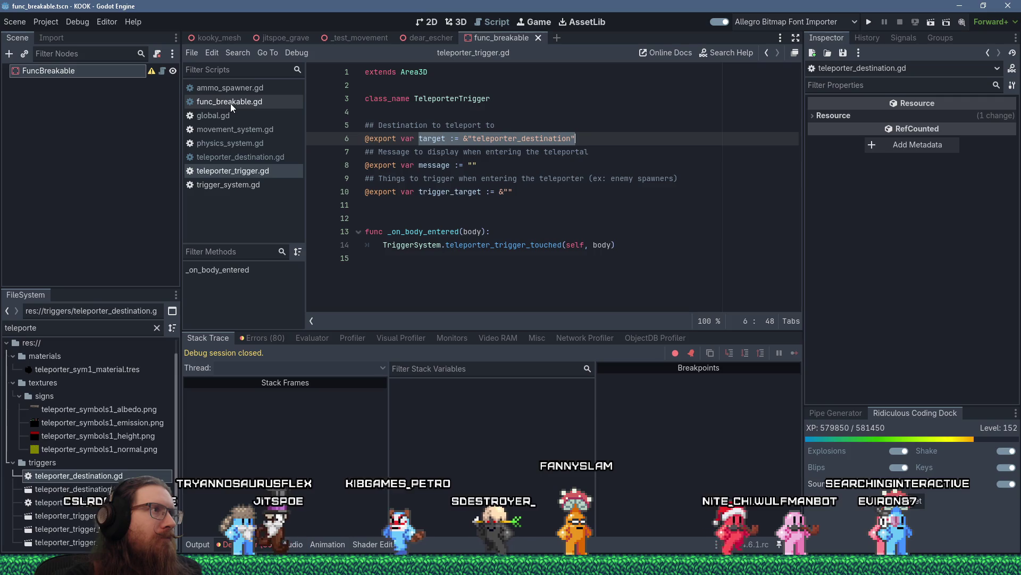
click(229, 102)
key(Return)
key(Return)
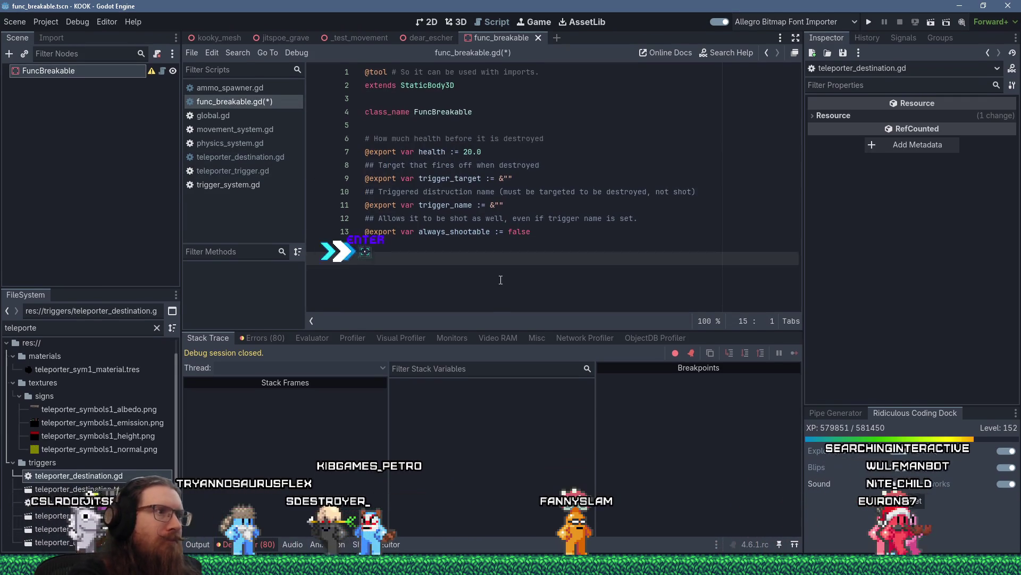
- Paste the set_import_value block into func_breakable.gd and uncomment its header and spawnflags check
key(shift+Insert)
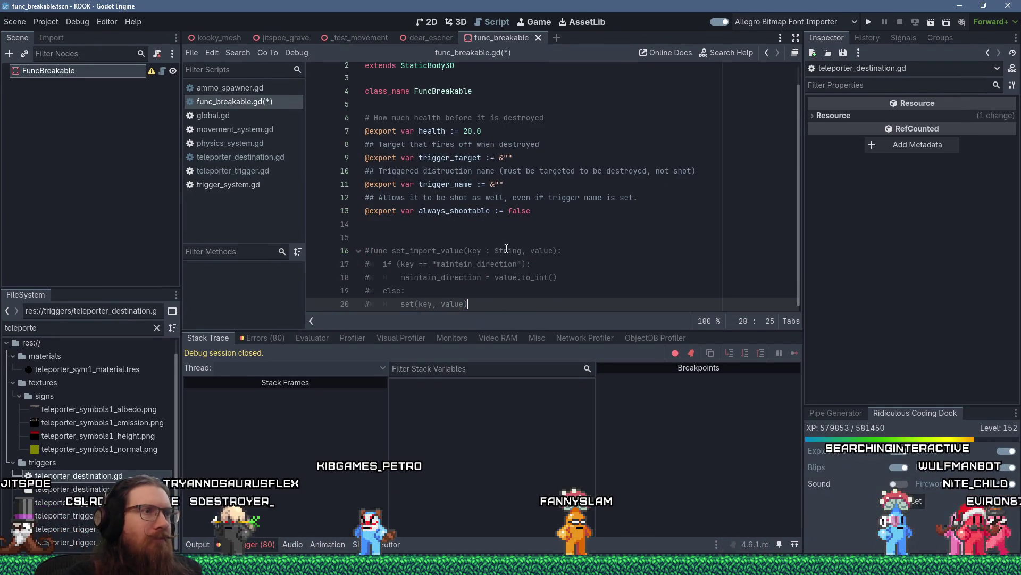
click(371, 252)
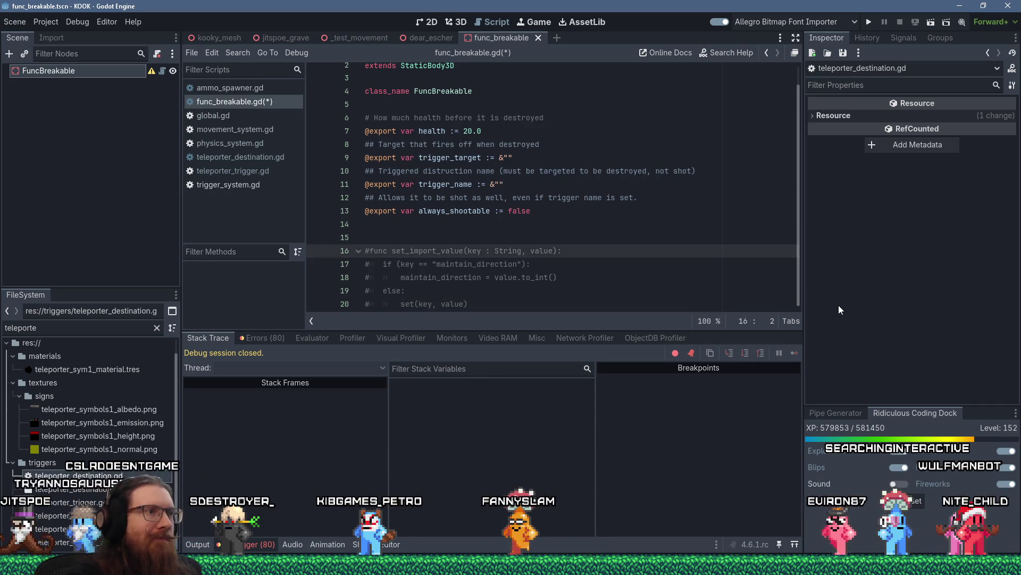
key(BackSpace)
key(Down)
key(Right)
key(Right)
key(Right)
key(Right)
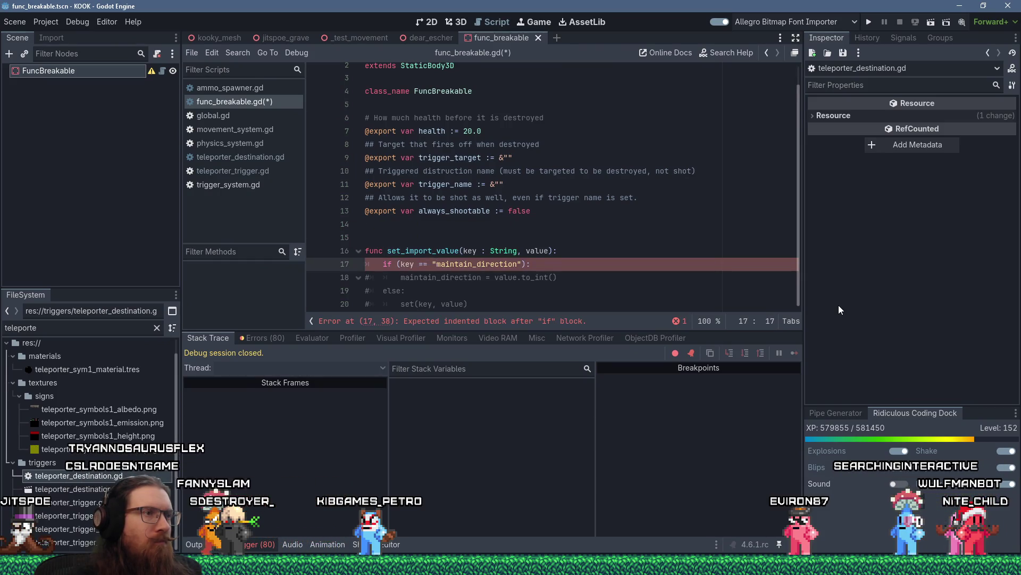
text(spawnflags)
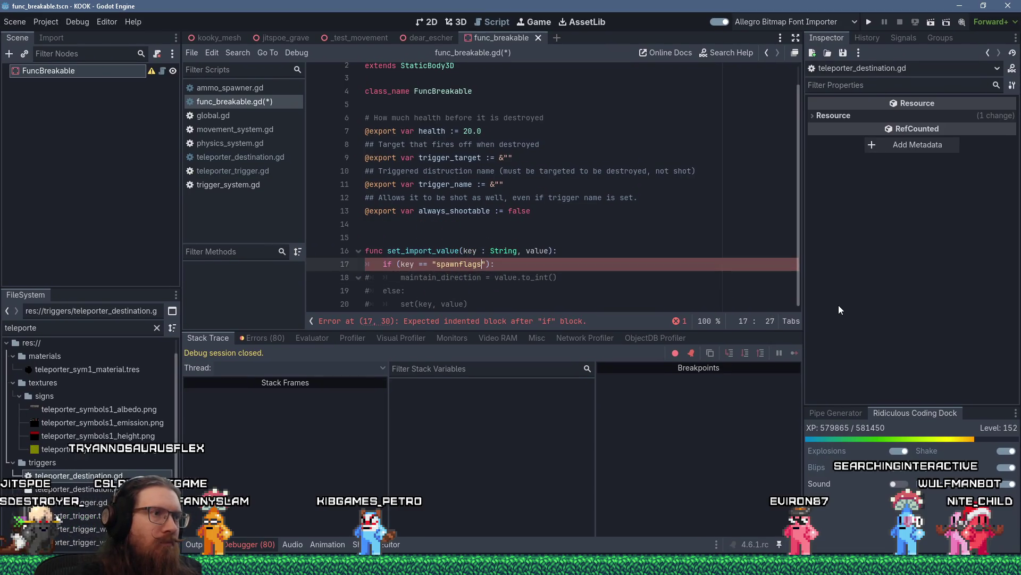
- Declare a spawnflags int variable from value.to_int() inside the if block
key(Return)
text(spawnf)
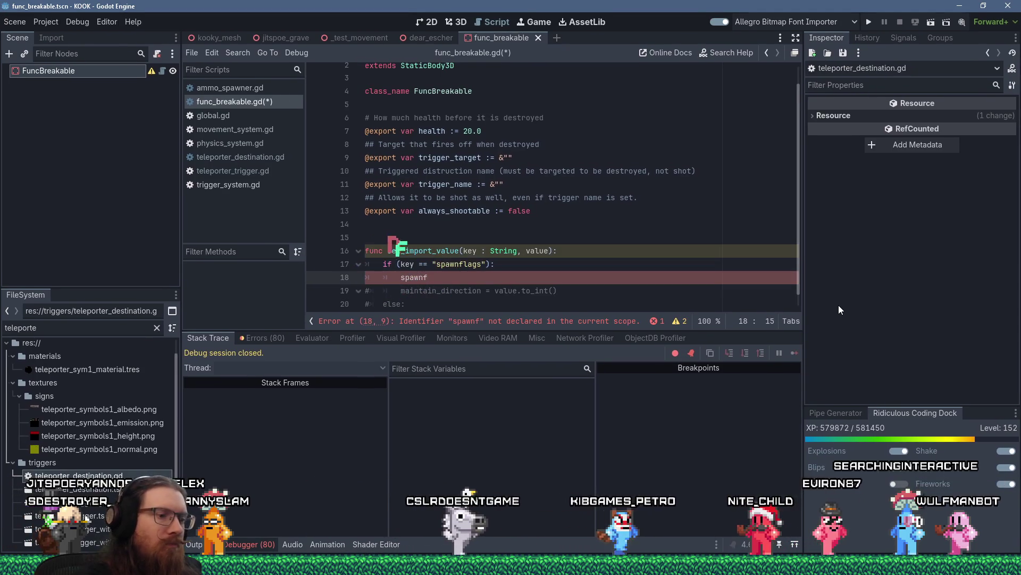
text(var)
key(End)
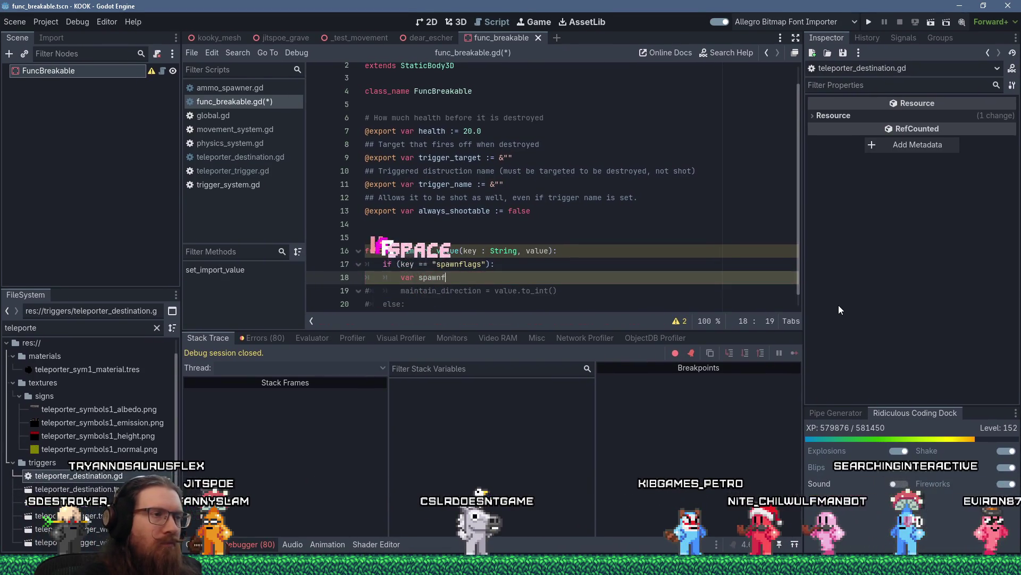
text(ags := )
text(value.toi)
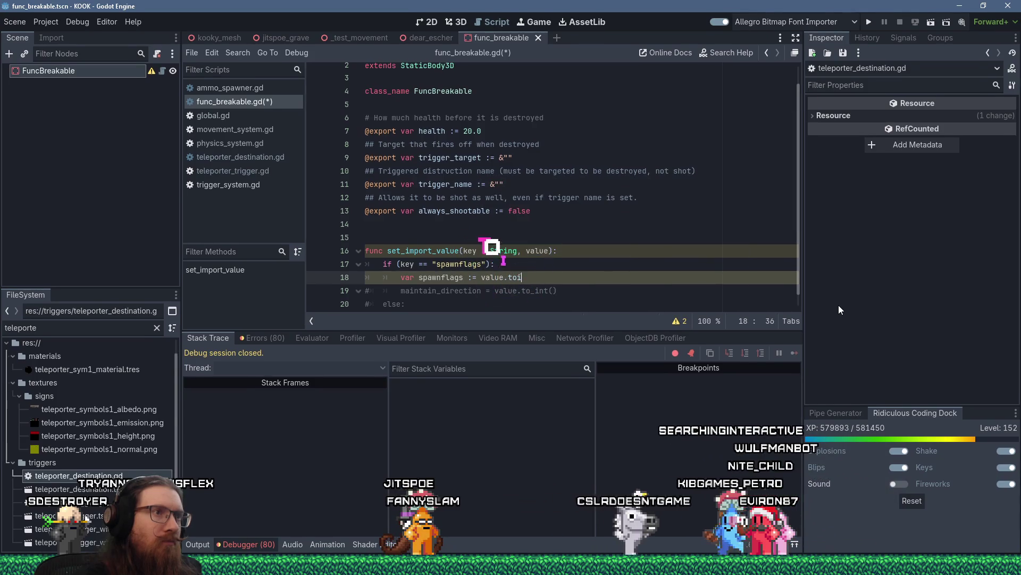
key(BackSpace)
text(_int)
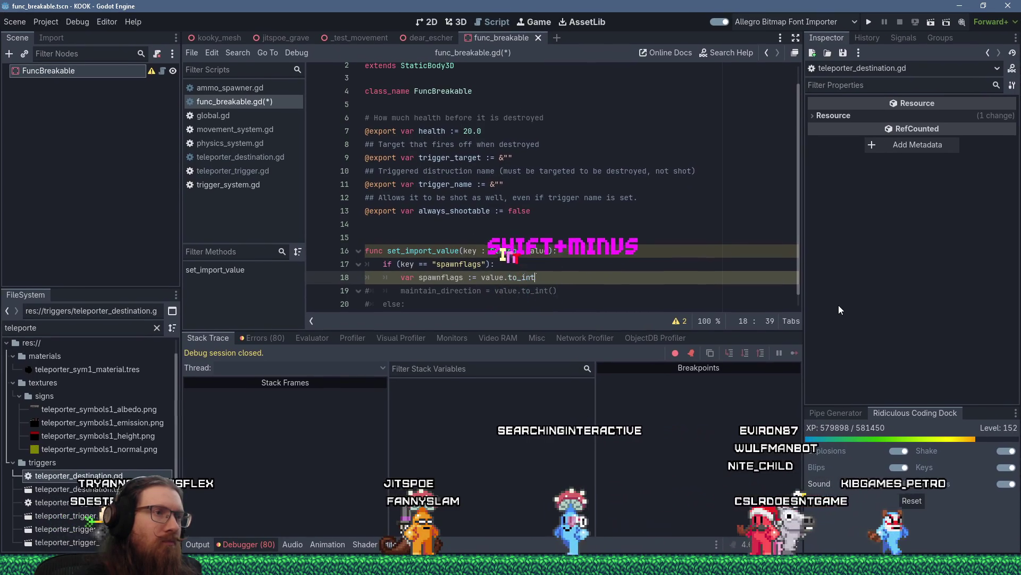
text(())
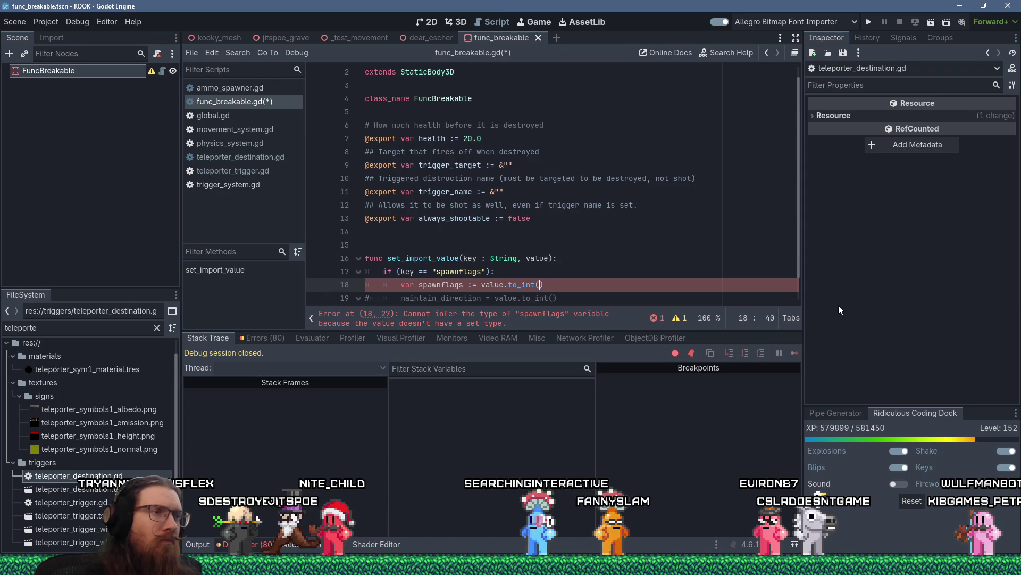
text(int)
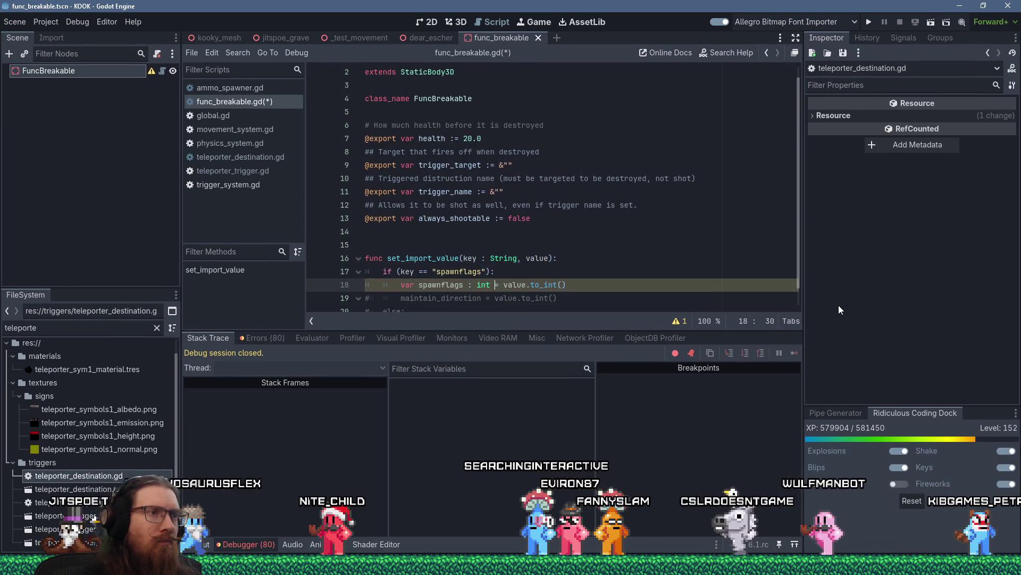
key(End)
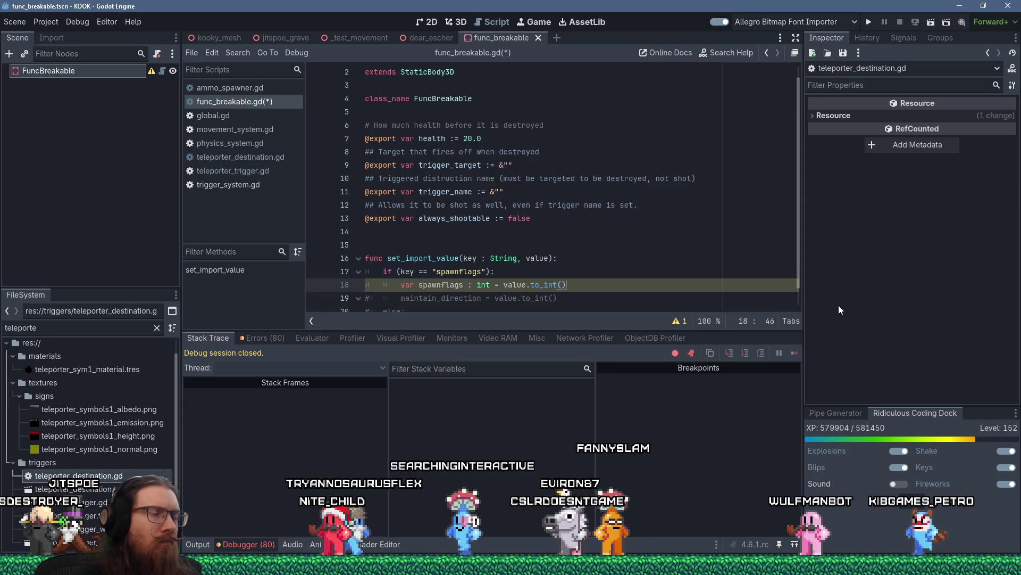
- Search all project files for set_import_value and scroll through the results
scroll(down, 3)
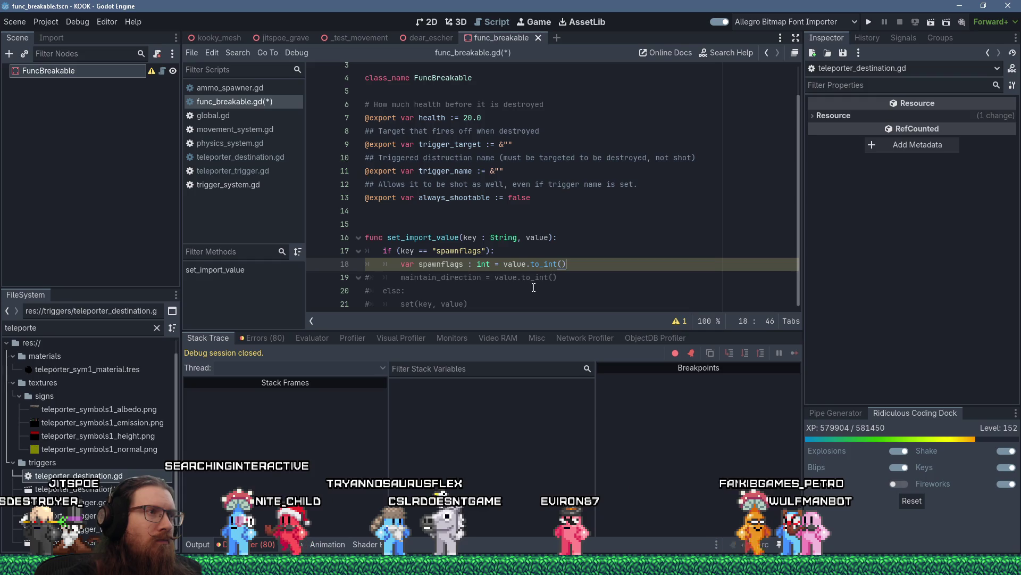
click(549, 237)
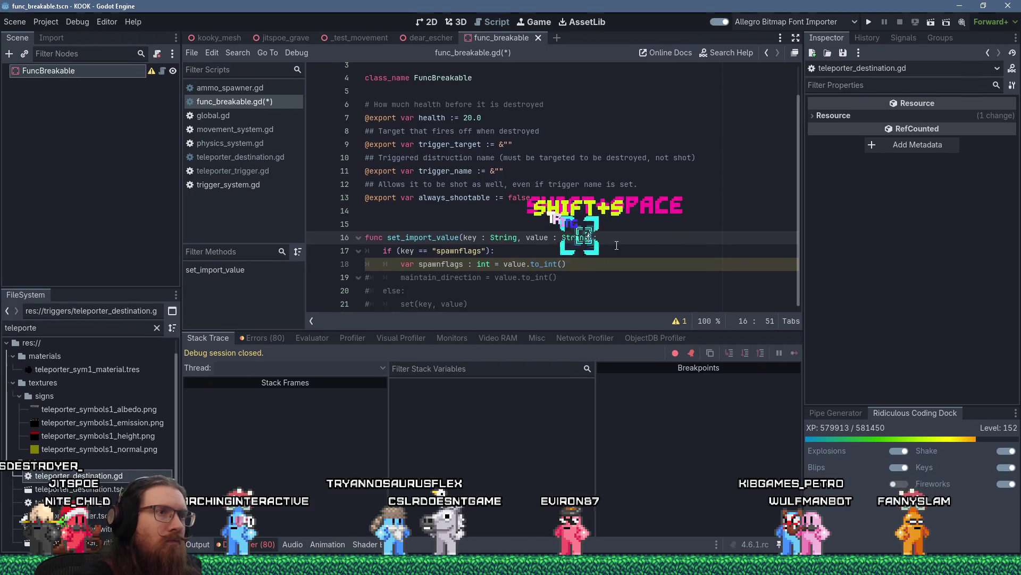
click(415, 237)
click(238, 52)
click(228, 131)
click(514, 338)
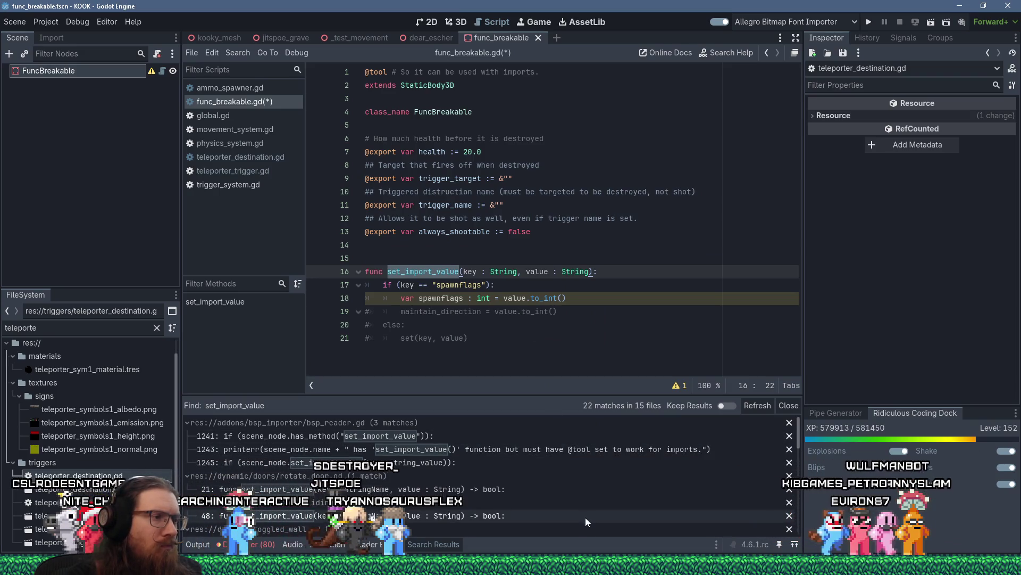
scroll(down, 3)
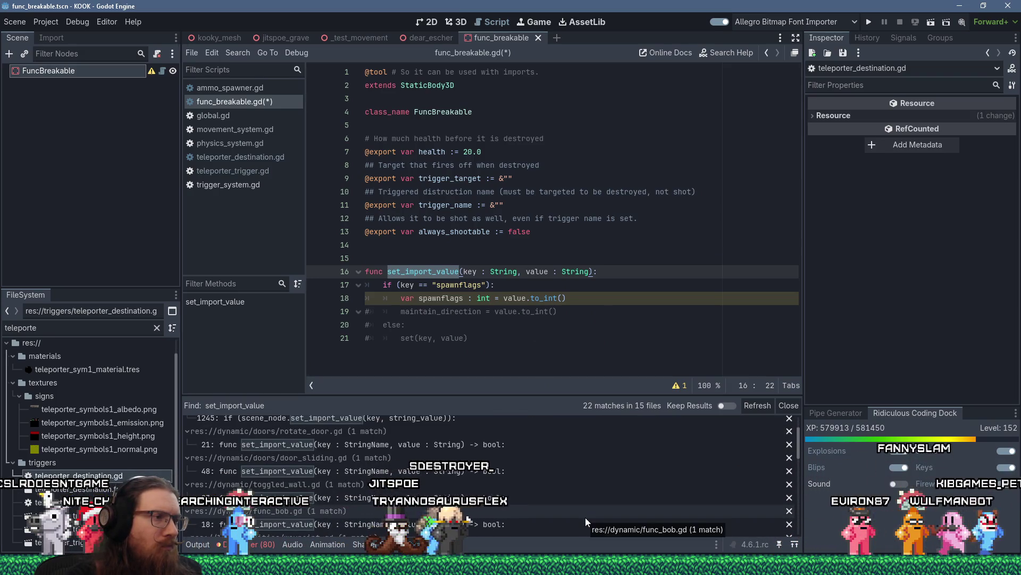
scroll(down, 3)
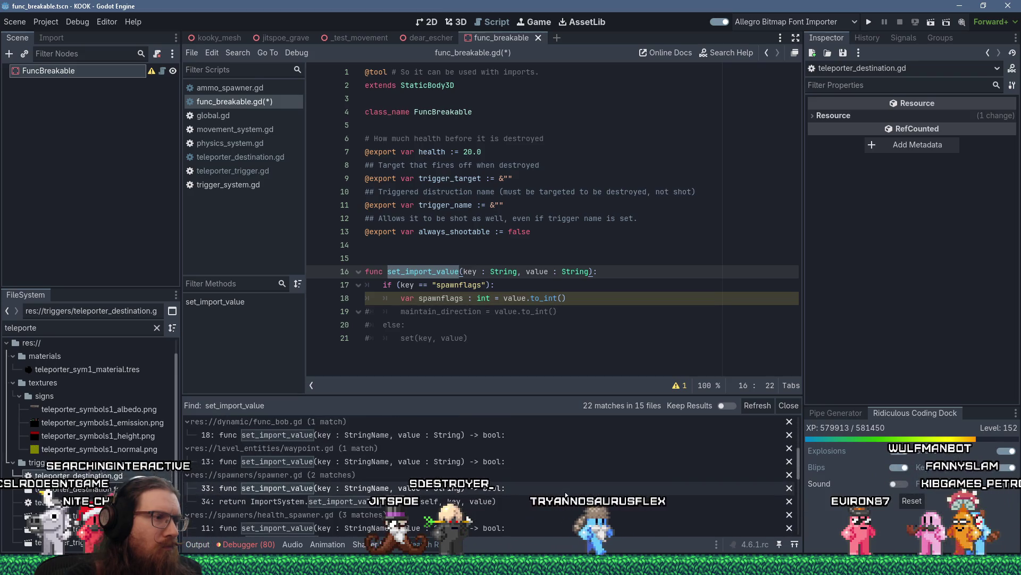
scroll(down, 3)
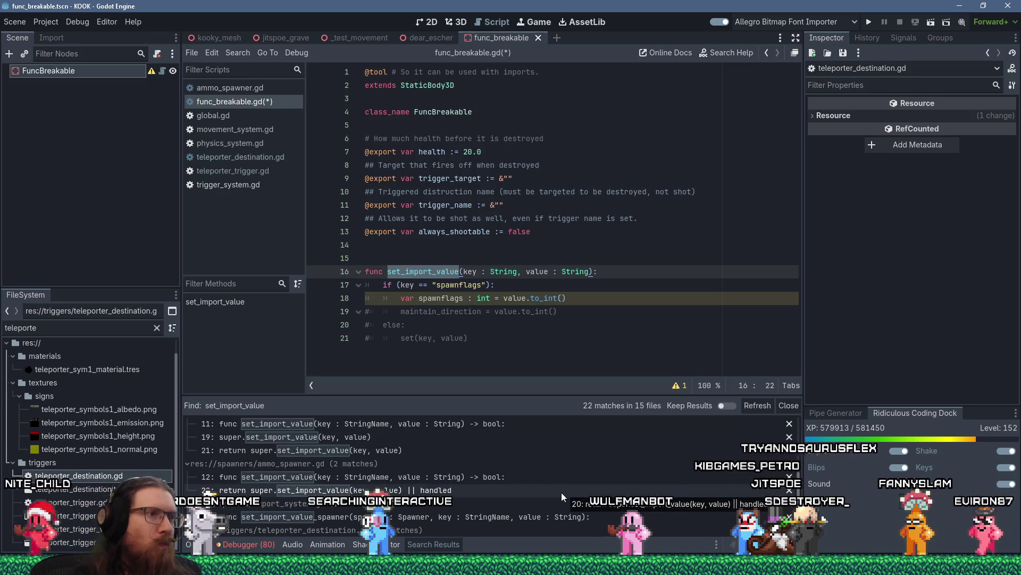
- Begin a spawnflags check on a new line after line 18
click(646, 301)
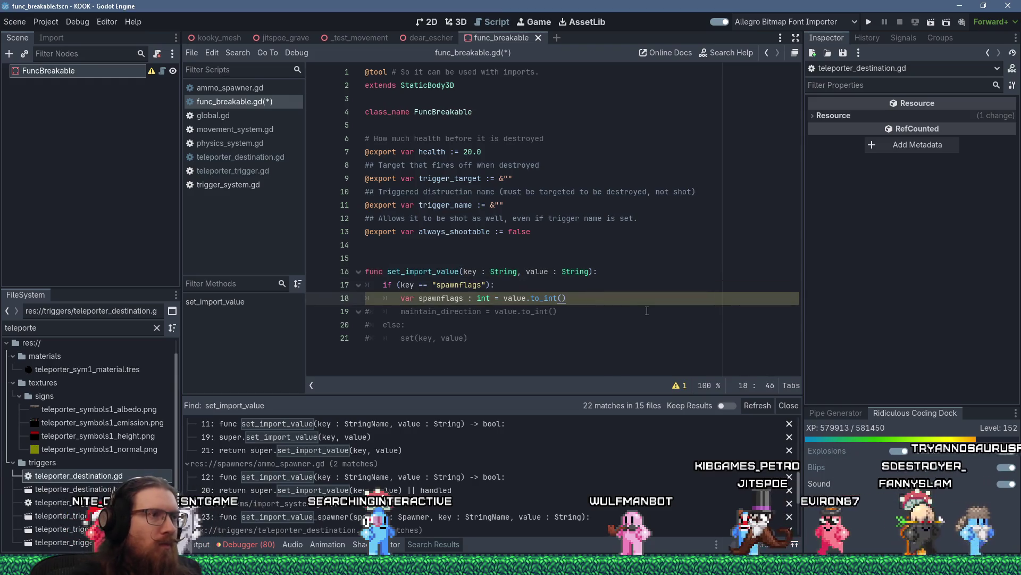
key(Return)
text(spawnf)
key(alt+Tab)
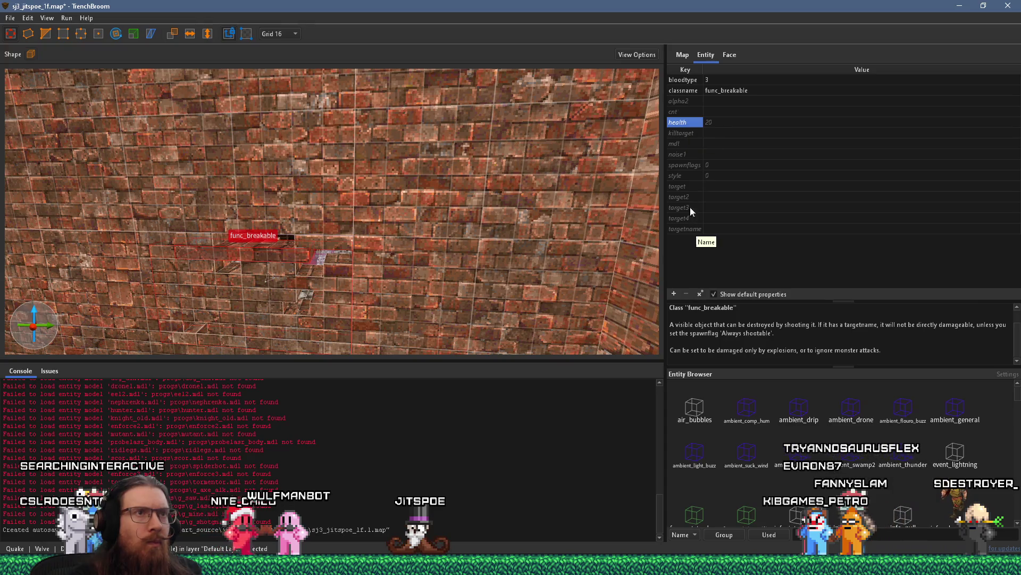
- Show the breakable's spawnflags options, confirming Always shootable is flag 2
click(686, 165)
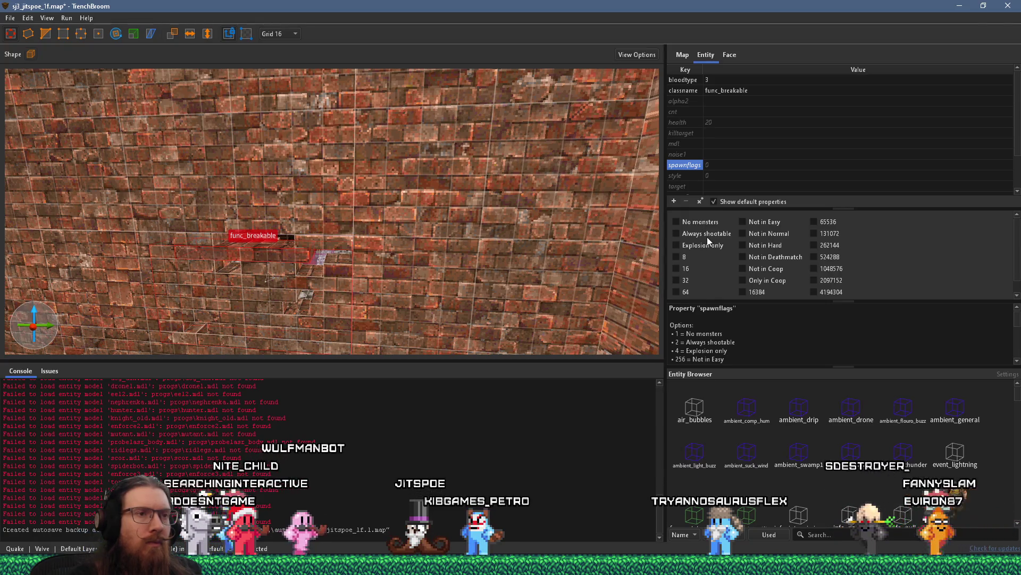
key(alt+Tab)
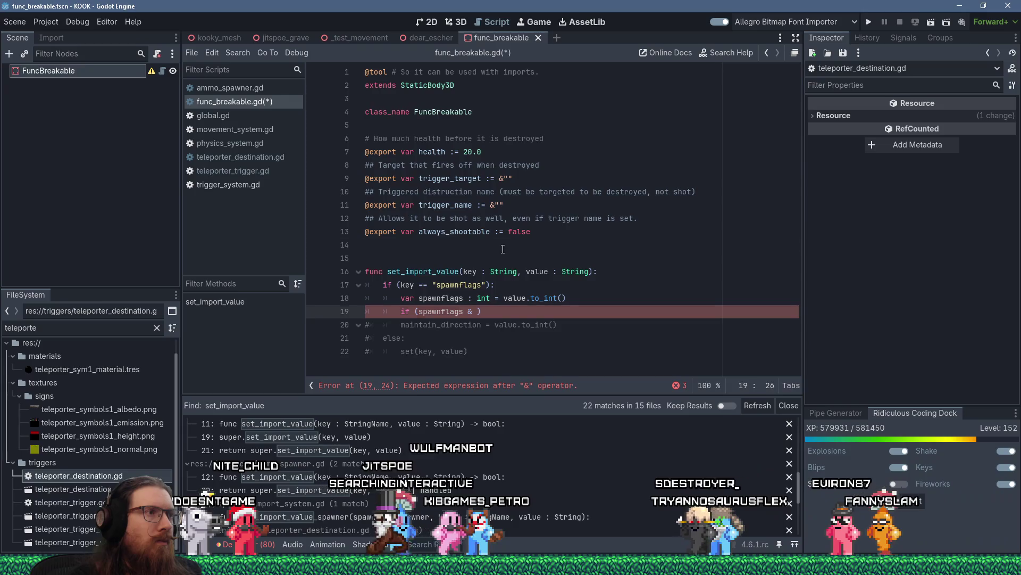
- Add the constant SPAWNFLAGS_ALWAYS_SHOOTABLE := 2, checking the flag value in TrenchBroom
click(541, 248)
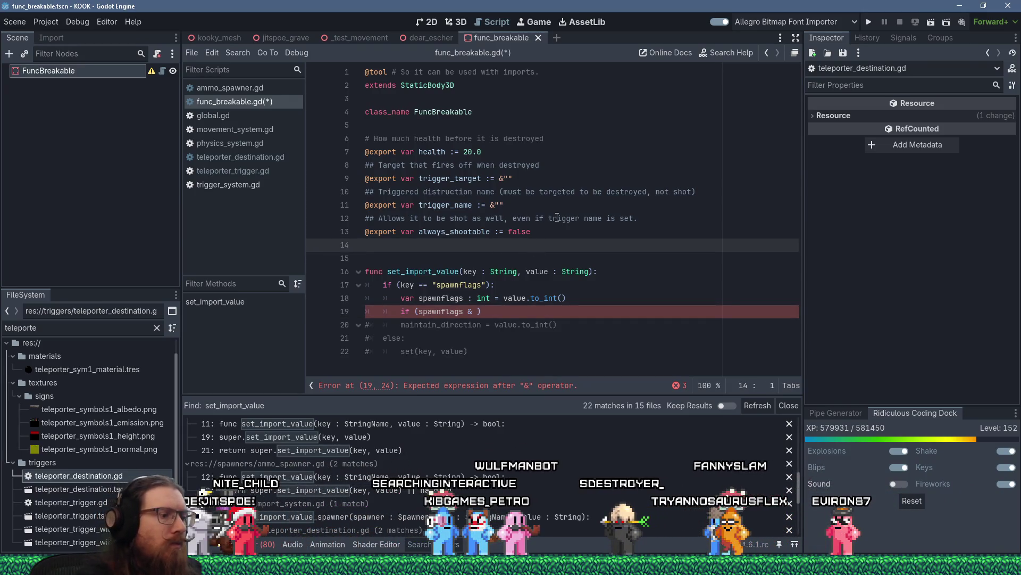
key(Return)
key(Return)
text(const SP)
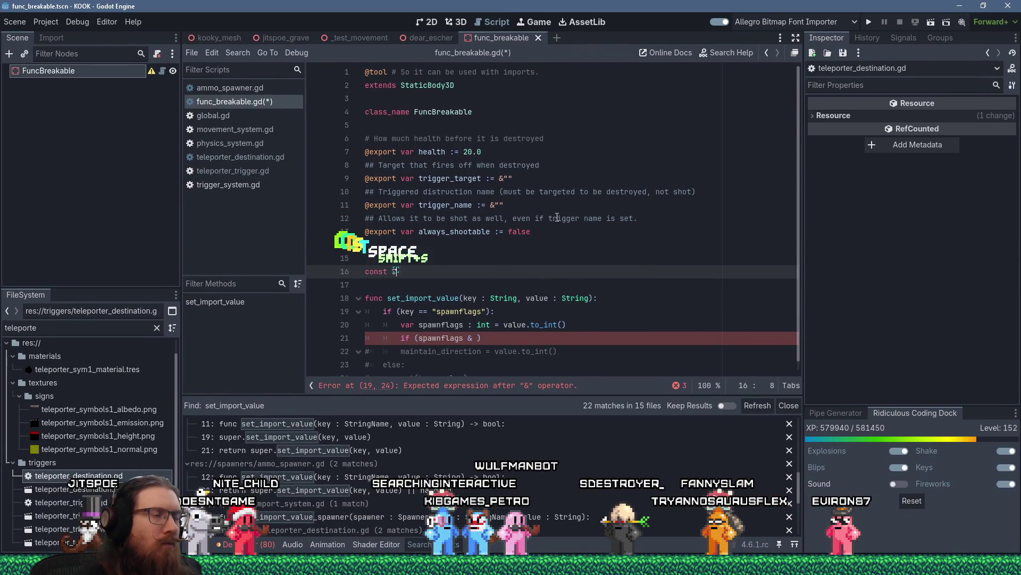
text(AWNFLAGS_ALL)
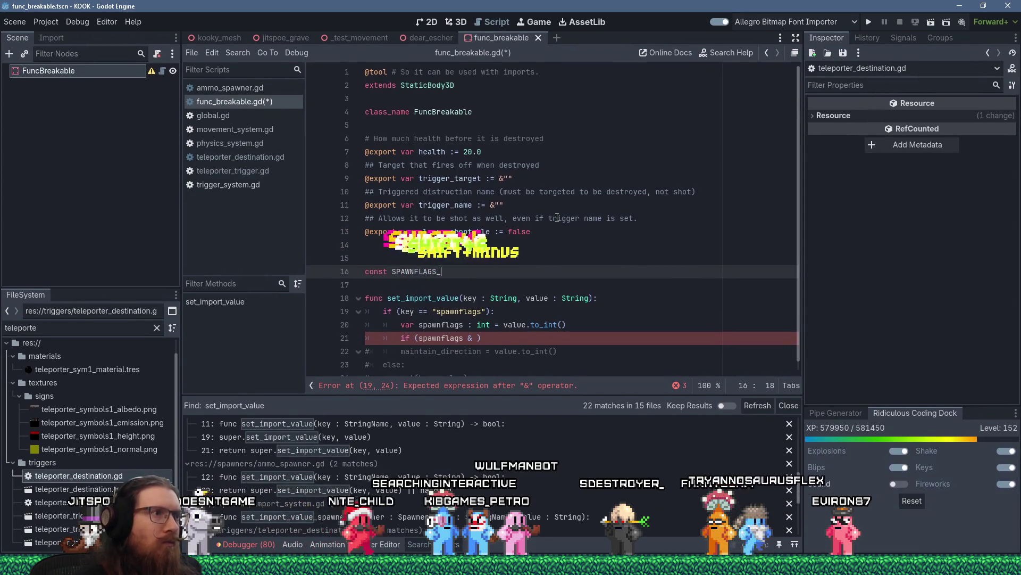
text(AYS_SHOOTABLE )
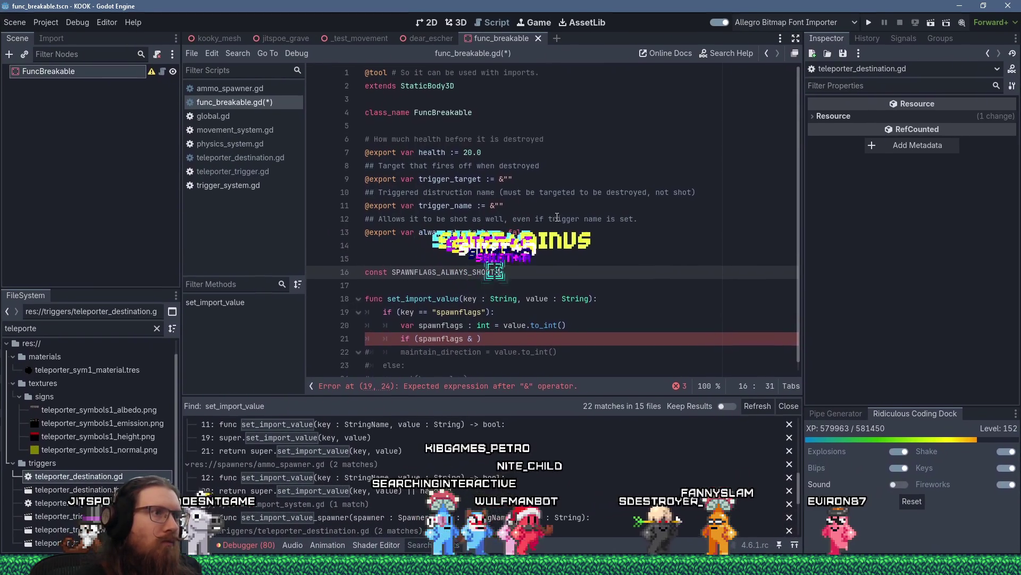
text(:= 2)
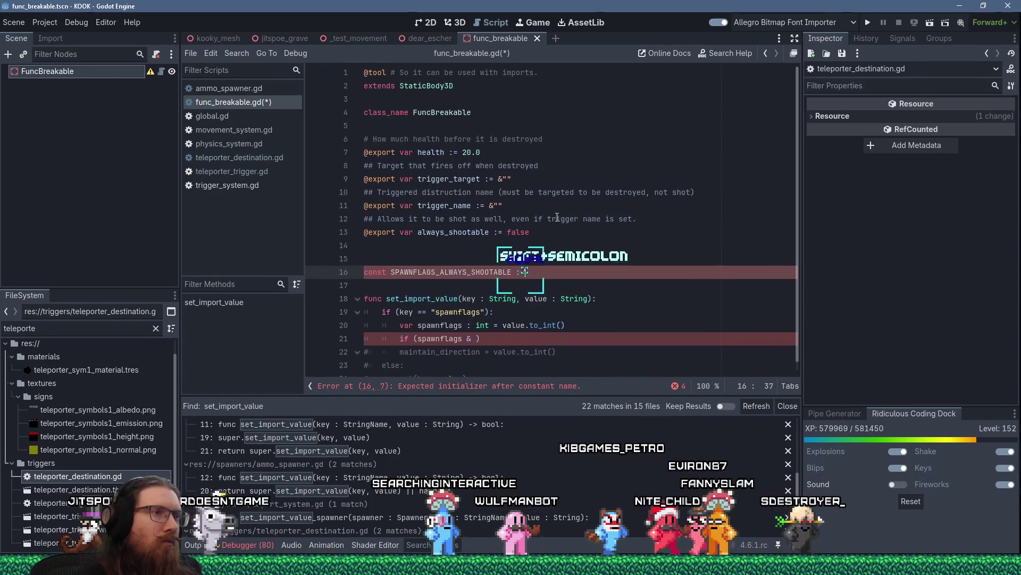
key(alt+Tab)
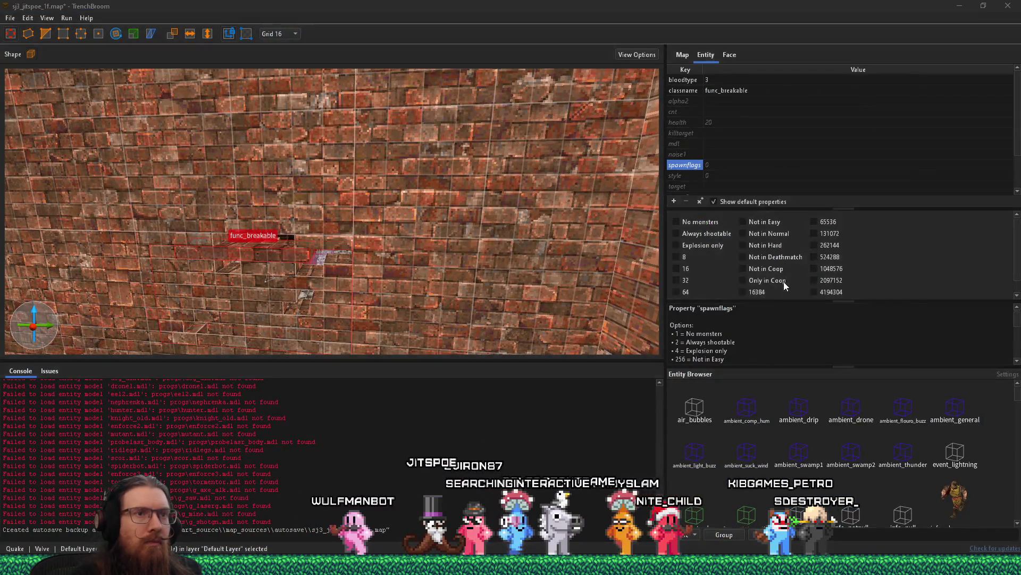
key(alt+Tab)
- Finish the SPAWNFLAGS_ALWAYS_SHOOTABLE check so it sets always_shootable = true
key(Right)
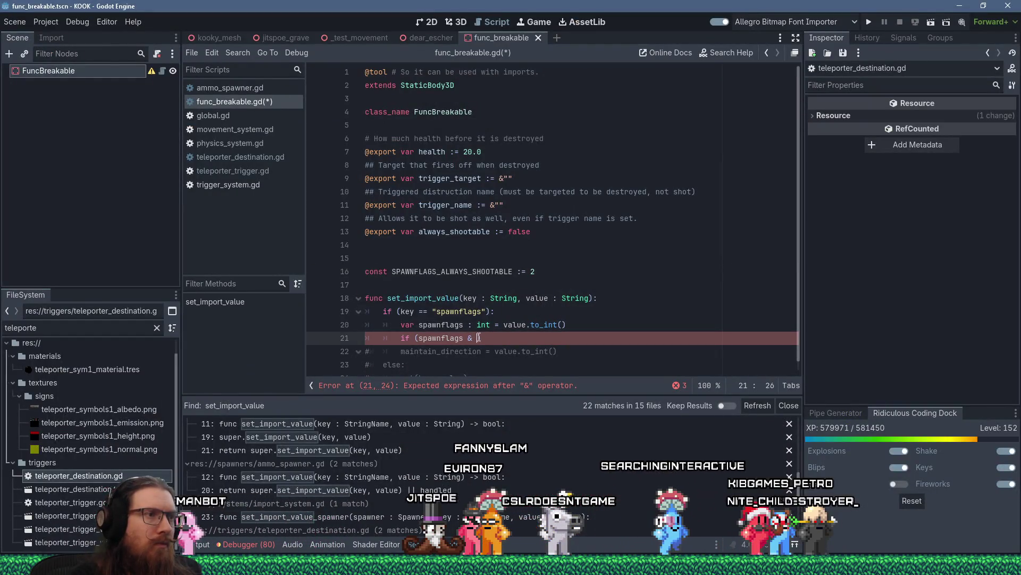
text(PAWNFLAGS_ALWY)
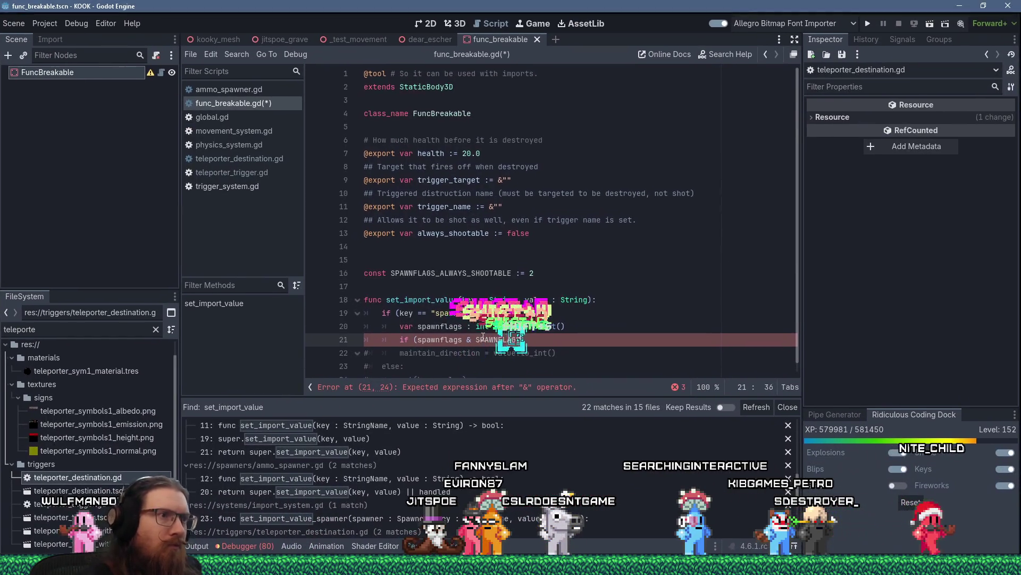
key(BackSpace)
text(AYS_SHOOTABLE):)
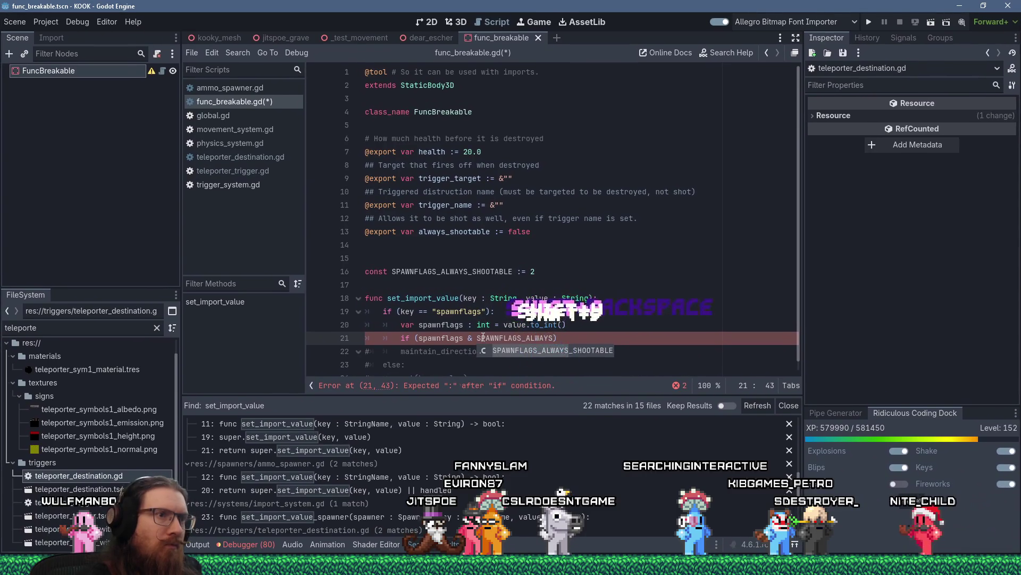
key(Return)
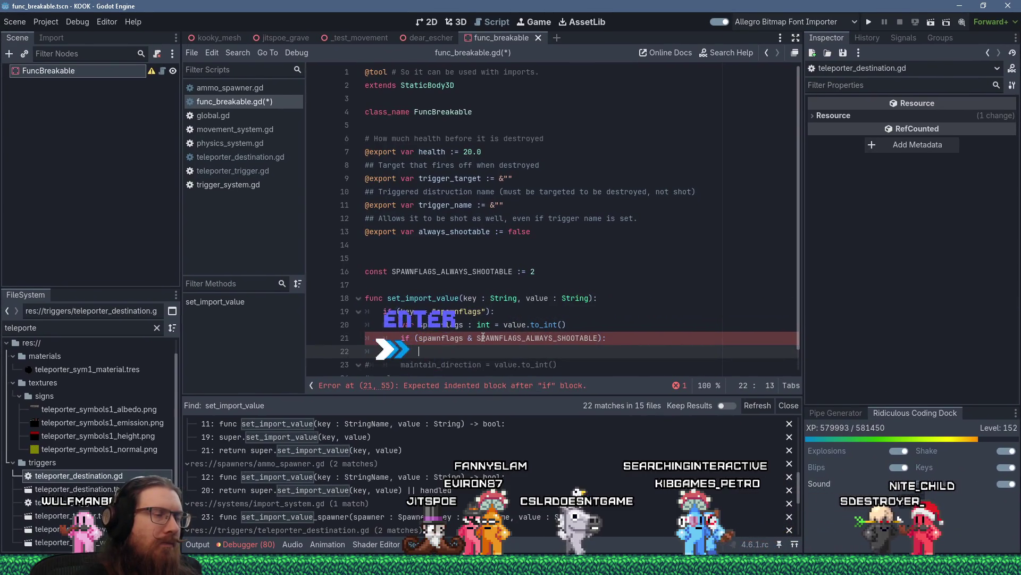
text(al)
text(ways)
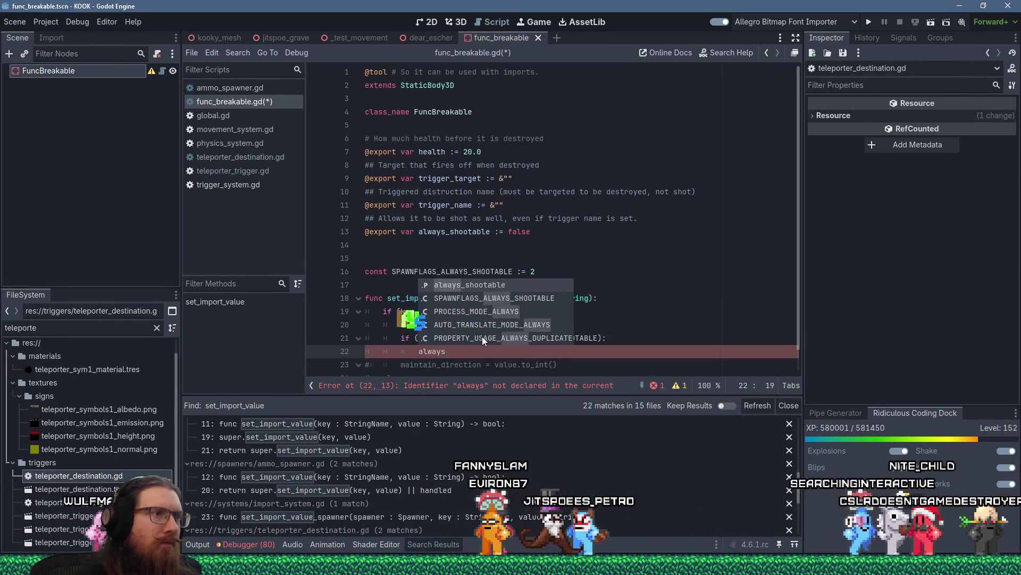
key(Return)
text(= true)
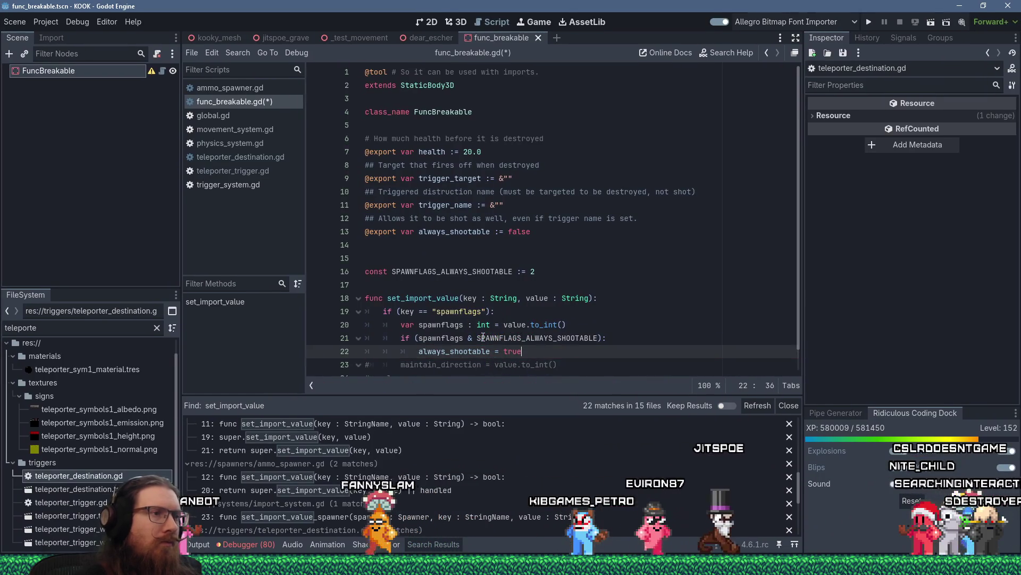
- Delete the leftover commented-out lines and save func_breakable.gd
key(Down)
key(Down)
key(Down)
key(End)
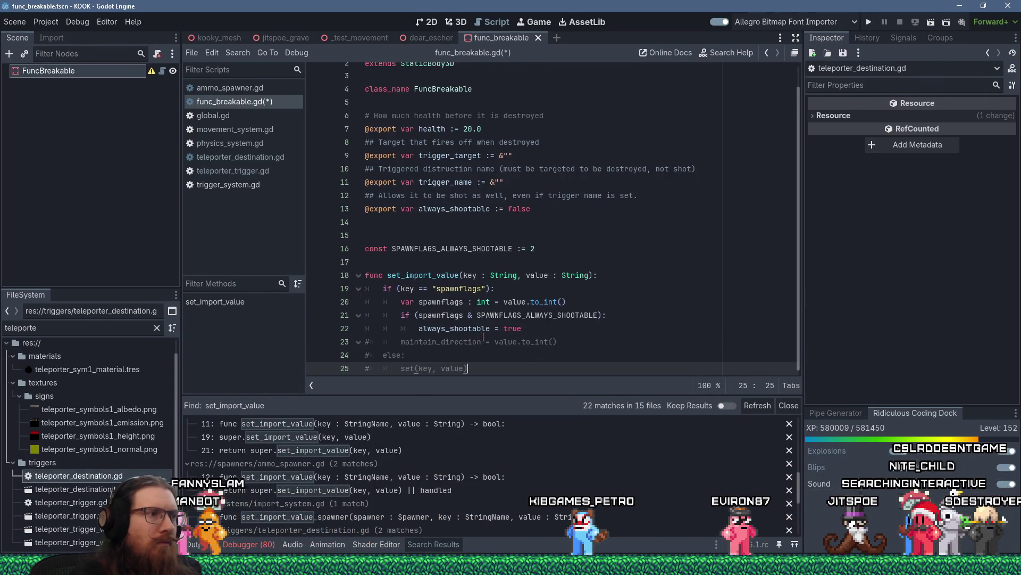
key(shift+Up)
key(shift+Up)
key(shift+Home)
key(Delete)
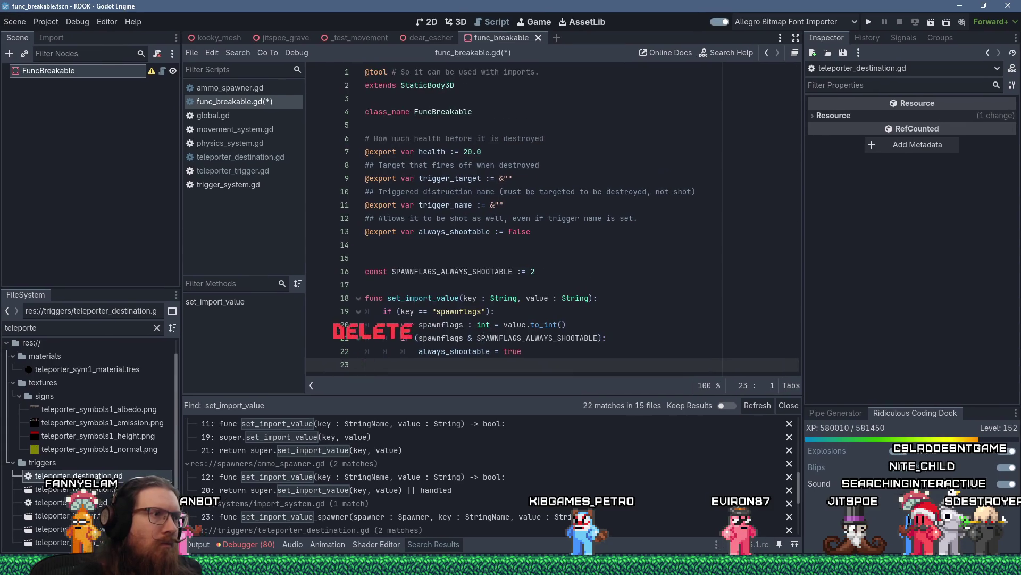
key(Return)
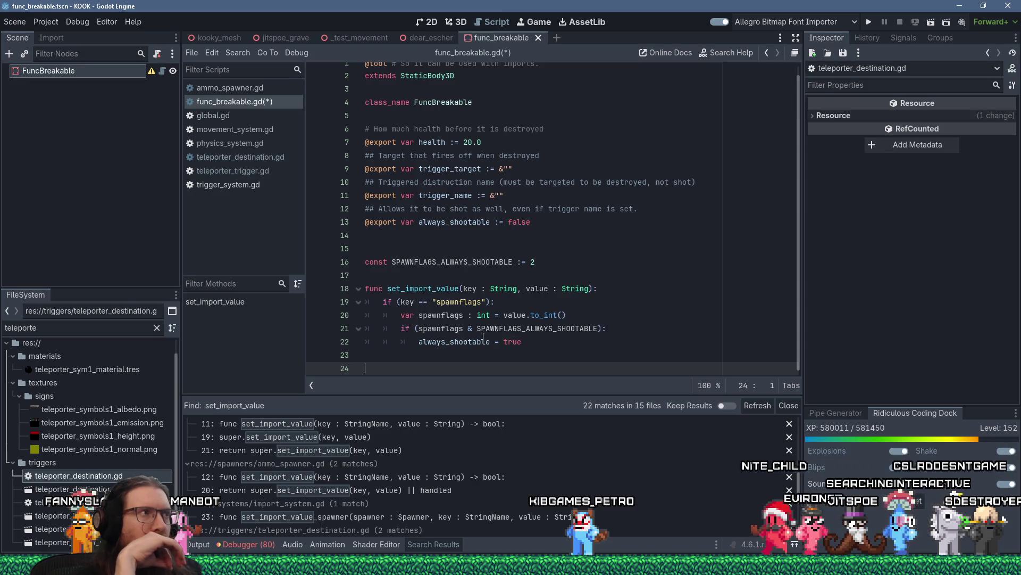
key(ctrl+s)
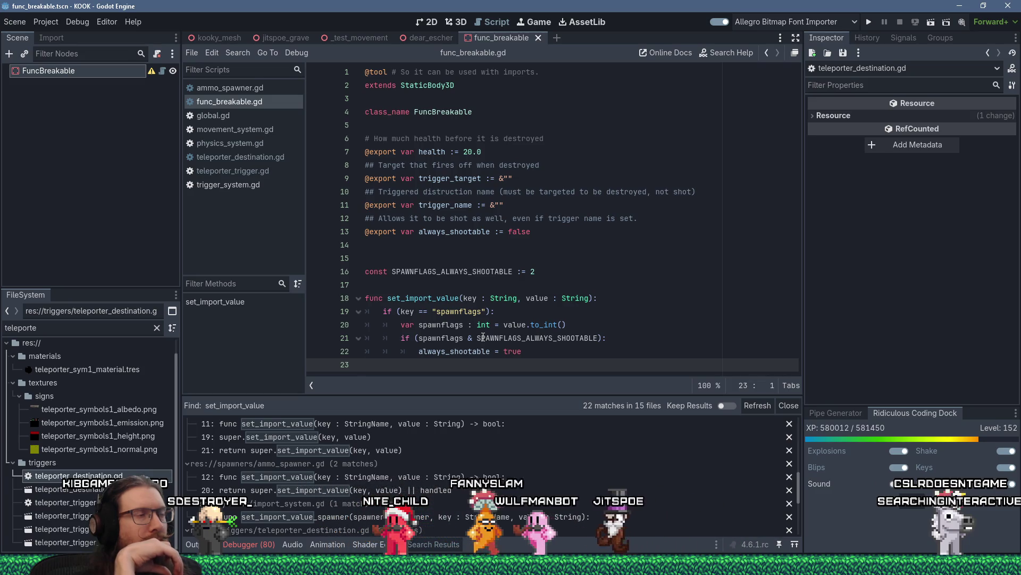
- Add 'func _ready() -> void:' whose body calls TriggerSystem.func_breakable_ready(self)
key(Return)
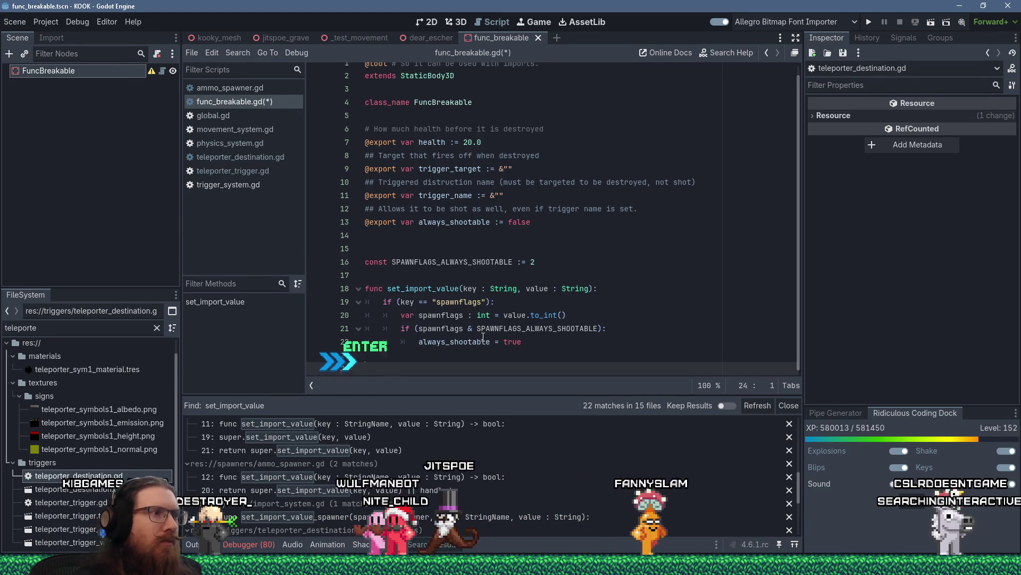
text(func _)
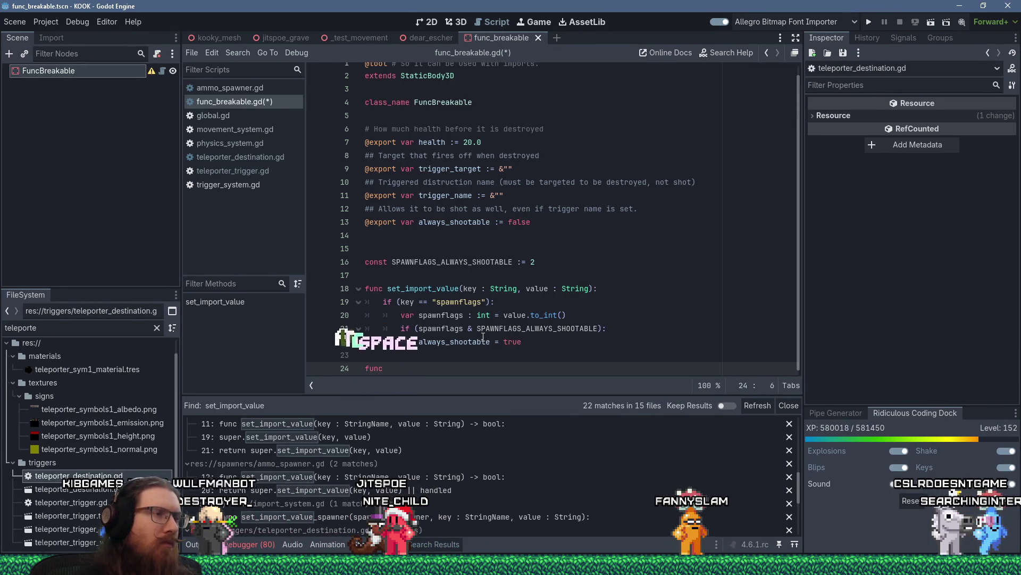
text(r)
key(Return)
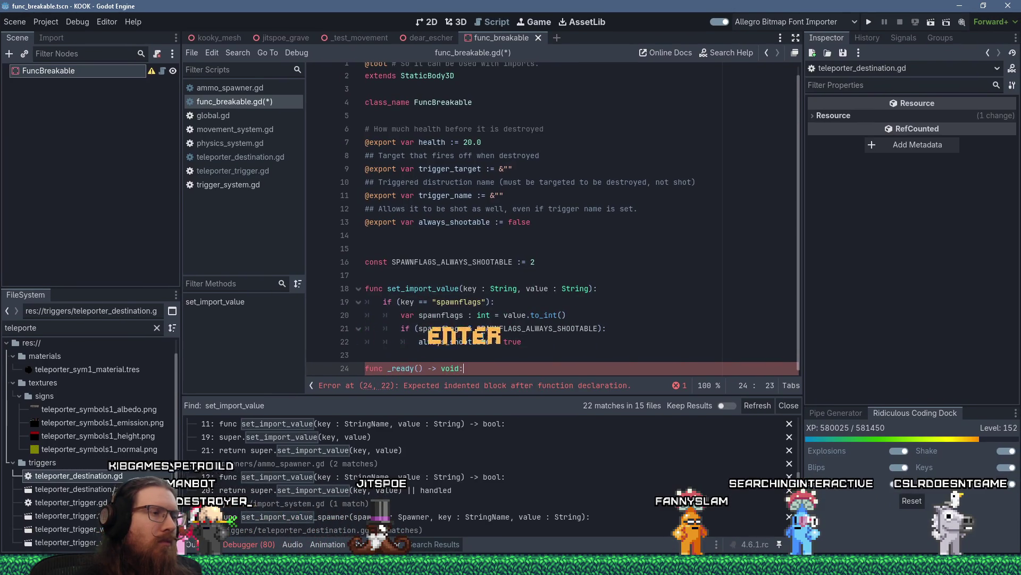
key(Return)
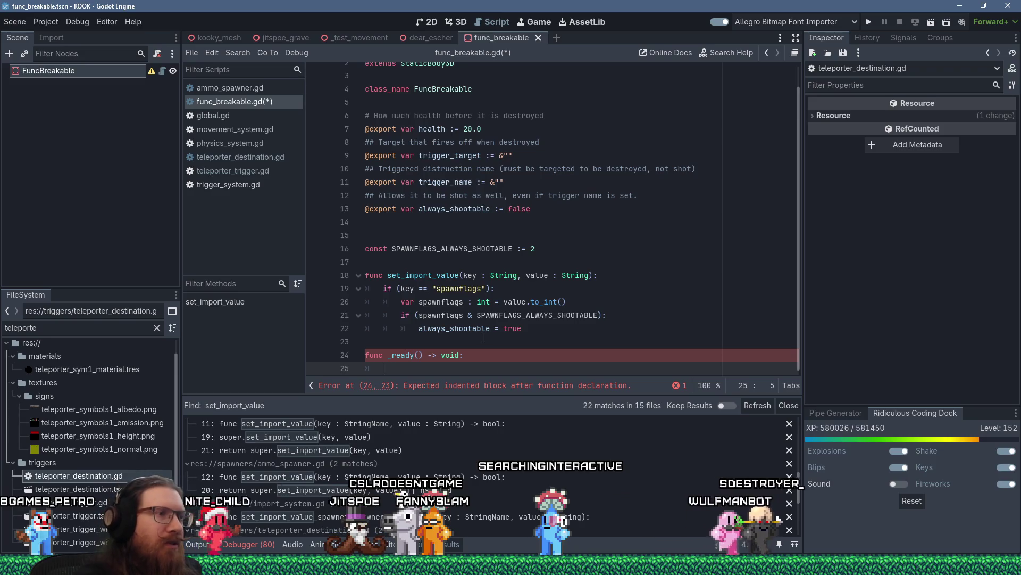
text(Tr)
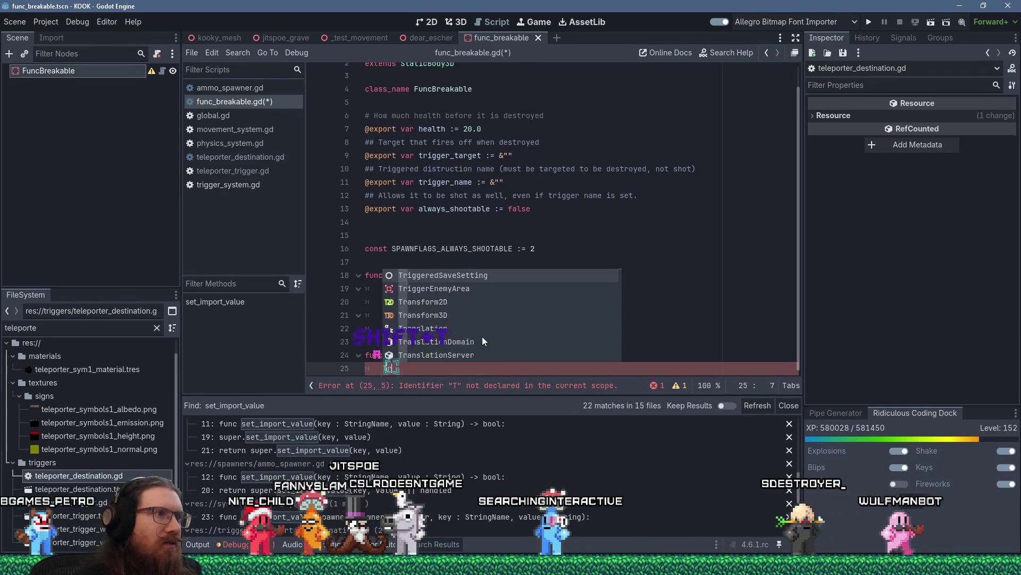
text(iggerSys)
key(Return)
text(.)
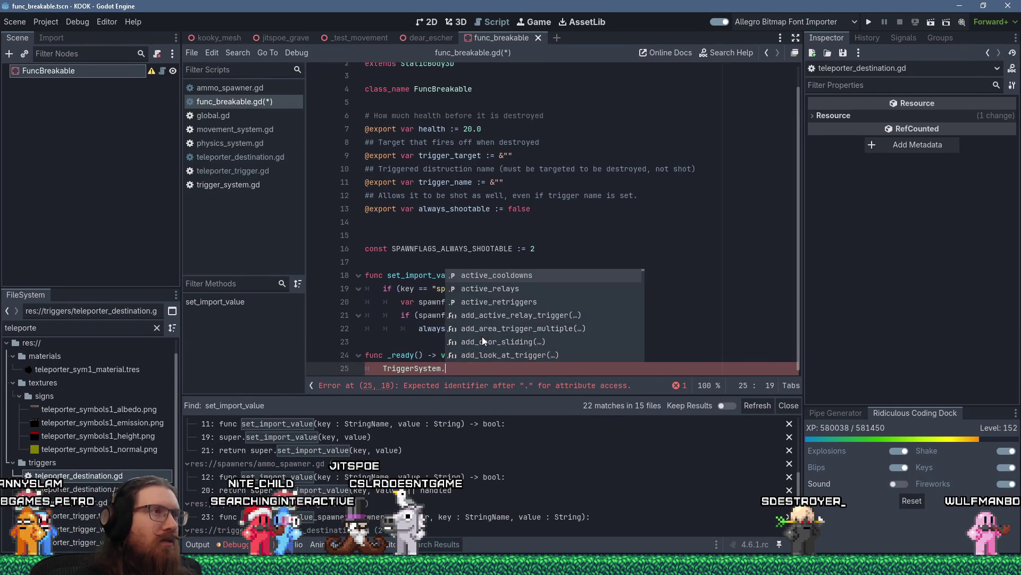
text(func_bre)
text(akable_ready()
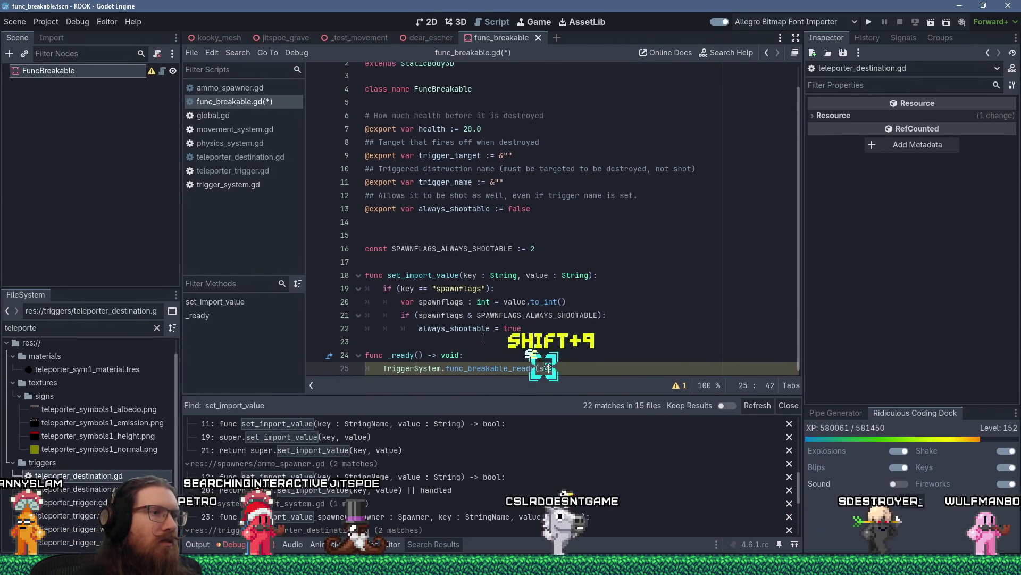
text(self))
key(Return)
key(Return)
key(BackSpace)
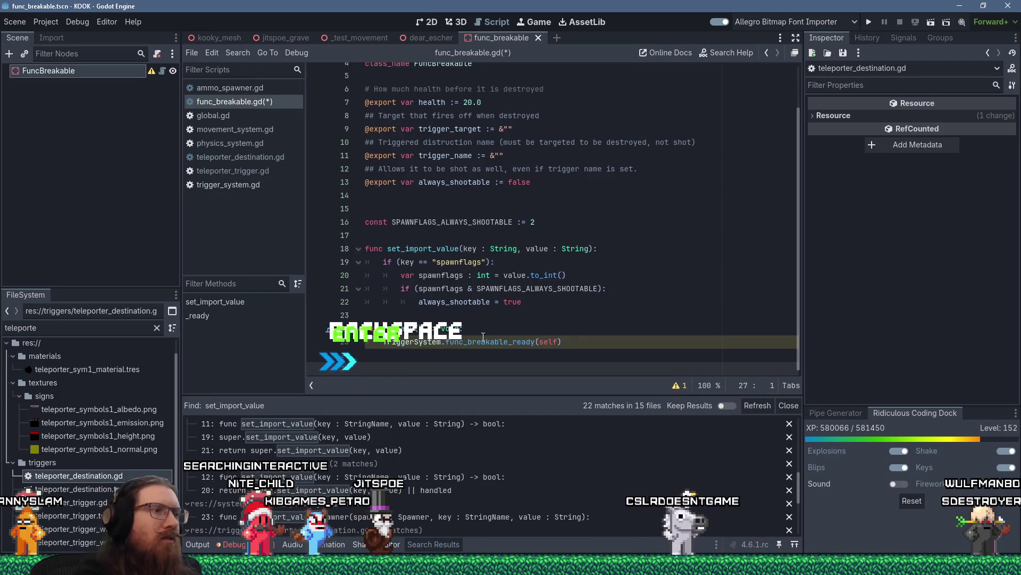
click(407, 340)
- At the end of trigger_system.gd, add func_breakable_ready(func_breakable : FuncBreakable) with a trigger_name check
key(ctrl+End)
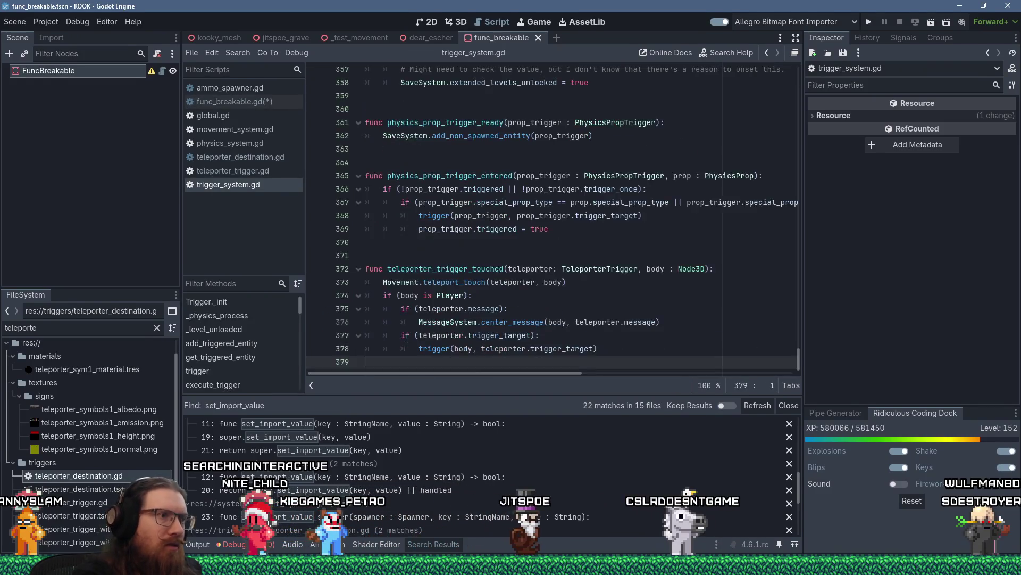
key(Return)
key(Return)
text(func func_)
text(breakable_ready)
text((fu)
text(nc_breakable)
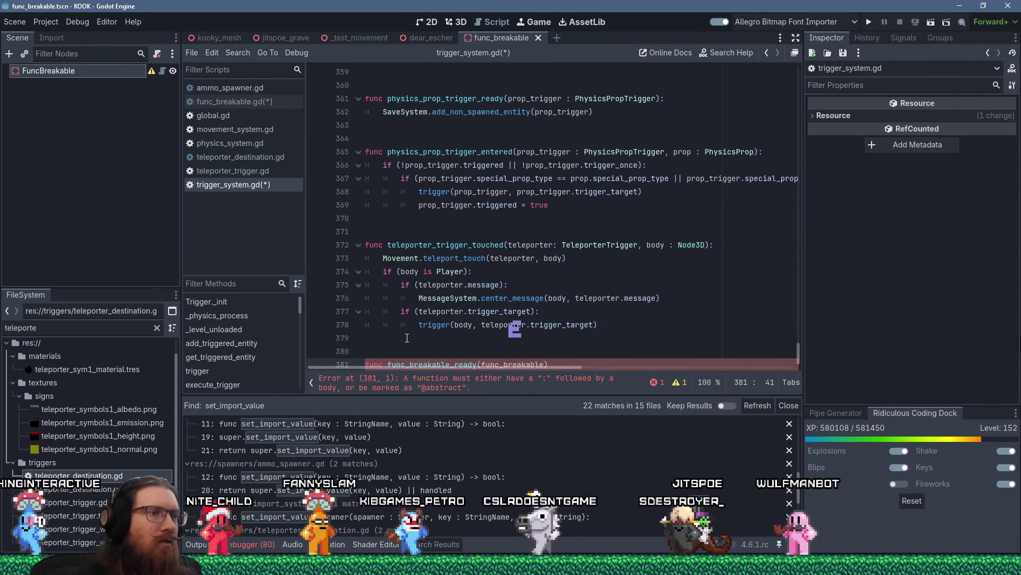
text( : FuncBr)
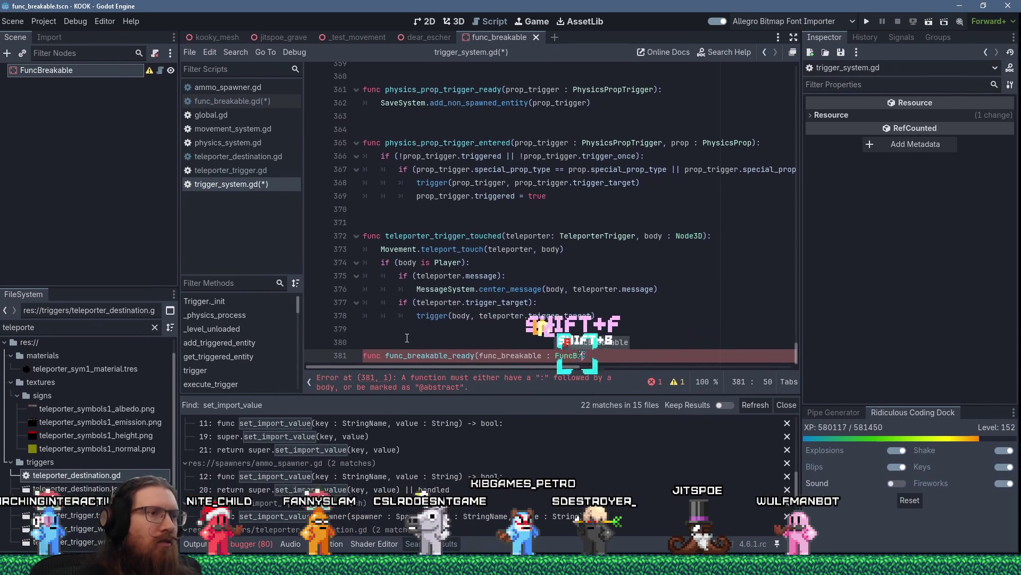
text(eakable):)
key(Return)
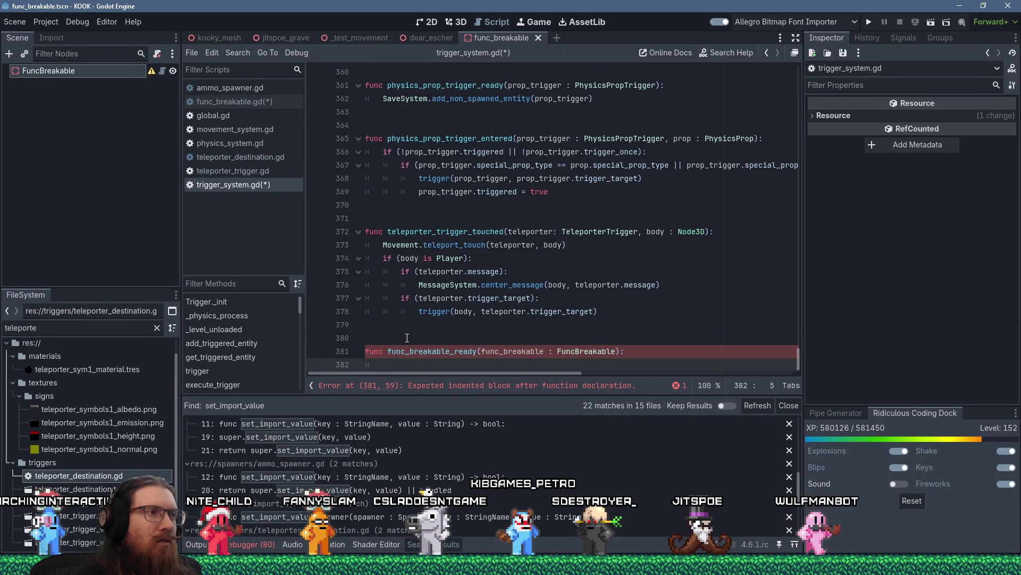
text(if (func_break)
text(able.)
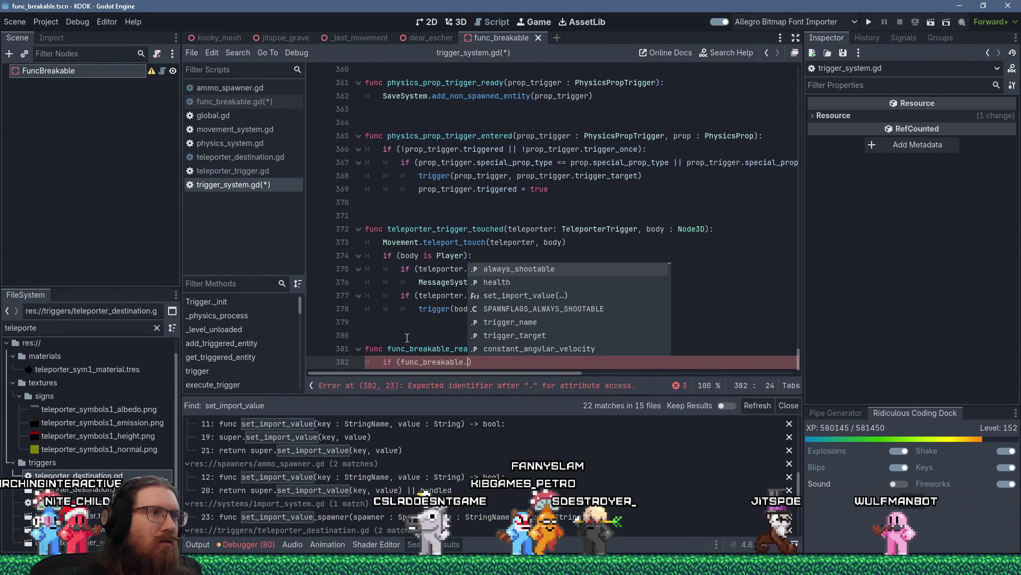
key(Down)
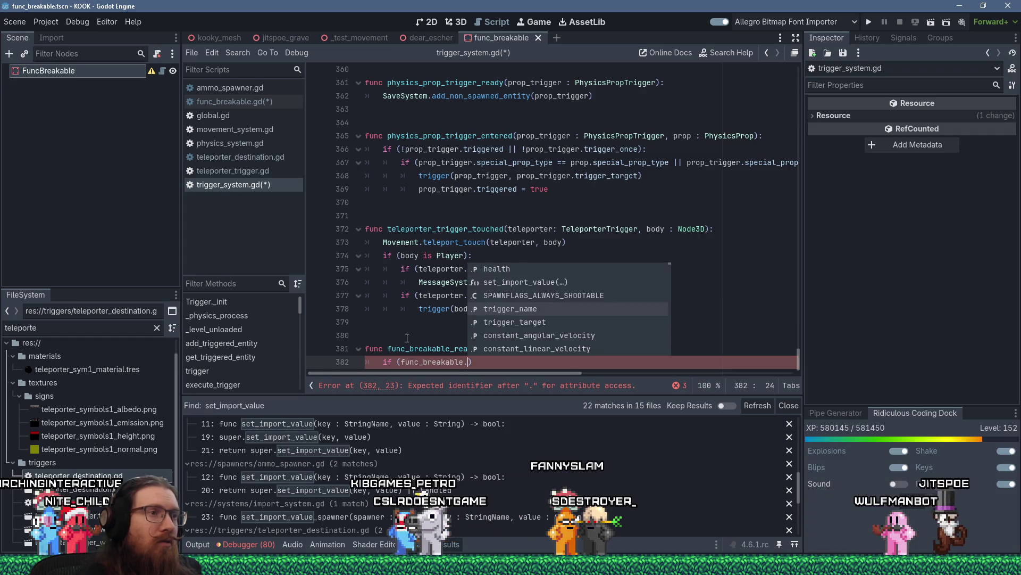
key(Return)
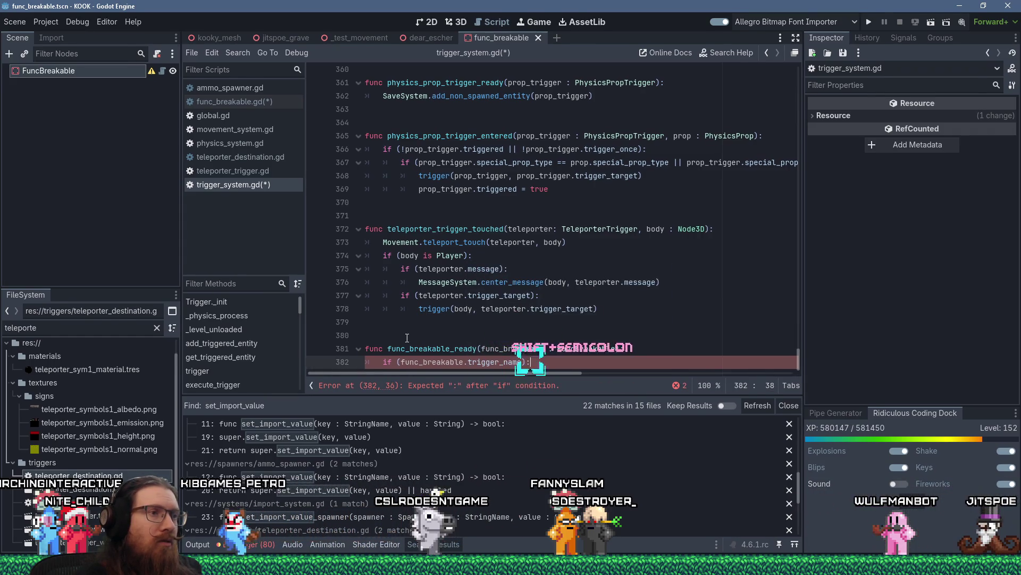
- Call add_triggered_entity with the breakable, its trigger_name and the func_breakable_triggered callback
key(Return)
text(Trigg)
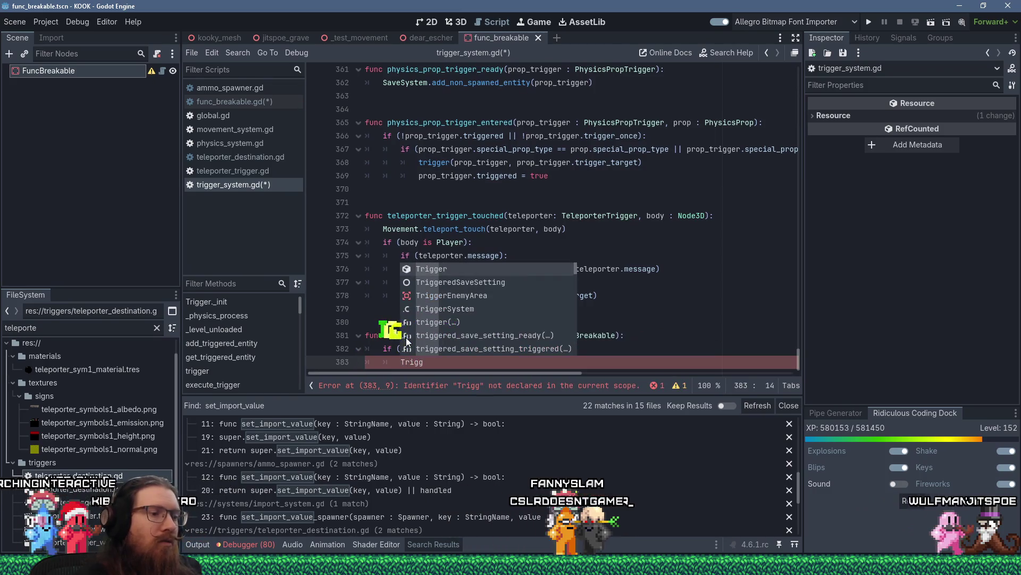
key(BackSpace)
key(BackSpace)
key(BackSpace)
text(Add)
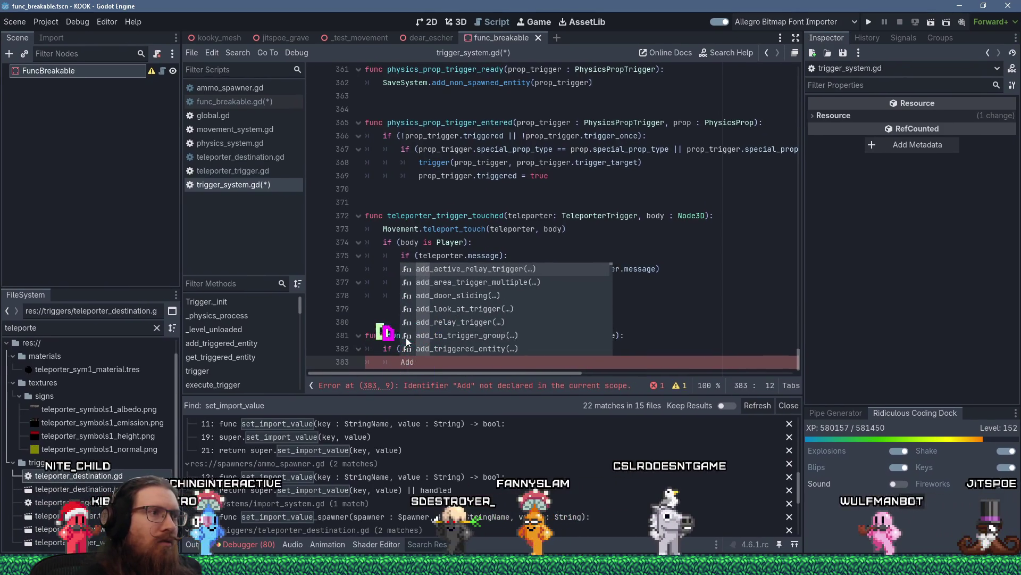
text(_tri)
key(Return)
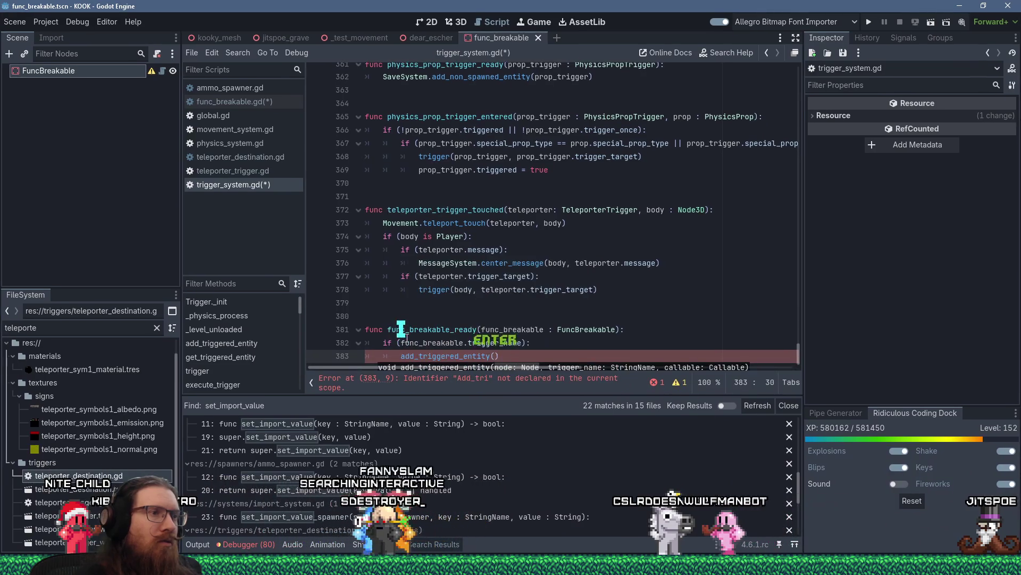
text(func_breakable,)
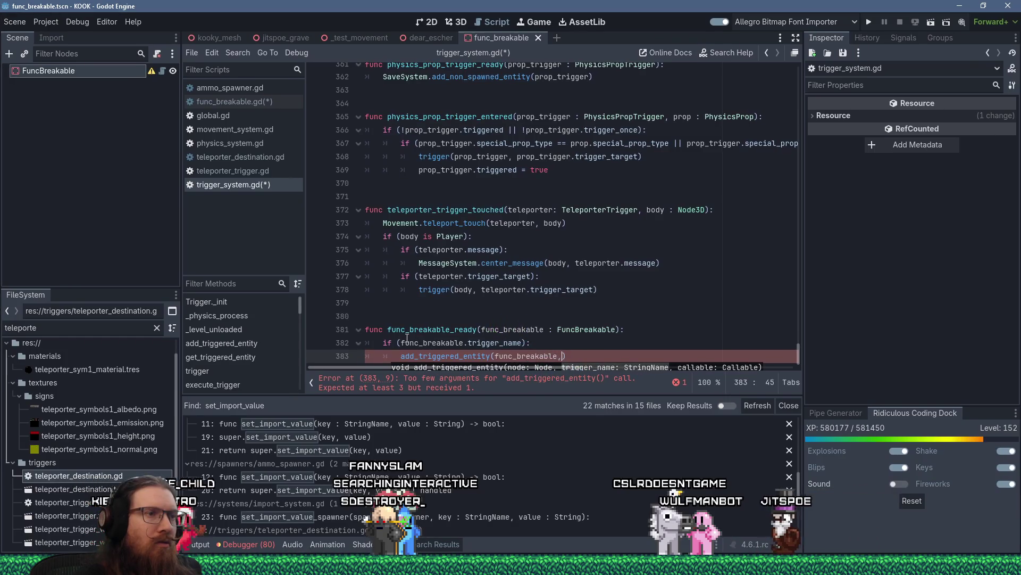
text( func_breakable.)
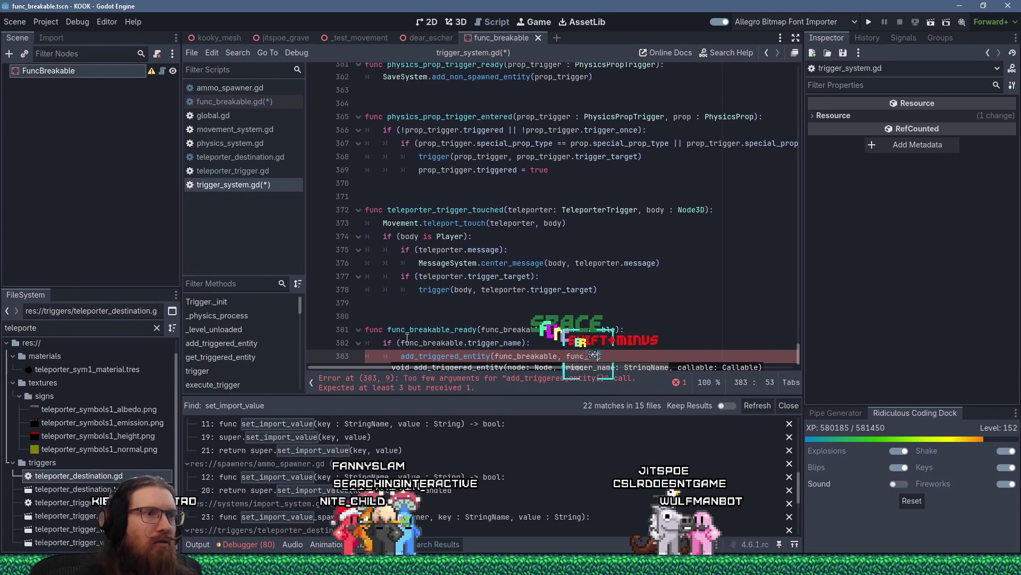
text(trigger_name)
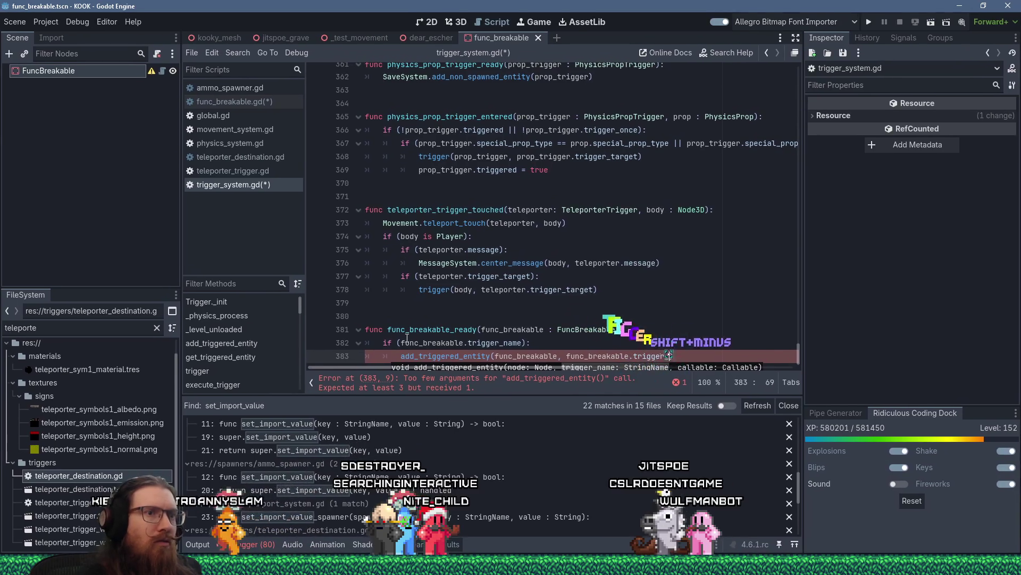
text(,)
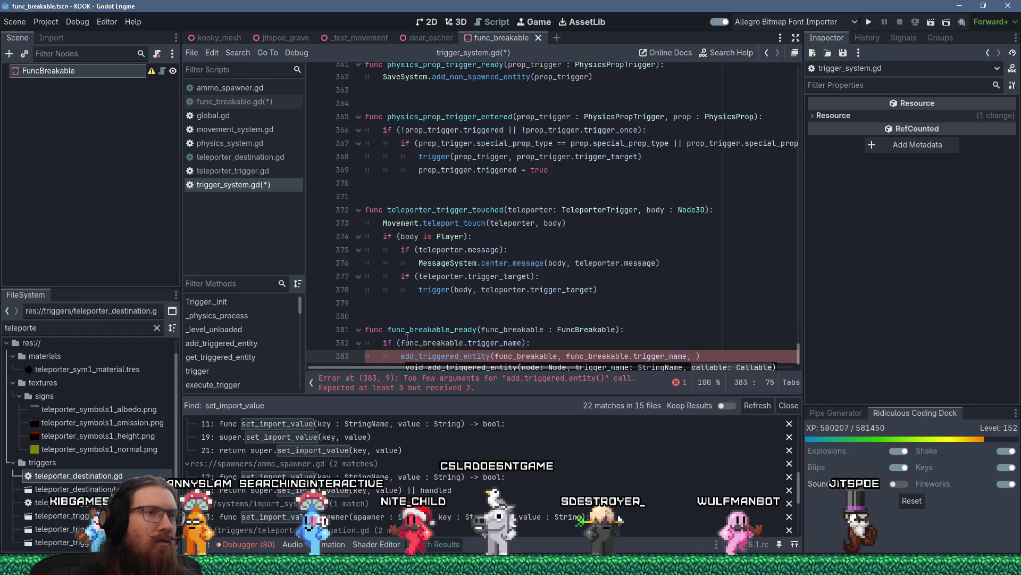
text(func)
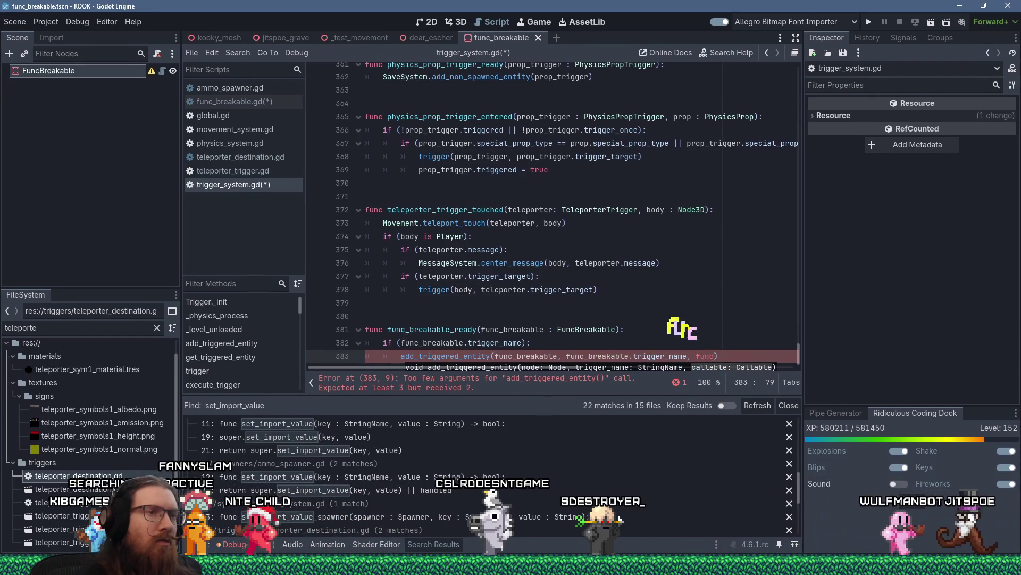
text(_breakable.)
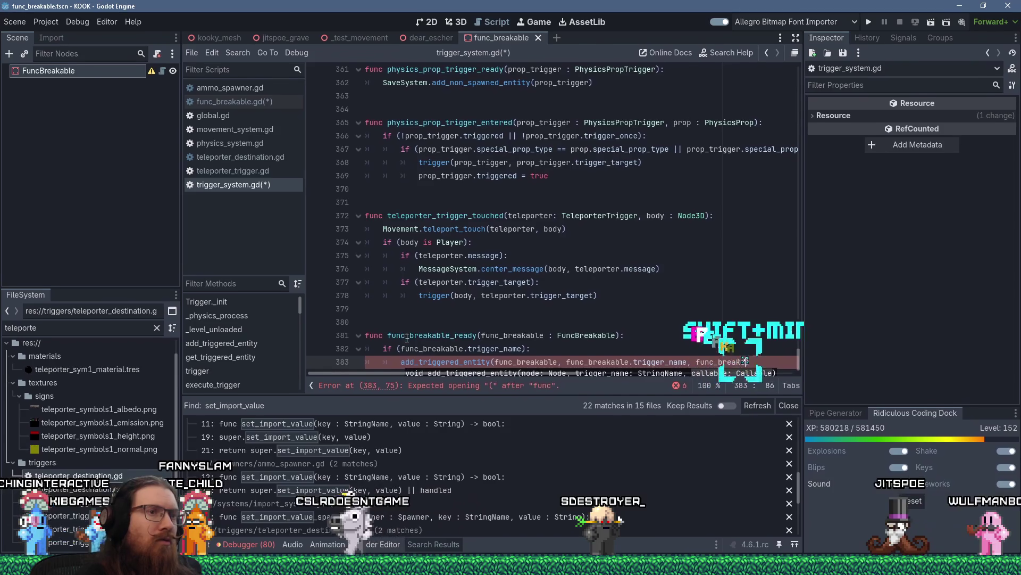
text(triggered)
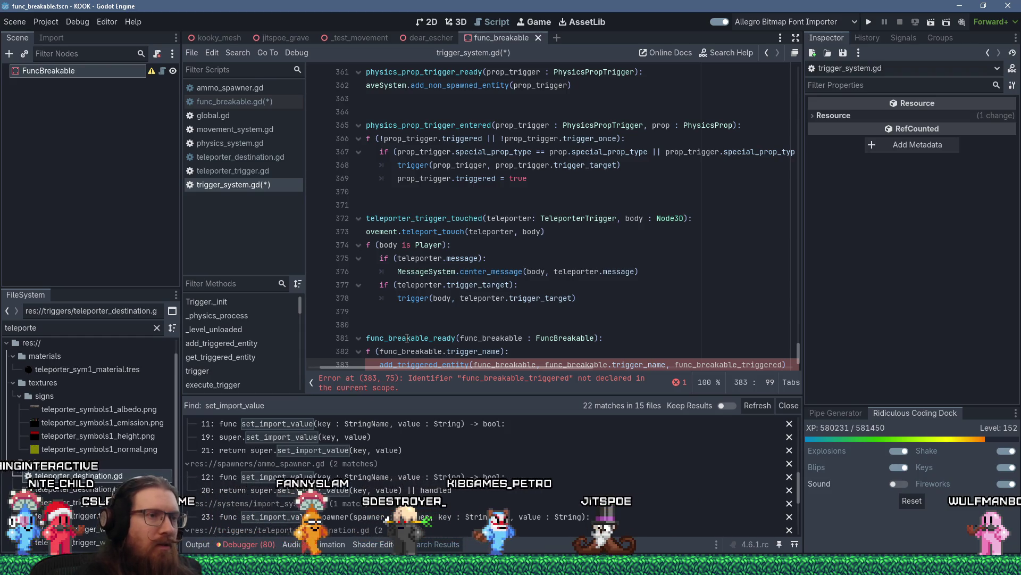
key(Return)
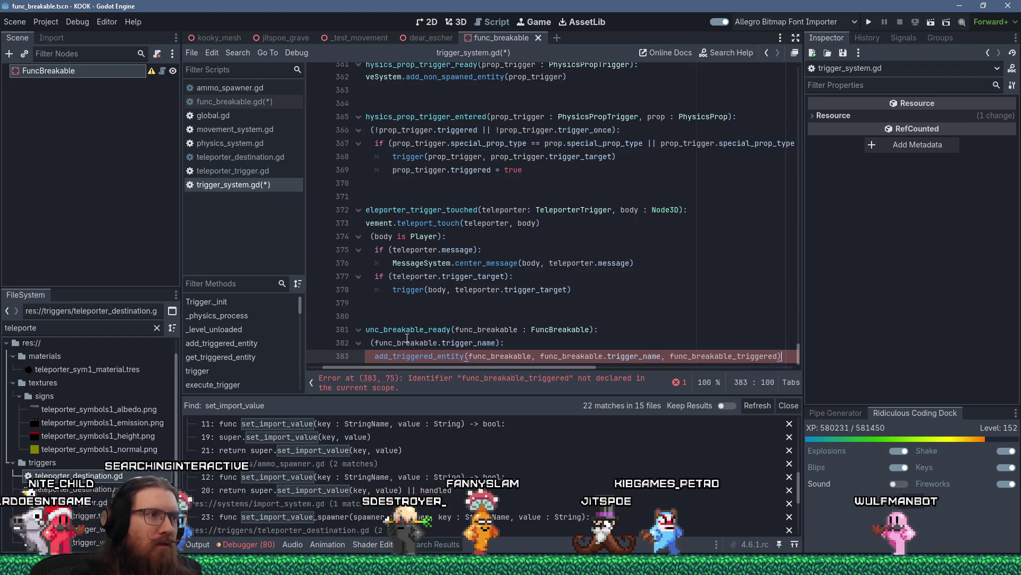
key(Return)
key(BackSpace)
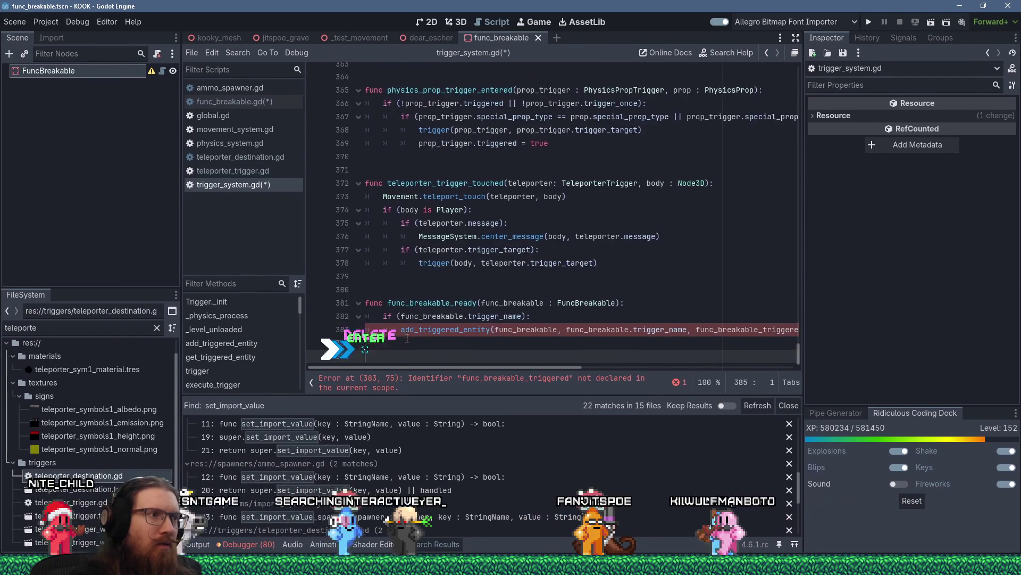
- Declare func_breakable_triggered(func_breakable : FuncBreakable) below the ready function
key(Return)
text(func_breakable_trigg)
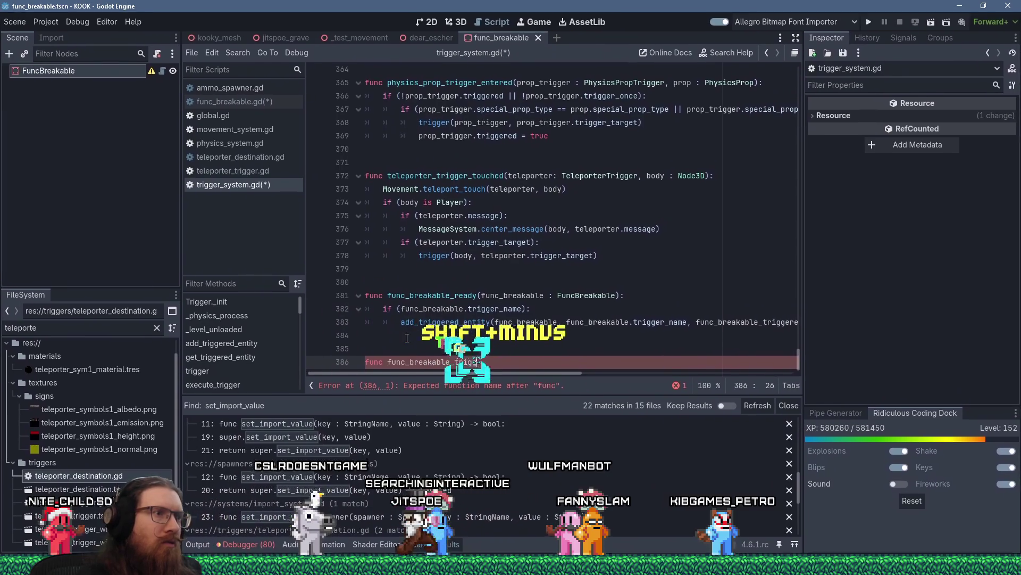
text(ered()
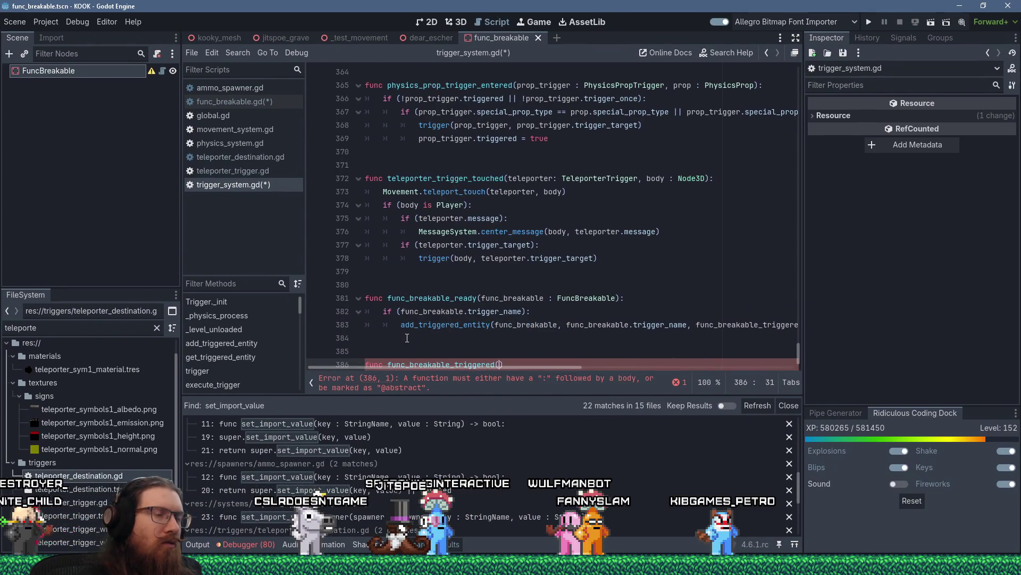
text(func_breakable)
text( : )
text(FuncBreakable)
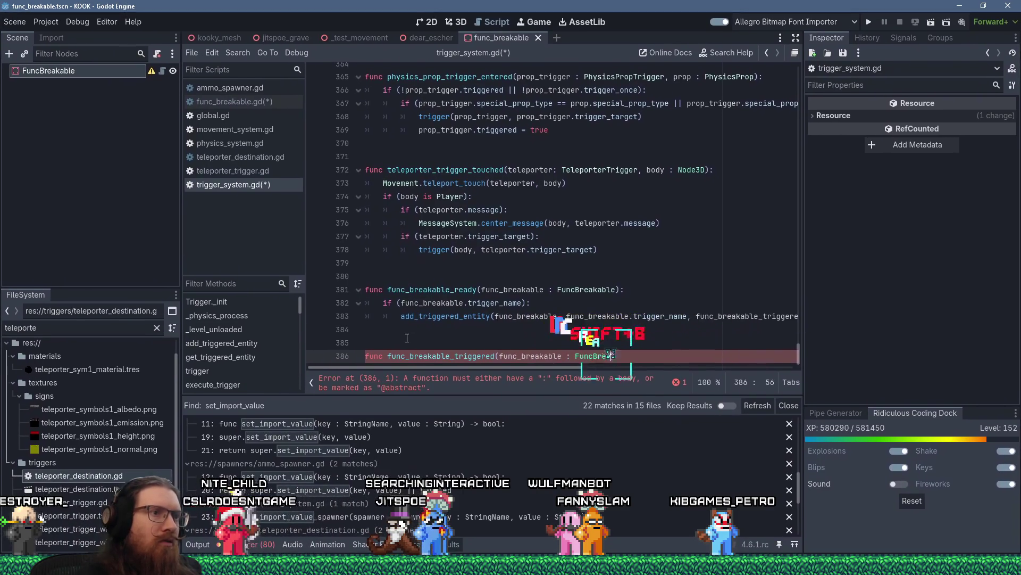
key(Return)
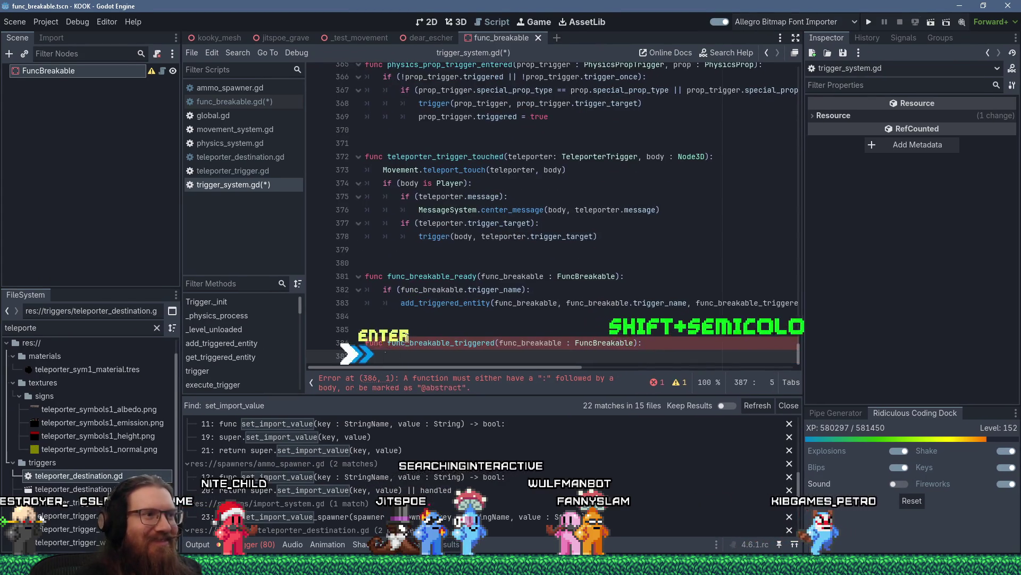
- Append .bind(func_breakable) to the callback passed to add_triggered_entity
key(Up)
key(Up)
key(Up)
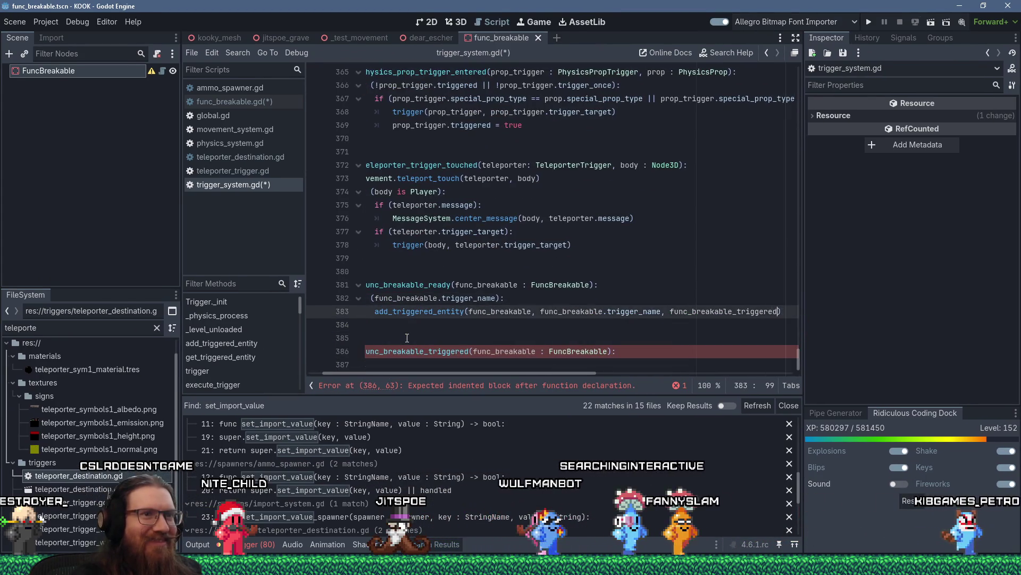
key(End)
text(.)
text(bind()
text(func_br)
text(eakable)
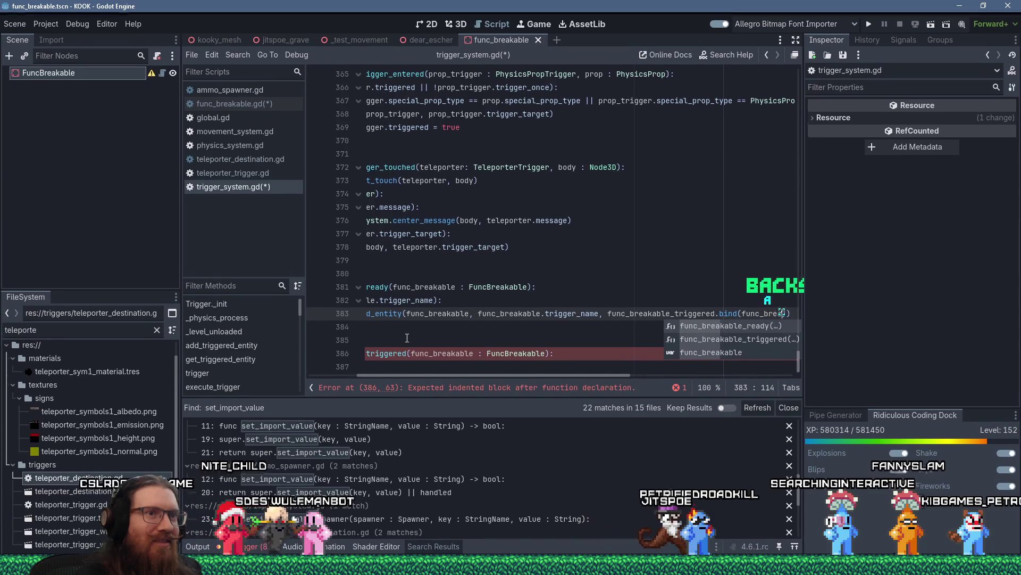
key(Return)
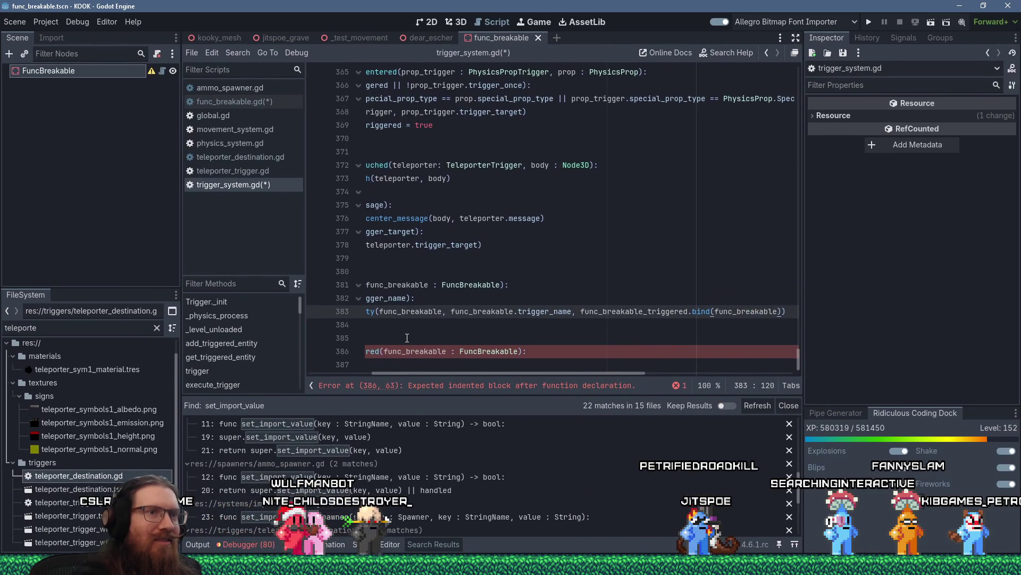
key(Home)
key(Down)
key(Down)
key(Down)
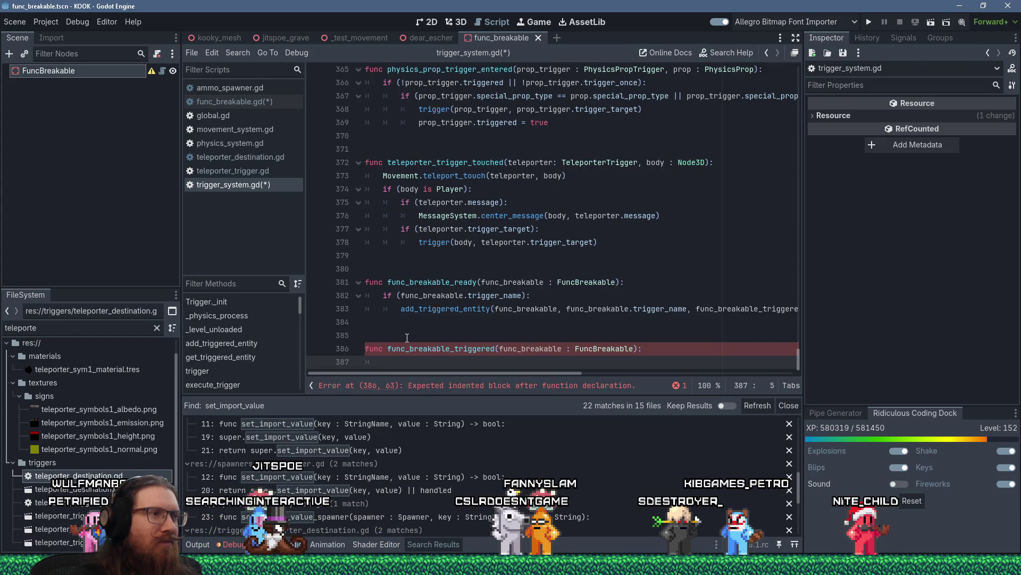
- Have func_breakable_triggered call func_breakable_destroy(func_breakable), with a func_breakable_destroy header below
text(func_breakab)
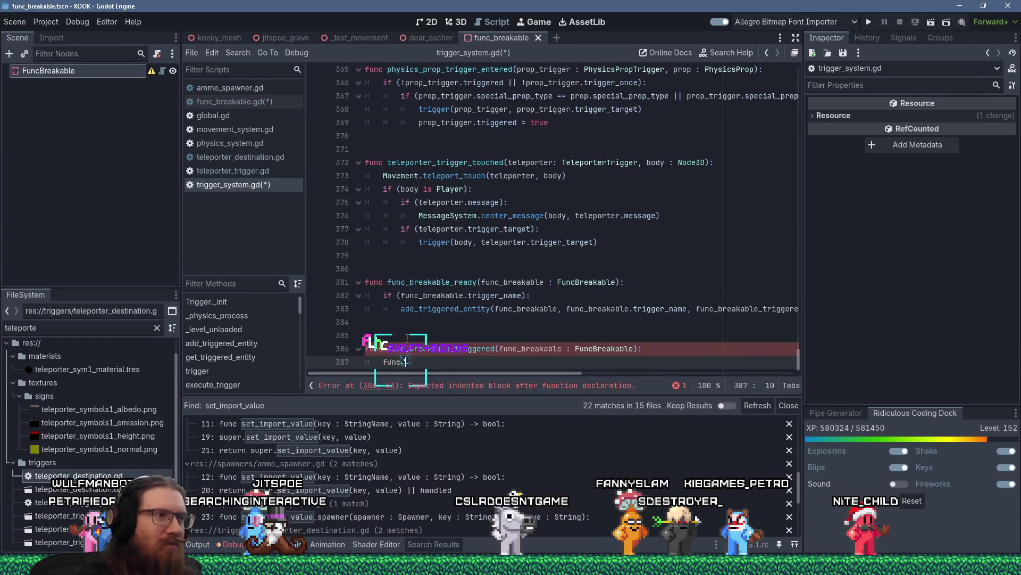
text(le_)
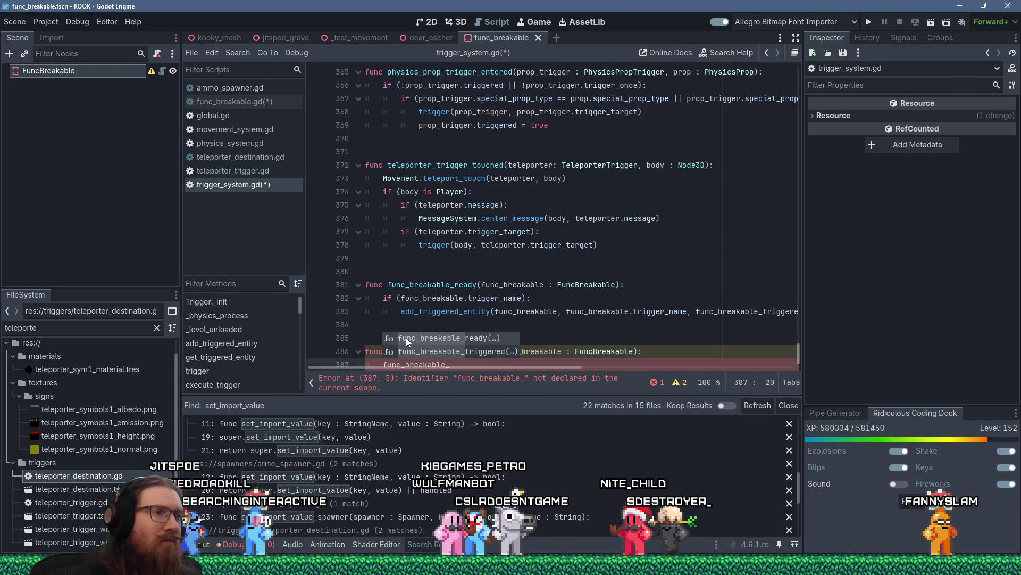
text(destroy(fu)
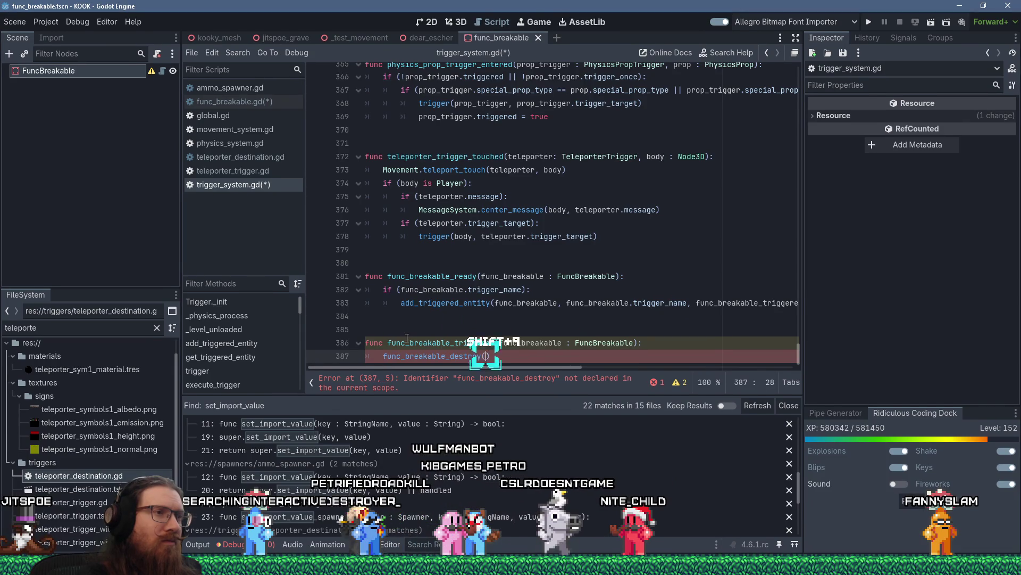
text(nc_breakable))
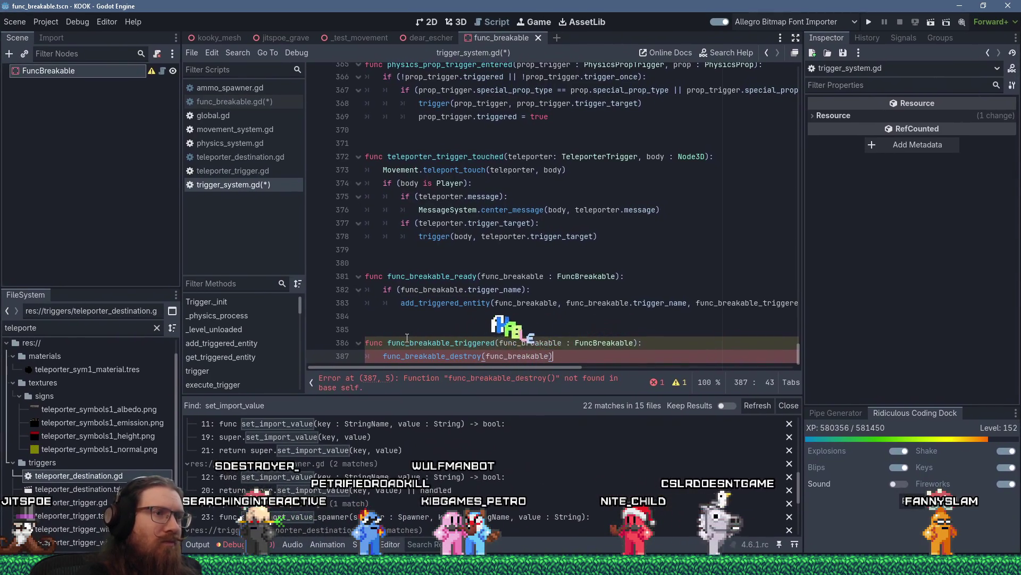
key(Return)
key(Return)
key(Return)
key(BackSpace)
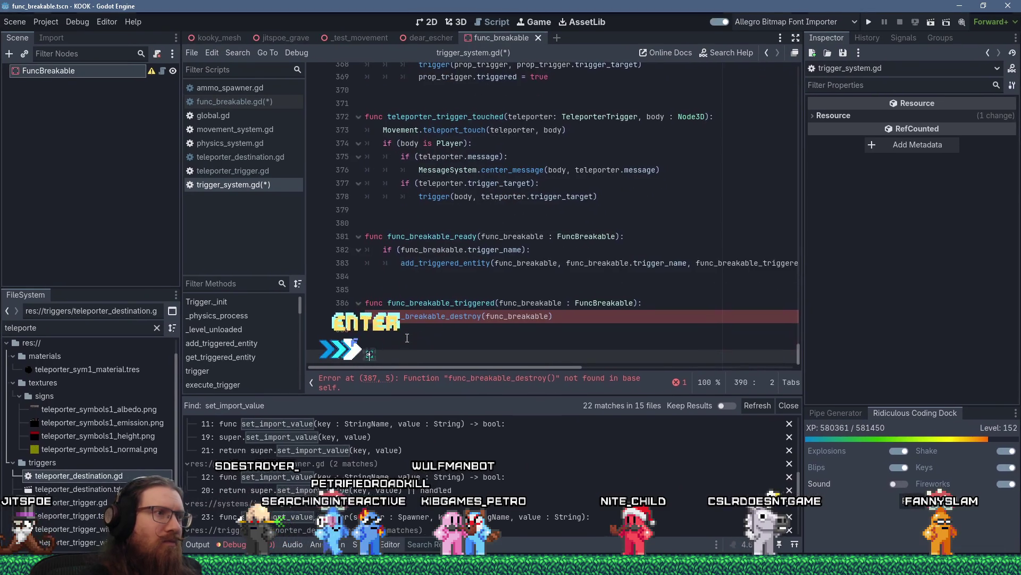
text(func_breakable_destr)
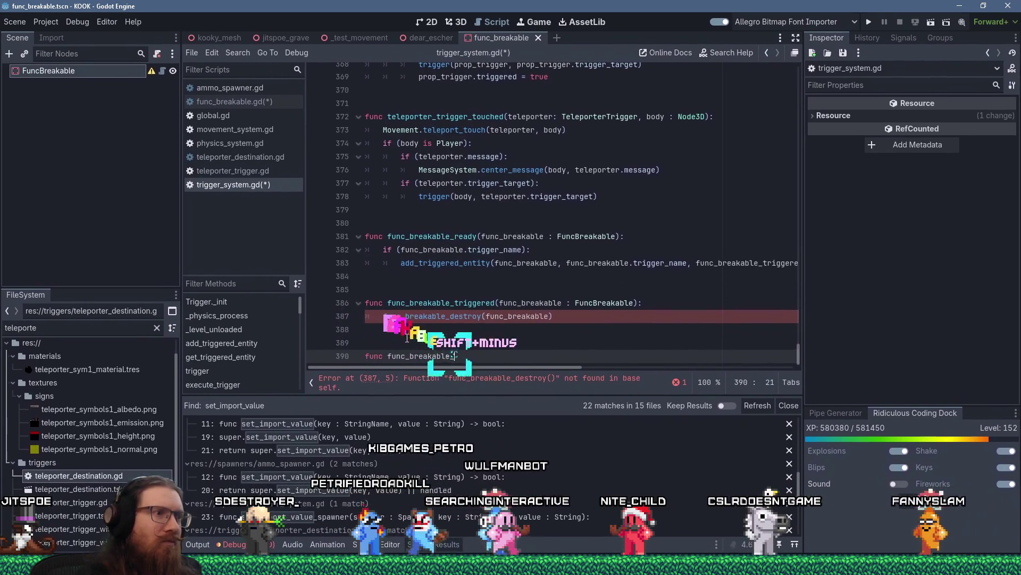
text(oy(fu):)
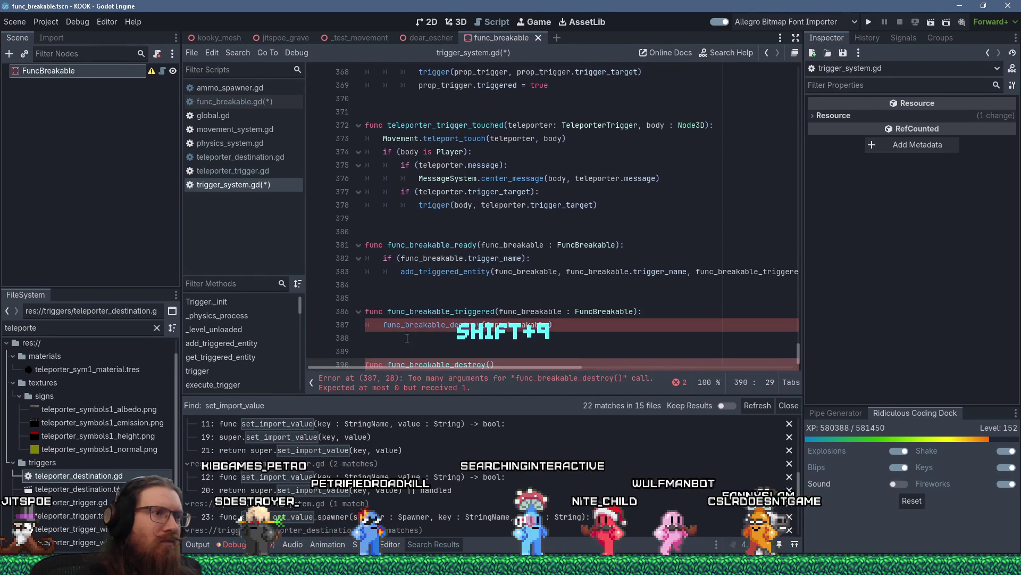
key(BackSpace)
key(BackSpace)
text(func_breakable))
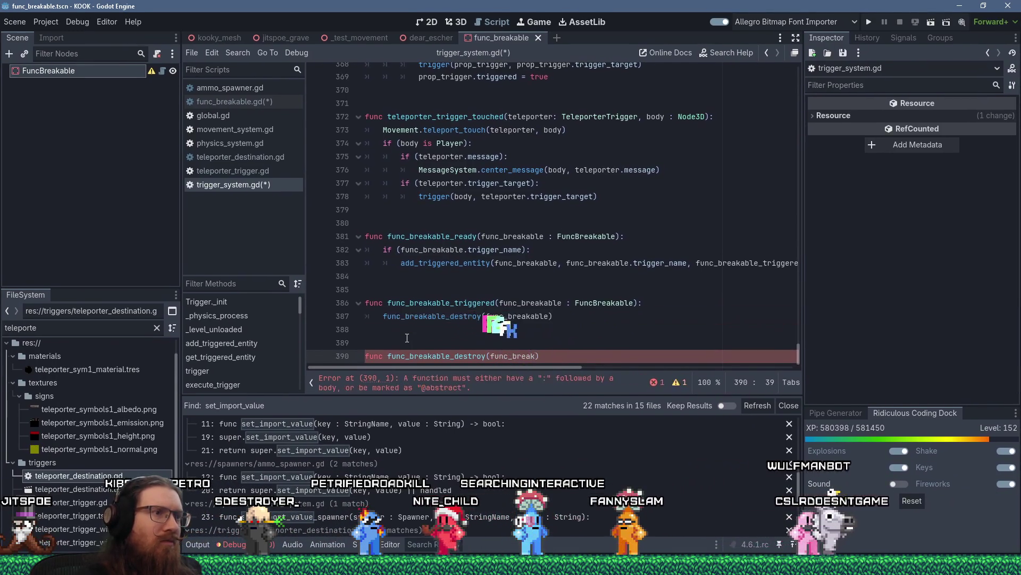
text(:)
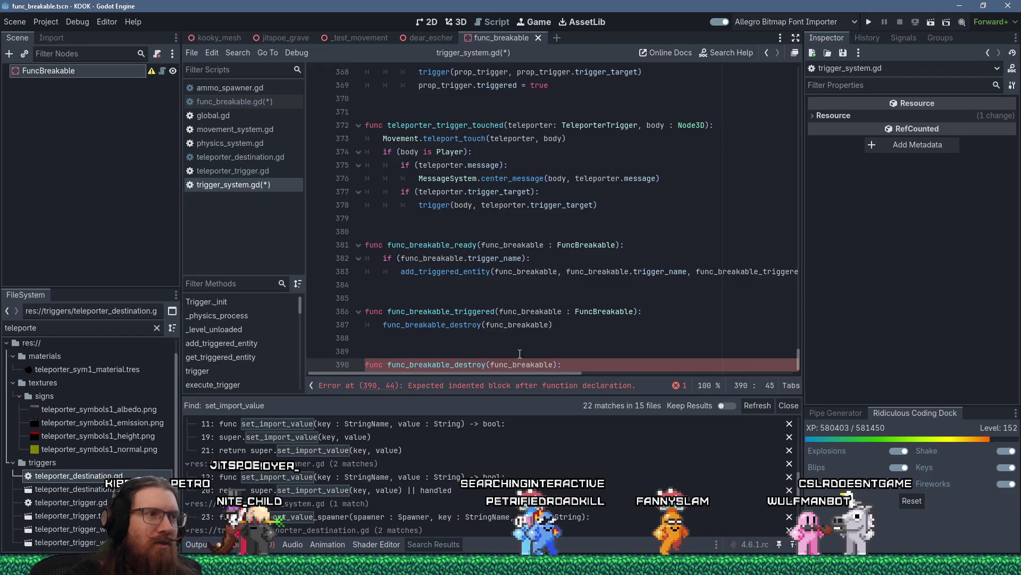
- Rename func_breakable_triggered to func_breakable_destroy in the registration call and delete the old function
click(415, 325)
right_click(415, 325)
key(Escape)
double_click(744, 269)
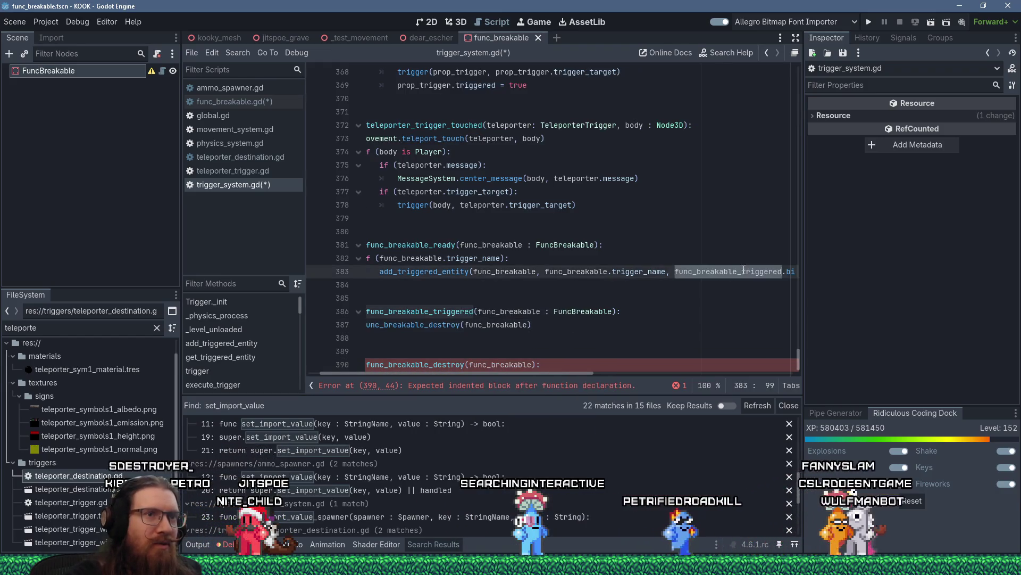
text(func_breakable_destroy)
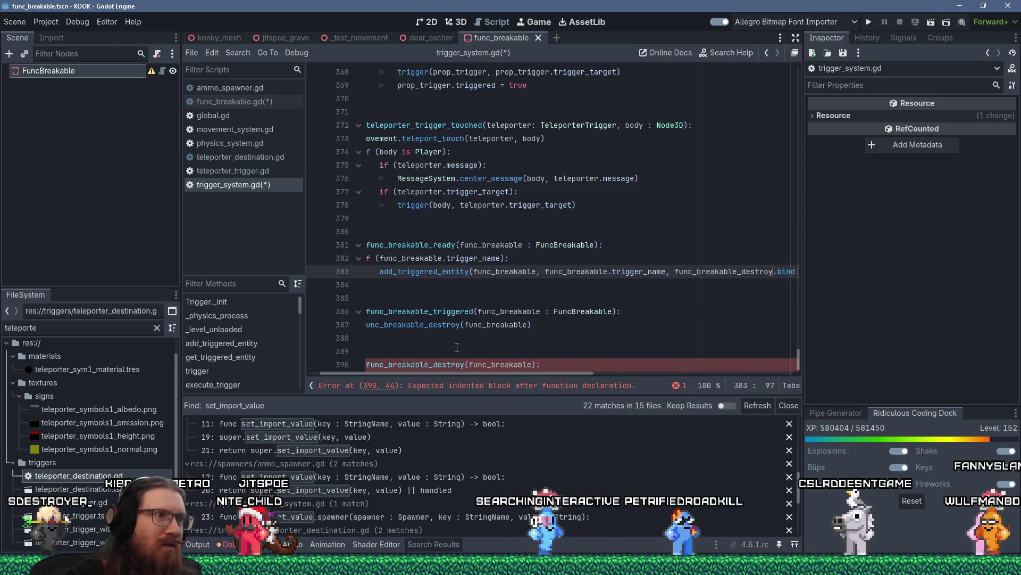
drag(461, 351, 461, 301)
key(Delete)
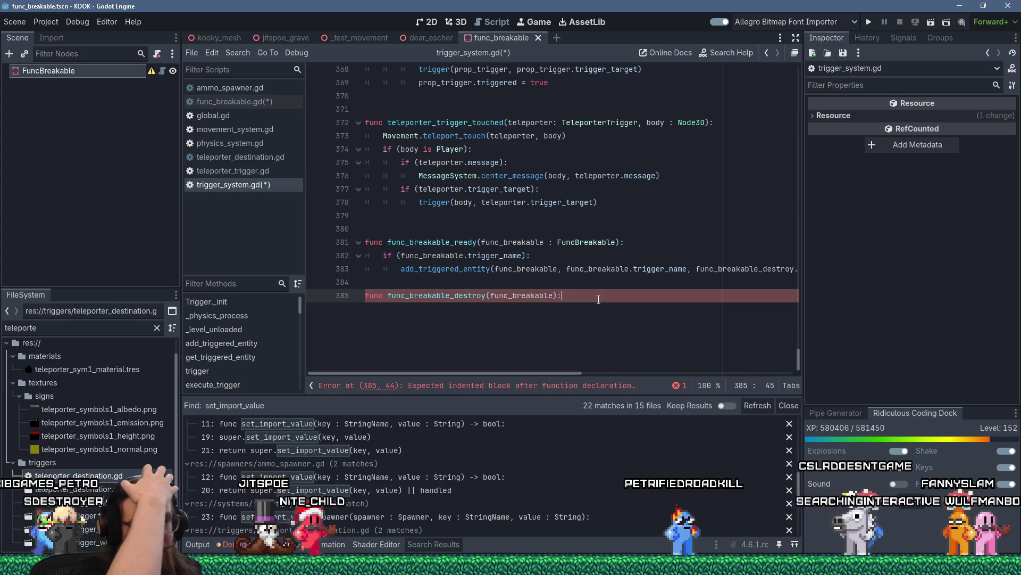
- Add a blank line above func_breakable_destroy and start its indented body
key(Home)
key(Return)
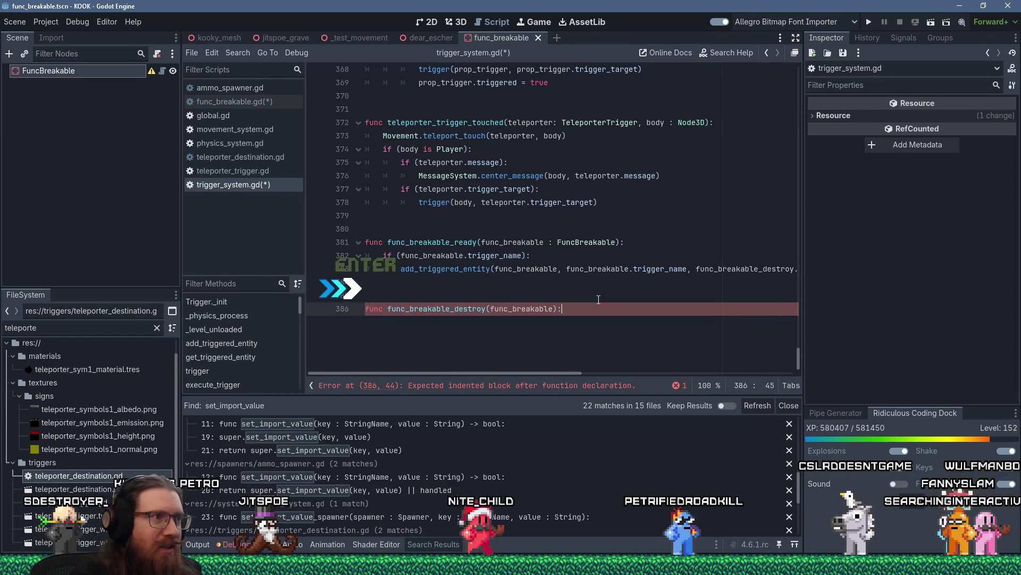
key(End)
key(Return)
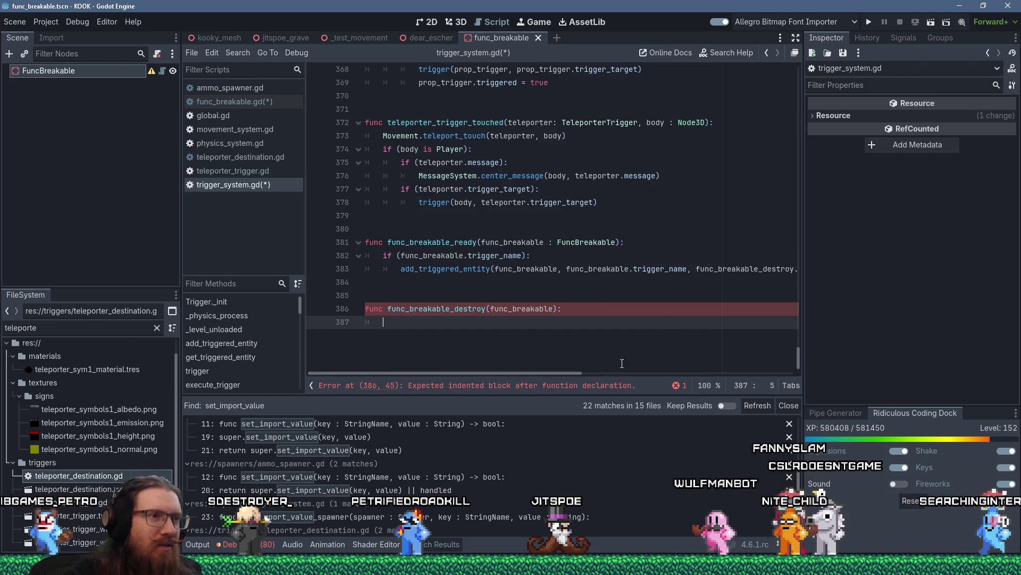
- Filter the FileSystem dock with 'combat' to show only systems/combat_system.gd
drag(572, 374, 572, 376)
scroll(down, 3)
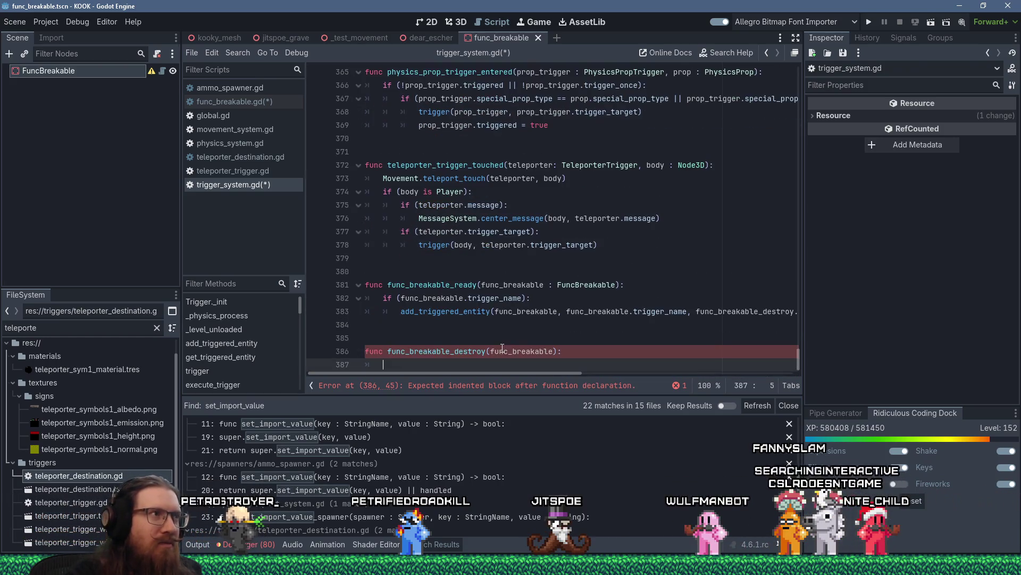
key(ctrl+alt+p)
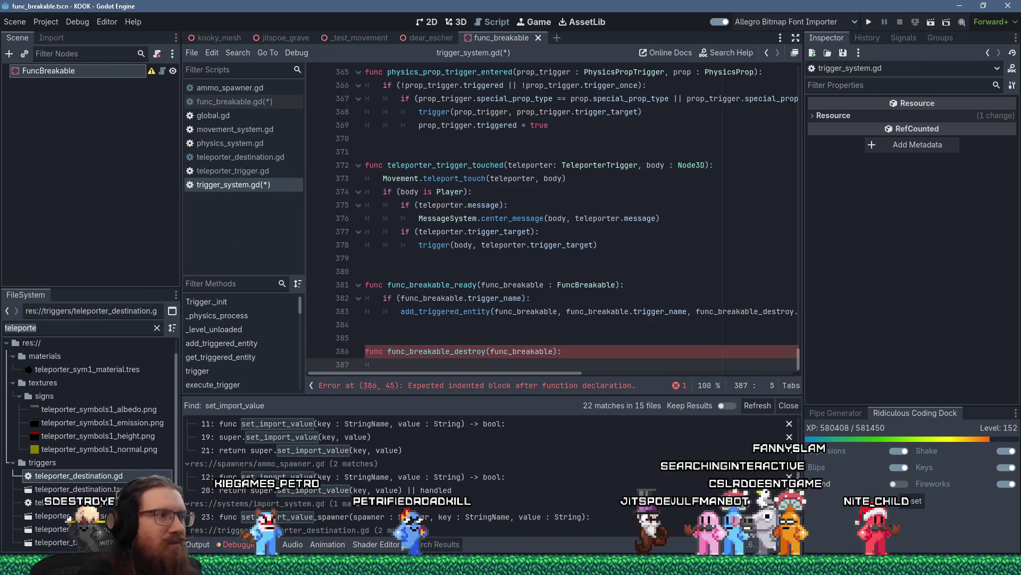
text(combat)
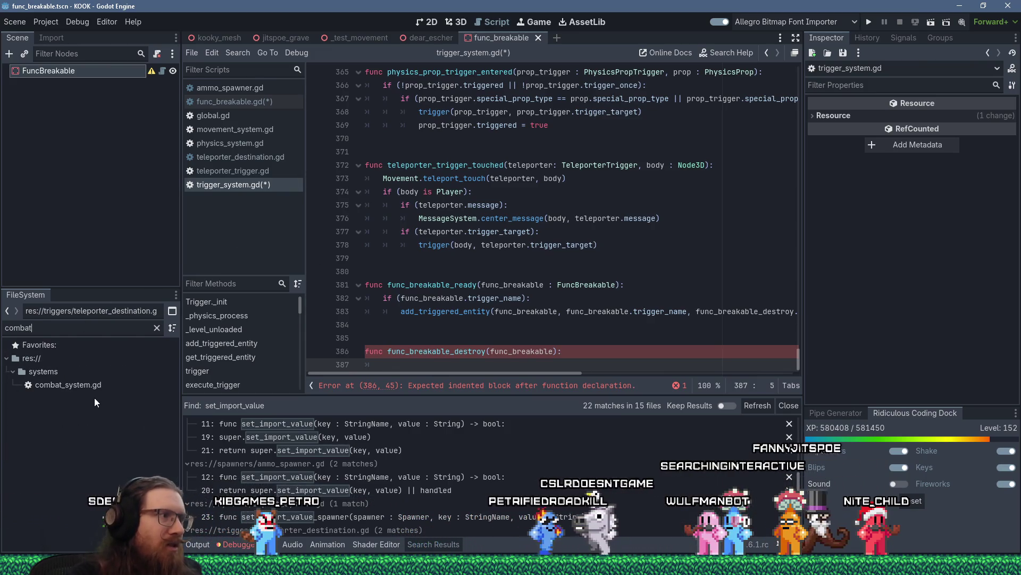
- In combat_system.gd, declare func func_breakable_destroy(breakable : FuncBreakable): at the script's end
double_click(90, 385)
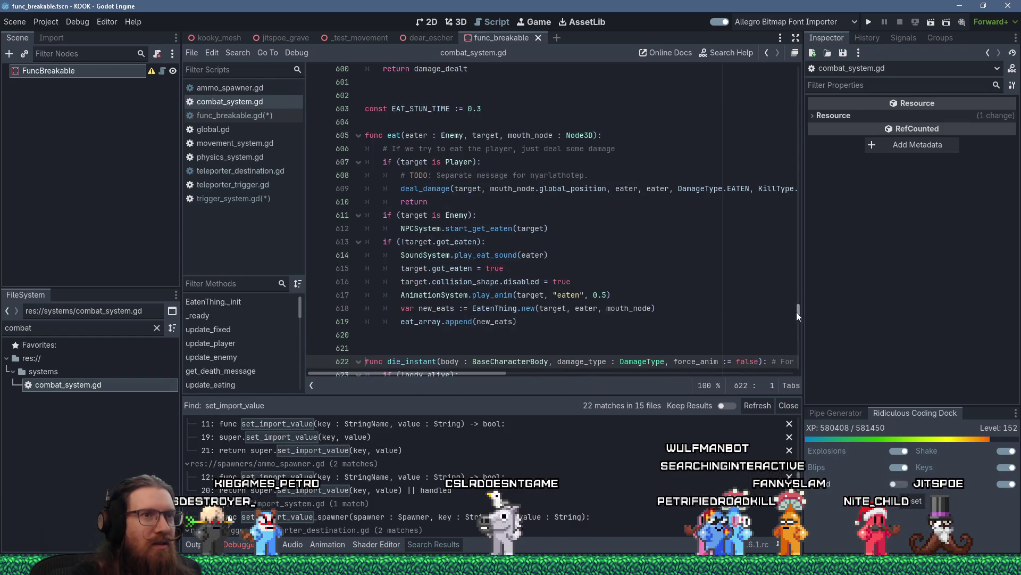
drag(796, 312, 796, 371)
click(519, 357)
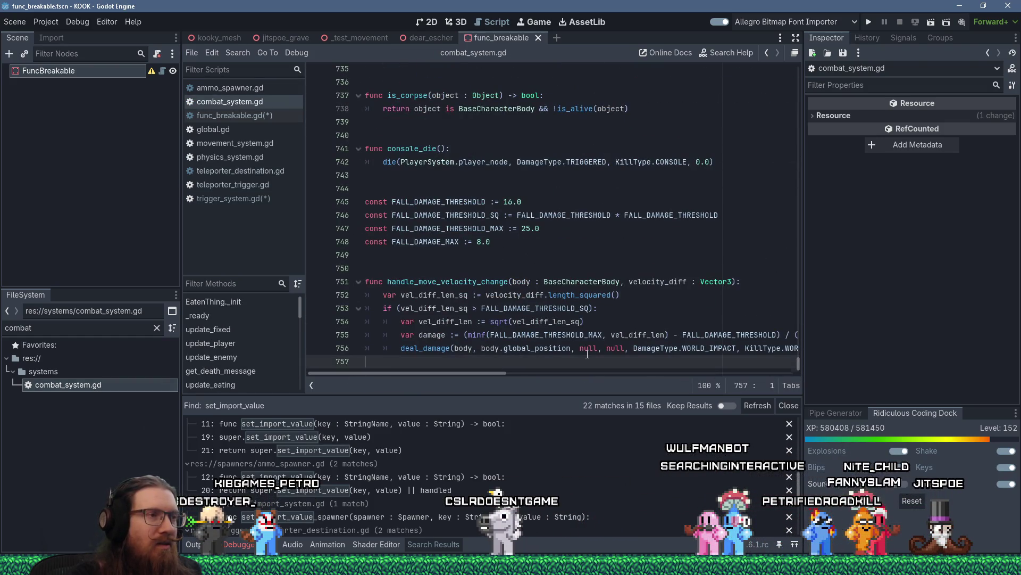
key(Return)
key(Return)
text(func )
text(func_breakable_dest)
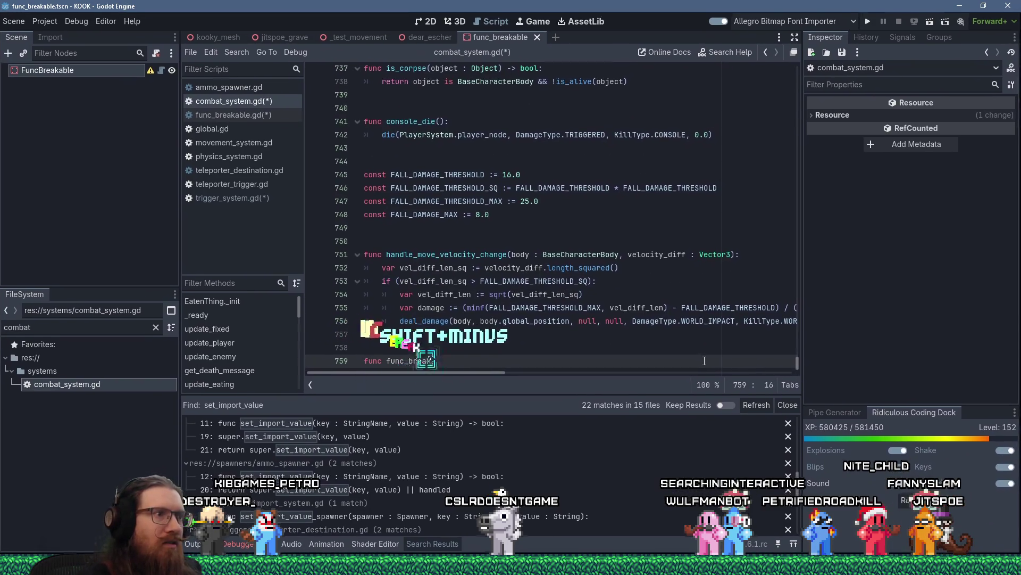
text(roy()
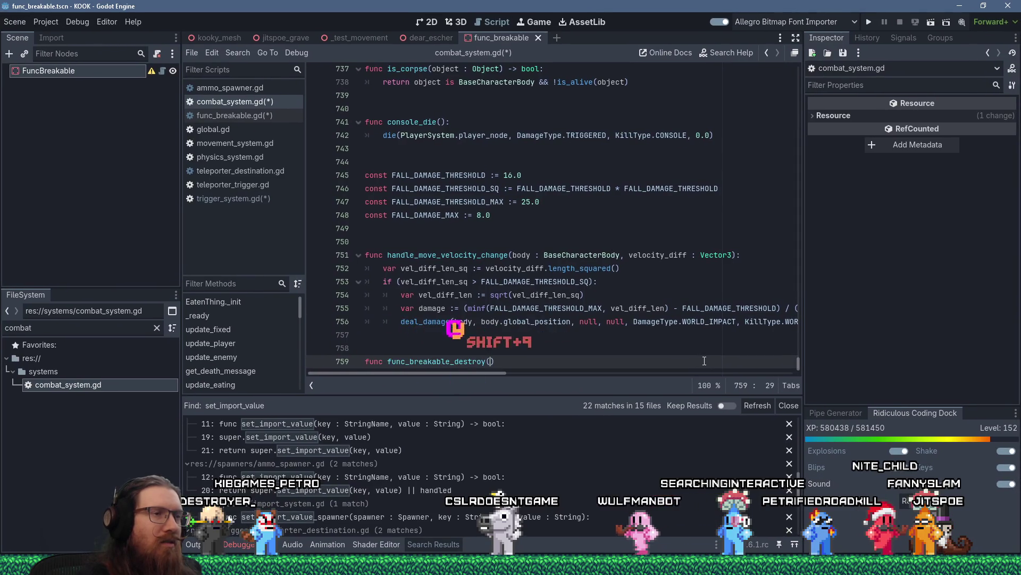
text(func)
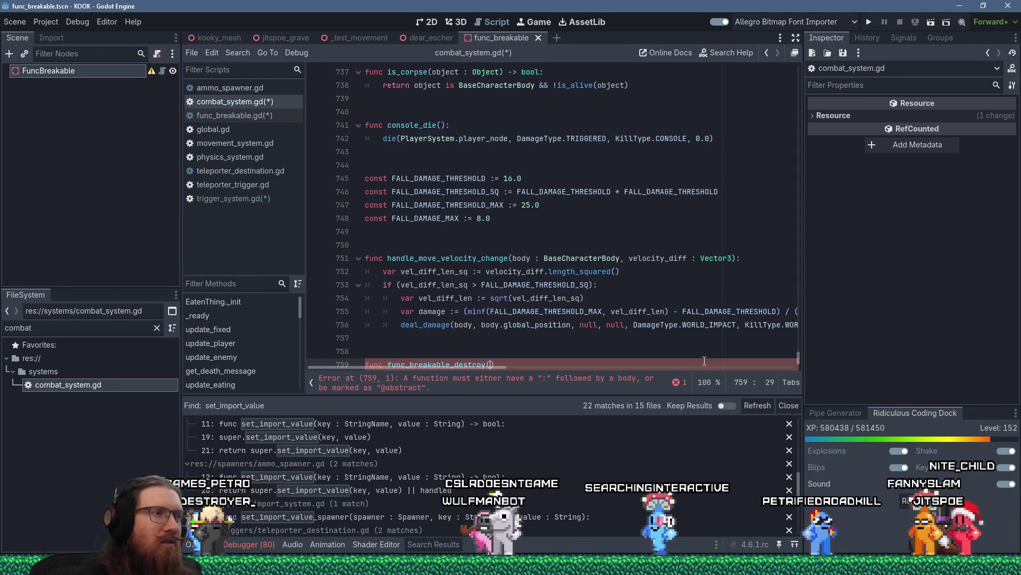
key(BackSpace)
key(BackSpace)
key(BackSpace)
text(break)
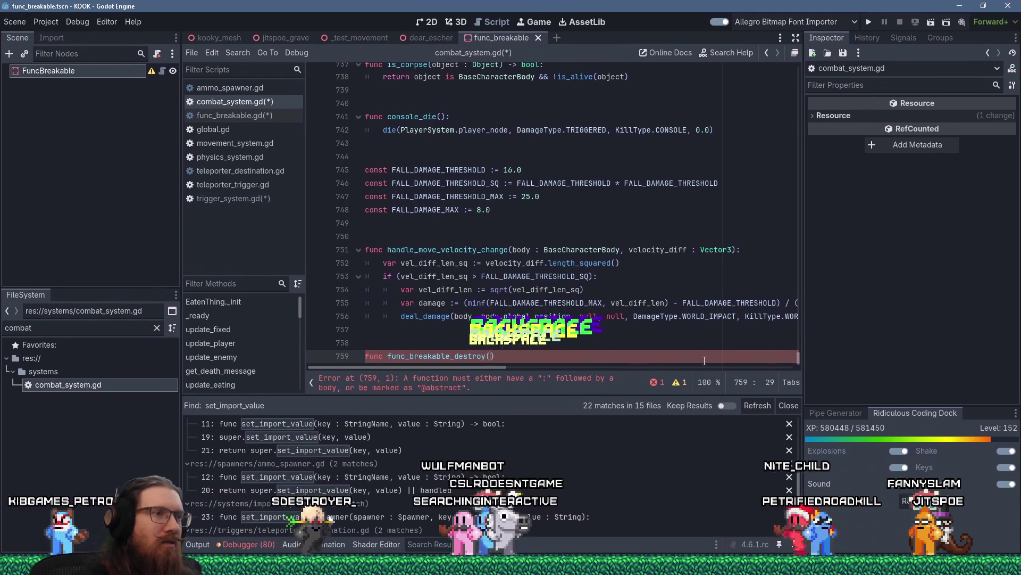
text(able : FuncBre)
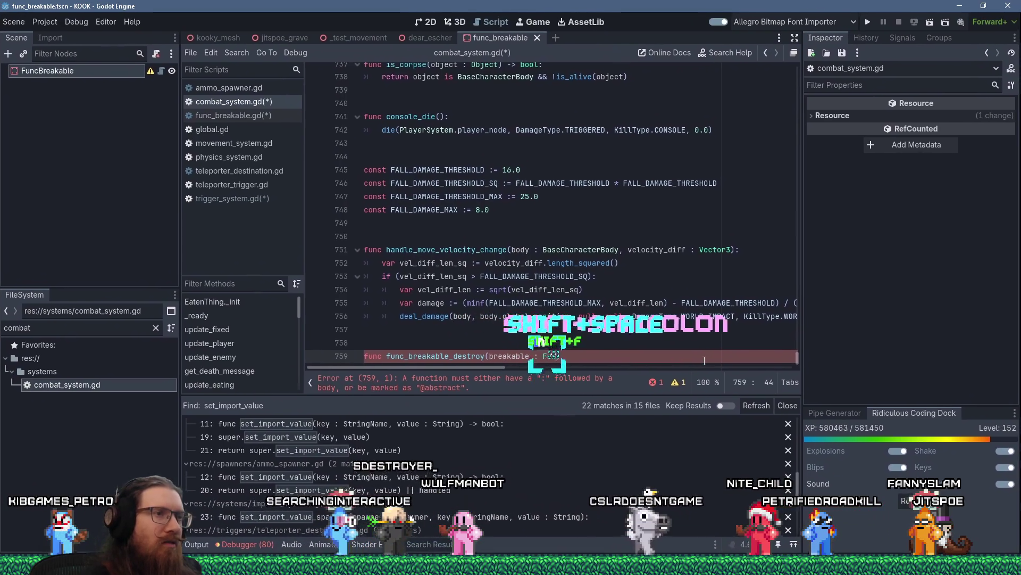
text(akable):)
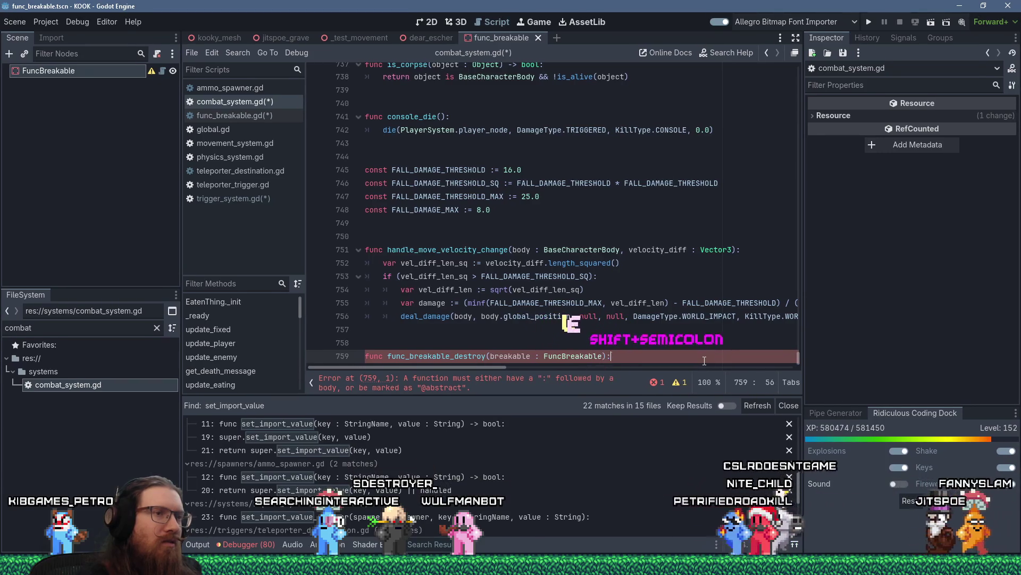
key(Return)
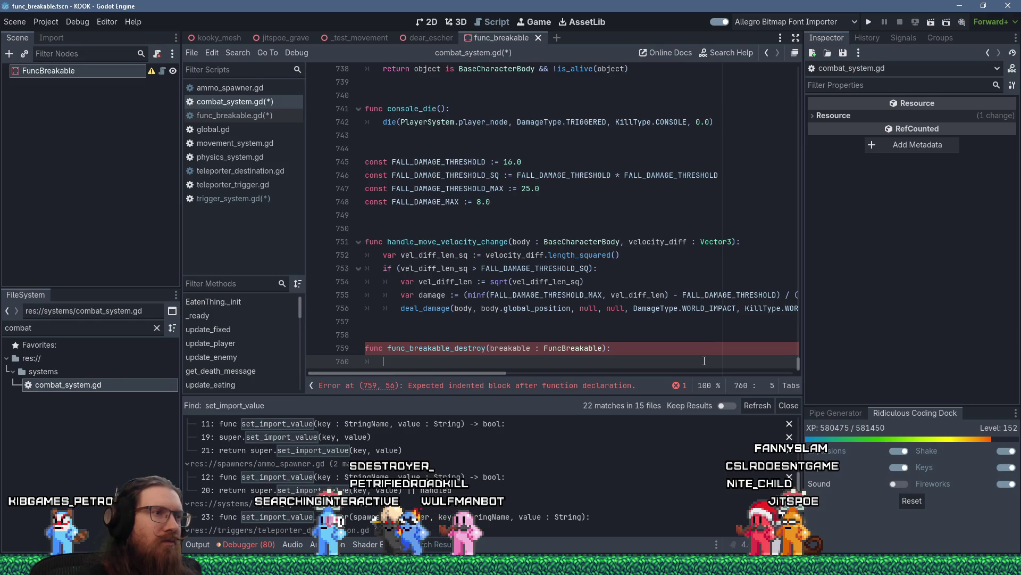
- Add a SaveSystem.delete_entity call to the body of func_breakable_destroy
text(reakable)
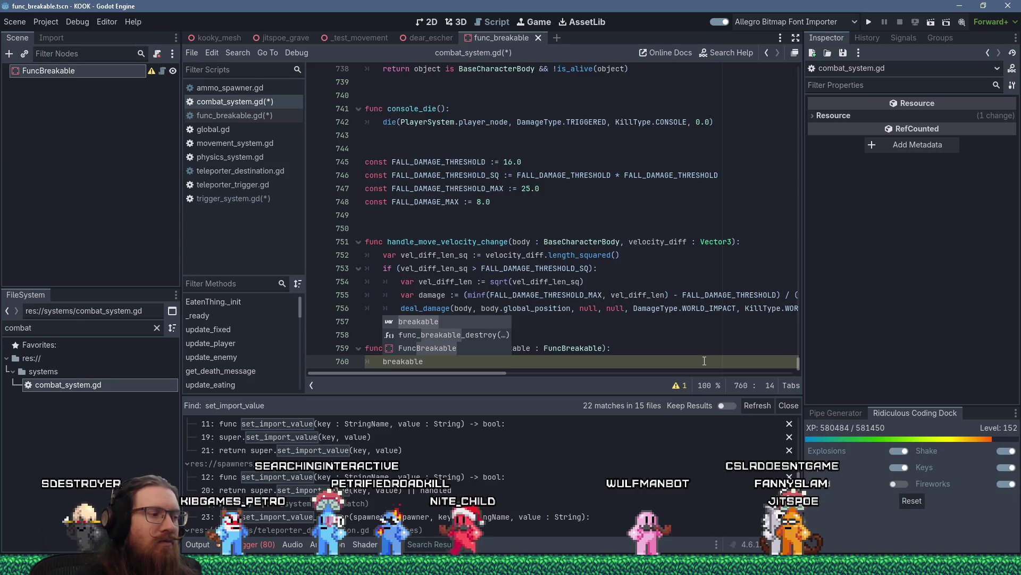
text(.)
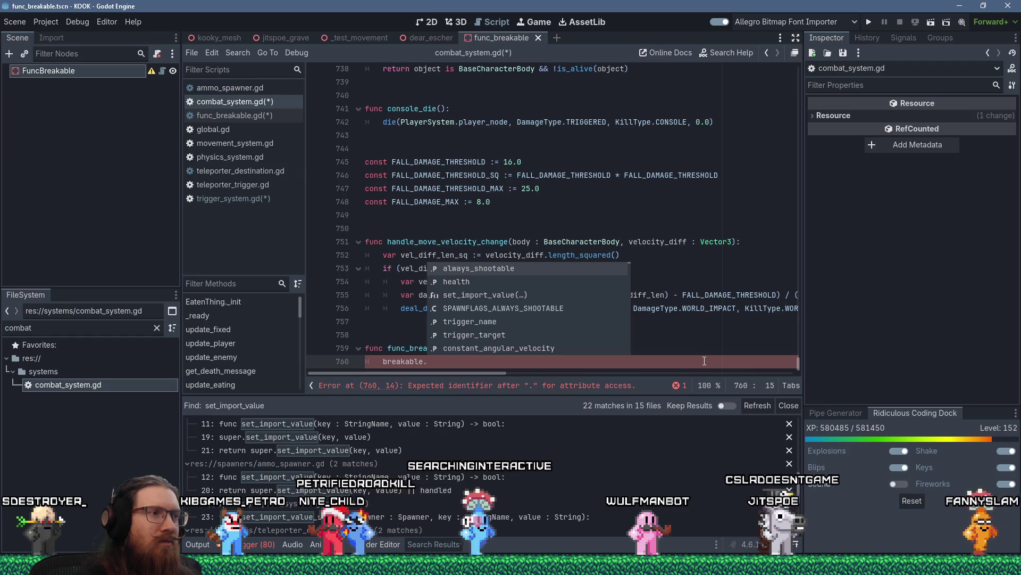
key(ctrl+BackSpace)
key(ctrl+BackSpace)
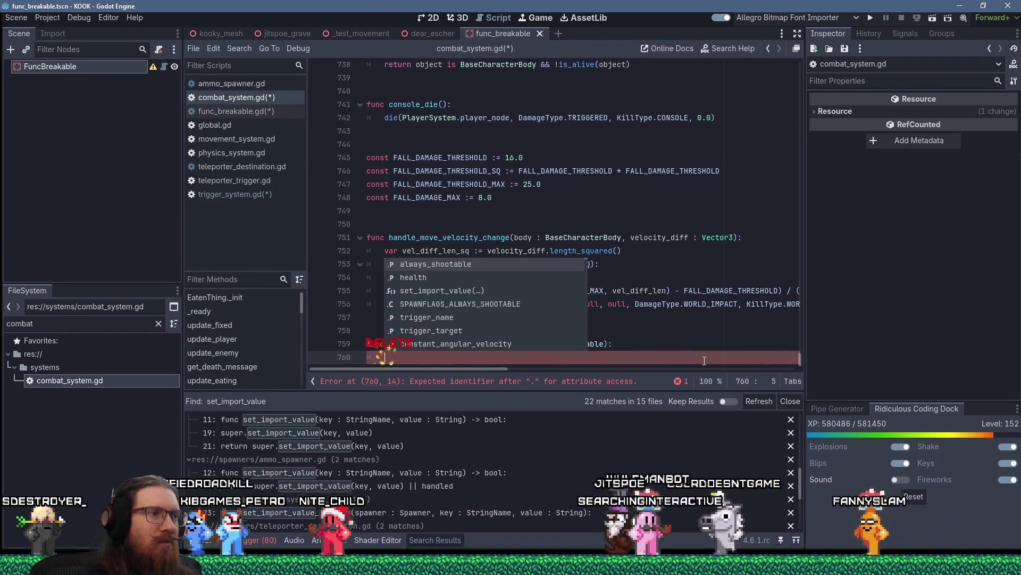
key(Escape)
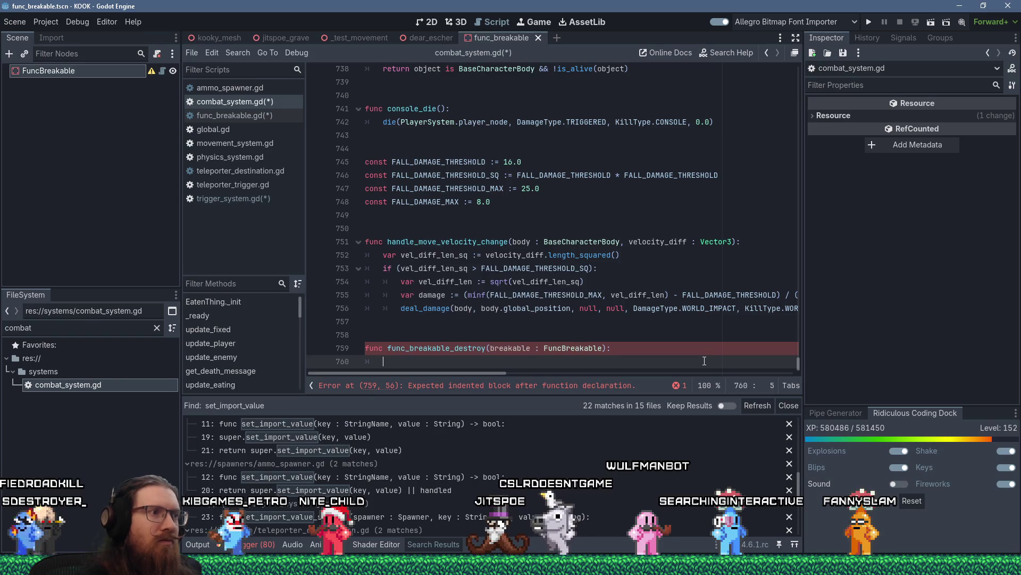
text(SpawnS)
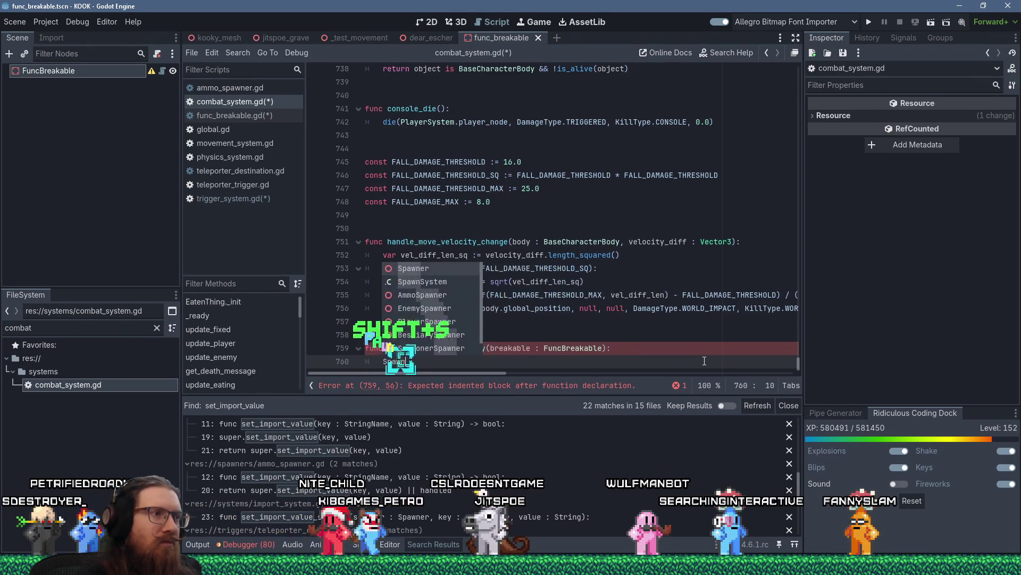
text(SaveSystem.)
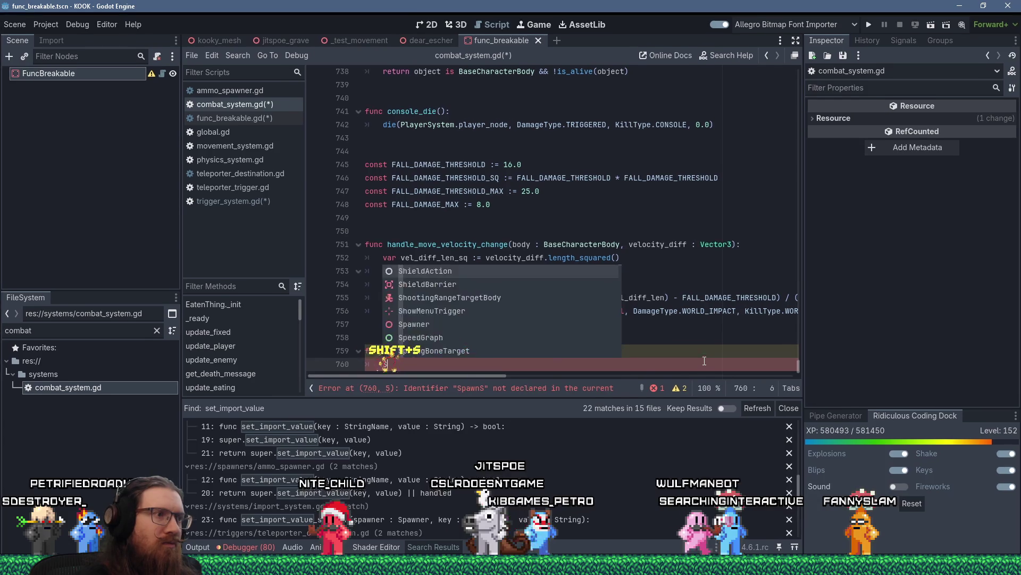
text(delete)
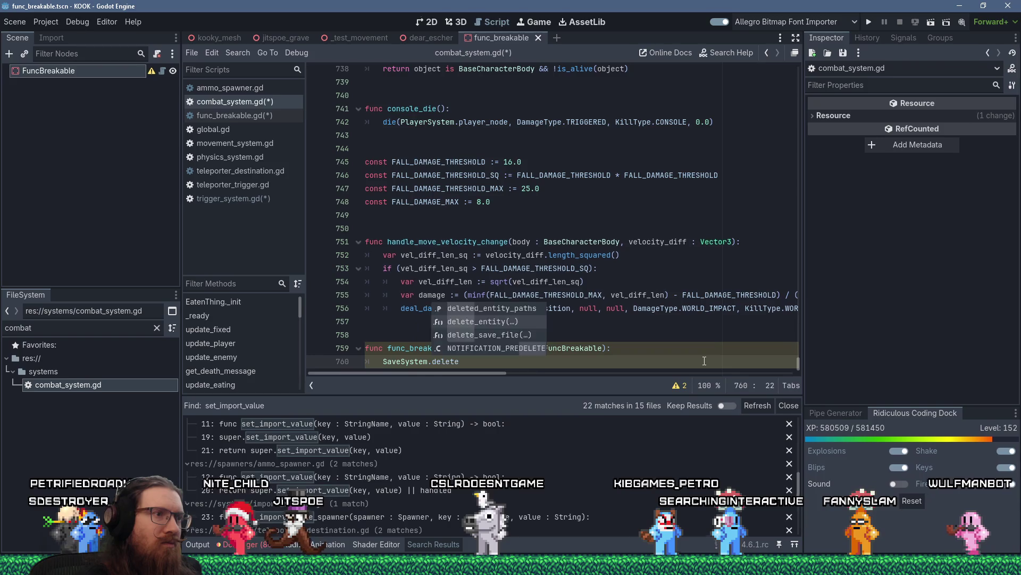
key(Down)
key(Return)
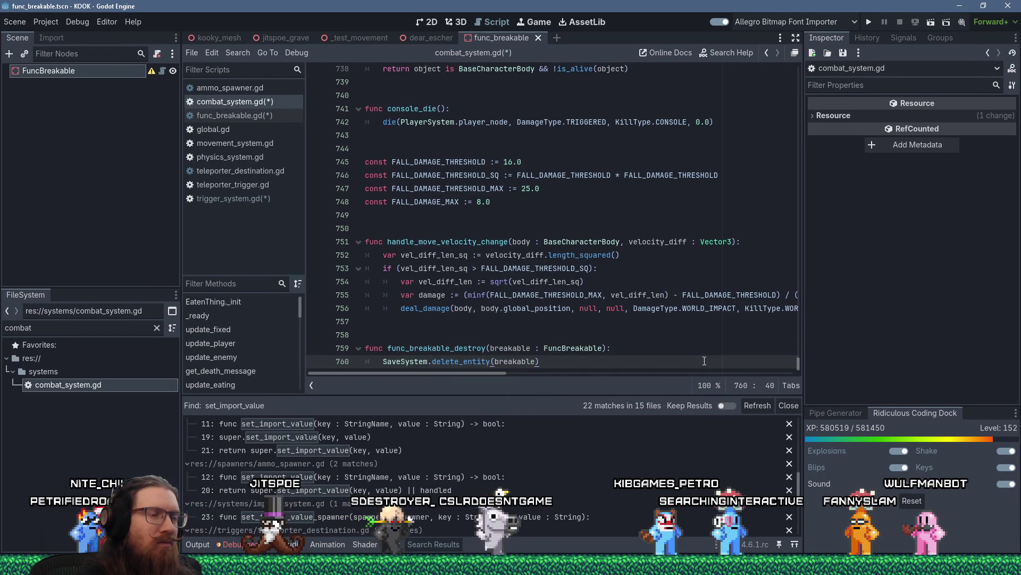
key(Return)
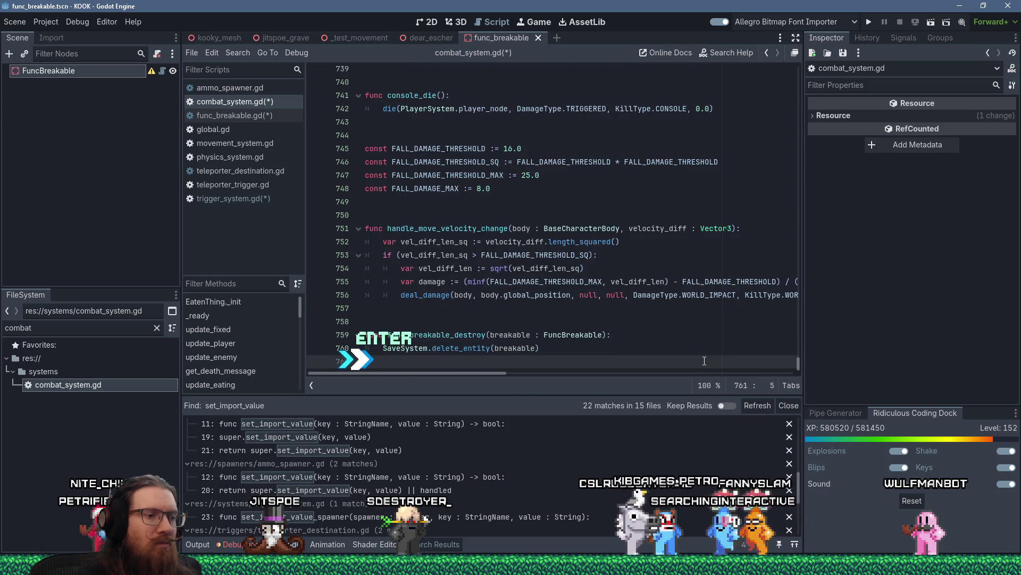
key(Delete)
- Insert an if (breakable.trigger_target) check above the delete_entity call
key(Return)
key(Up)
text(if (breakab)
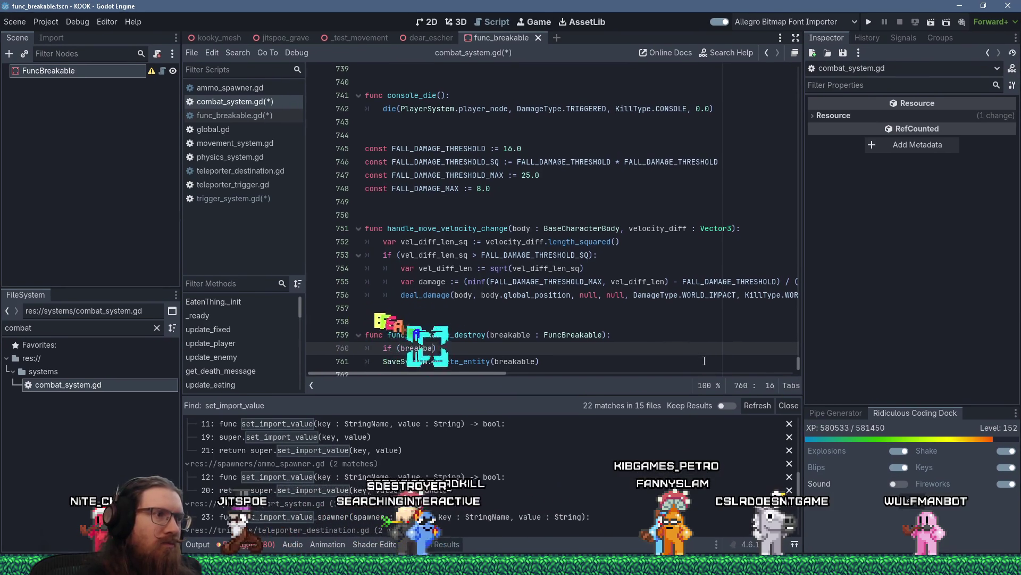
key(BackSpace)
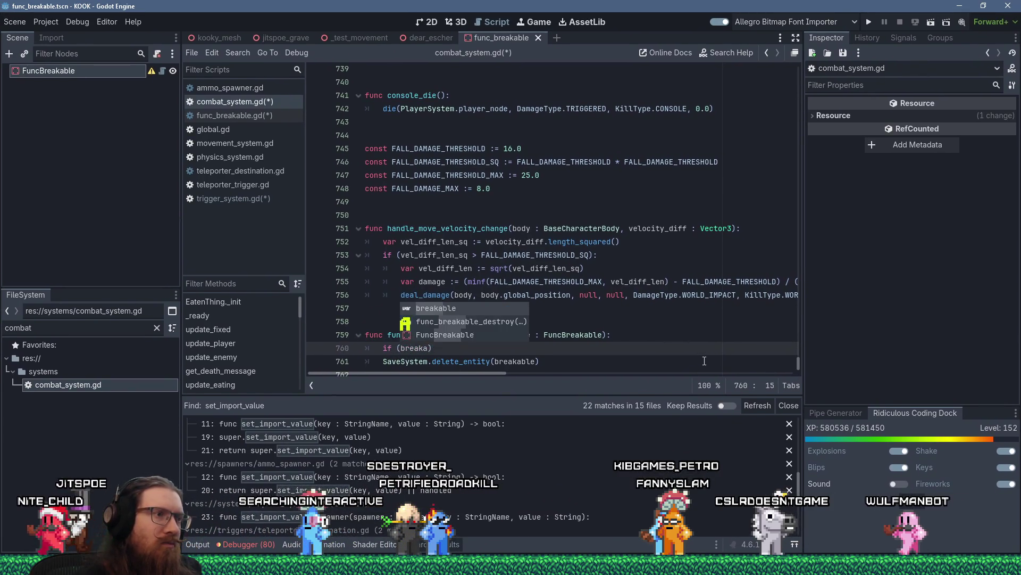
text(.tr)
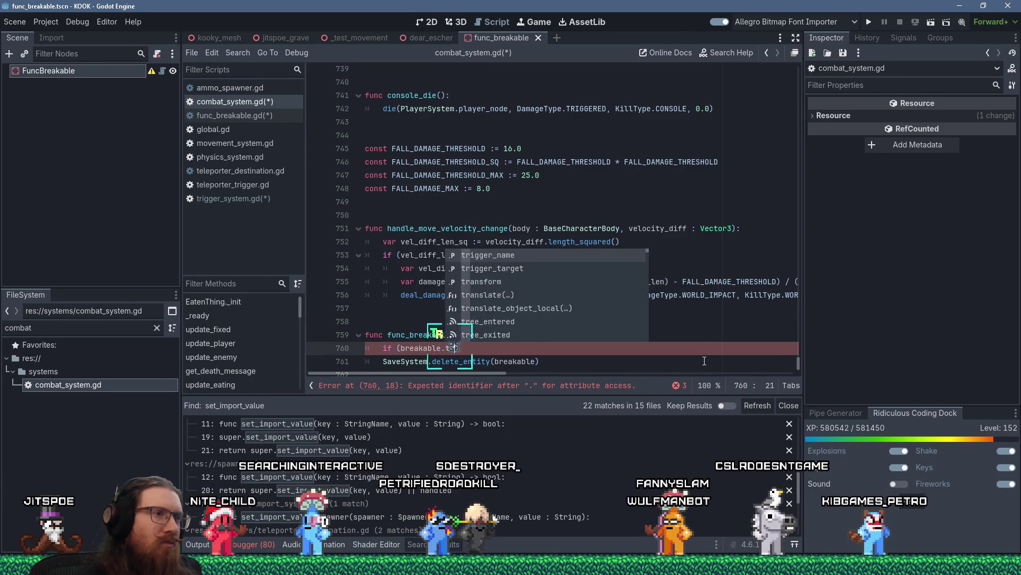
text(igger_target):)
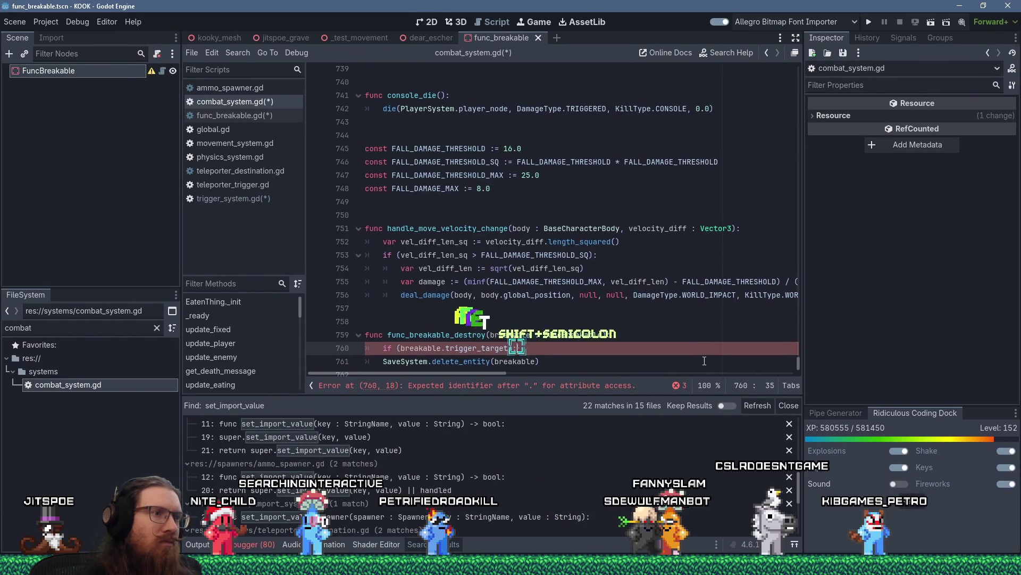
key(Return)
- Call TriggerSystem.trigger(breakable, breakable.trigger_target) inside the if, followed by '# TODO: FX and stuff'
text(TriggerS)
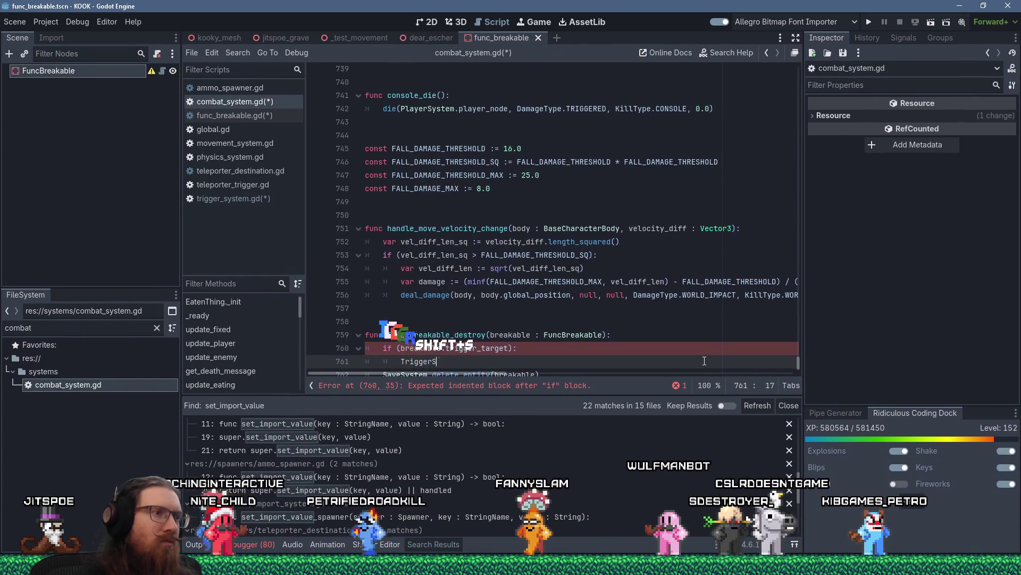
text(ys)
text(tem.trigger)
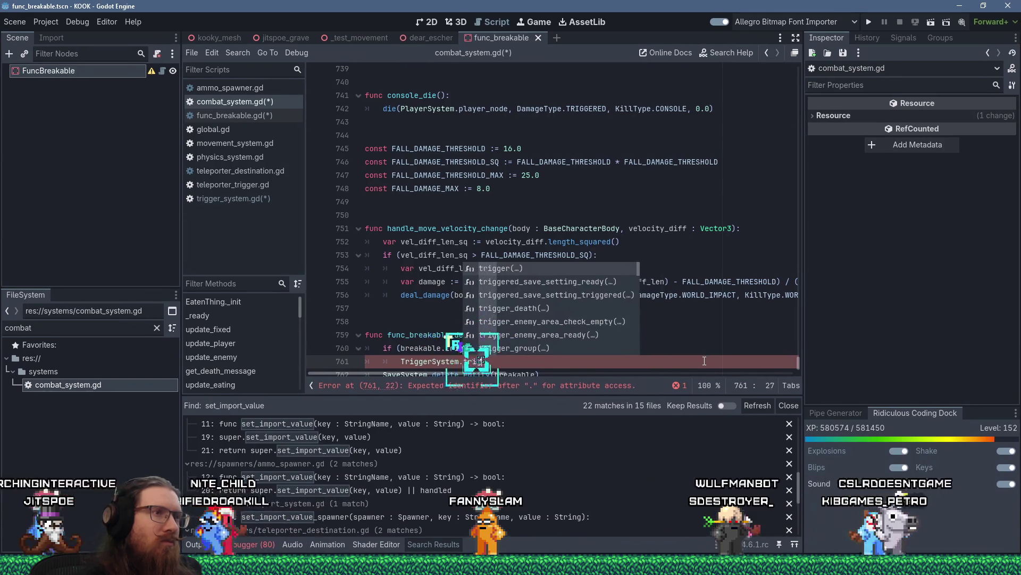
text(()
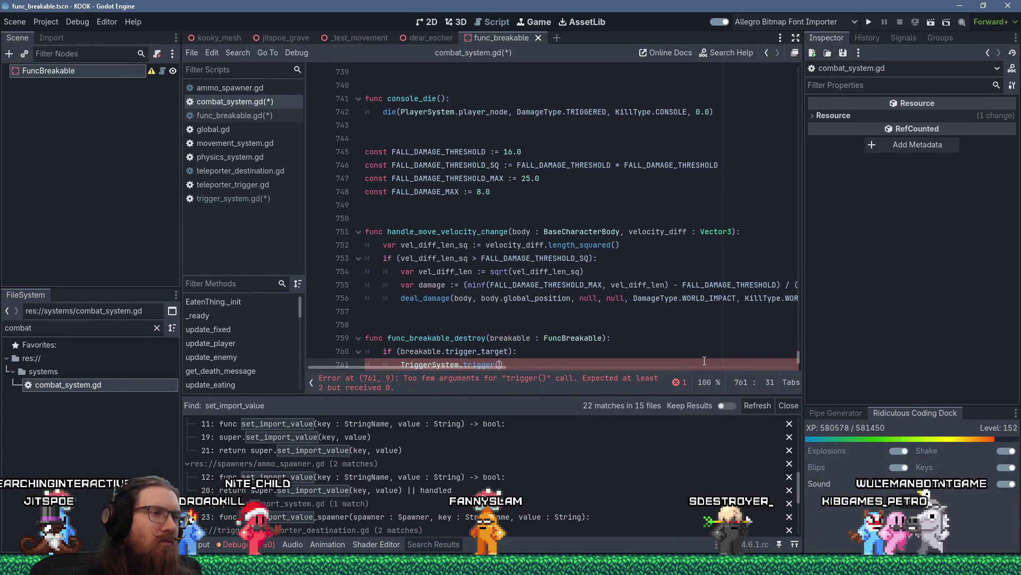
scroll(down, 3)
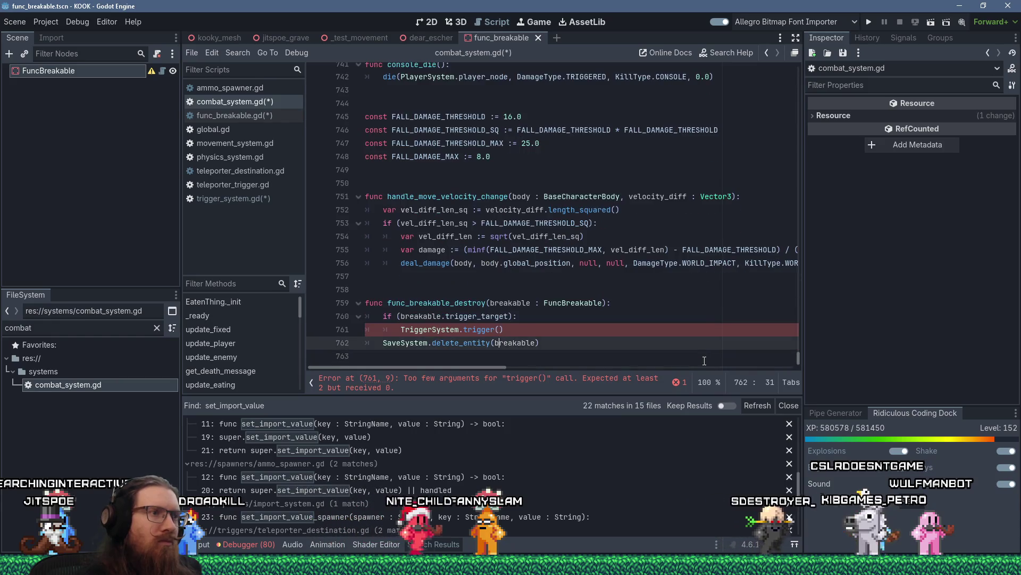
key(BackSpace)
text(()
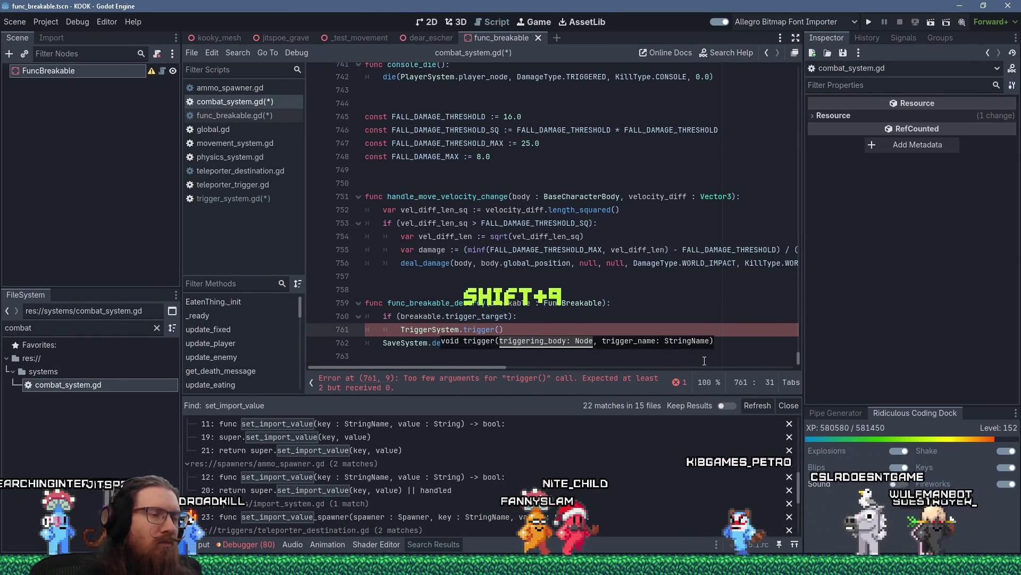
text(breakable, )
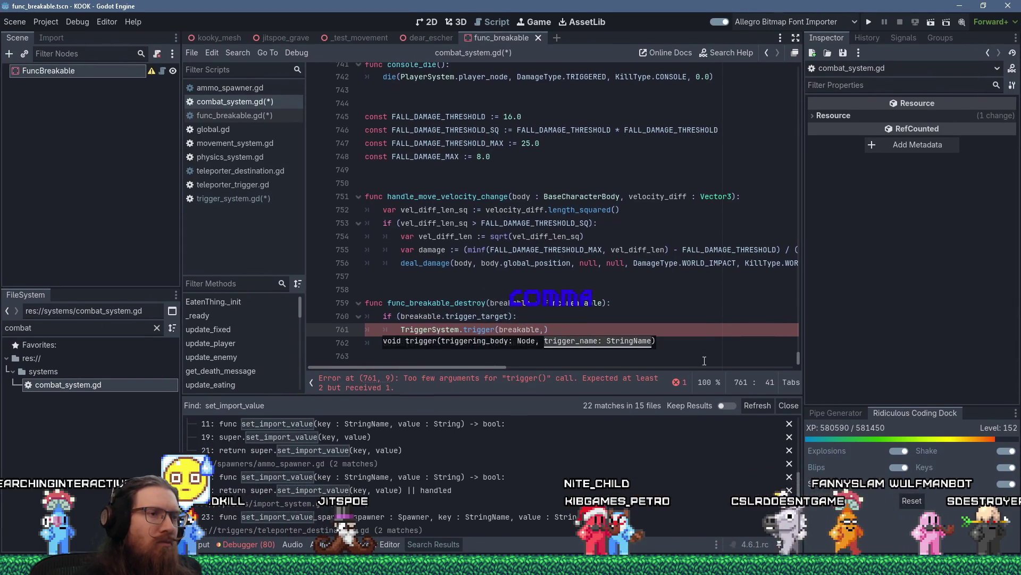
text(breakable.trig)
text(ger_)
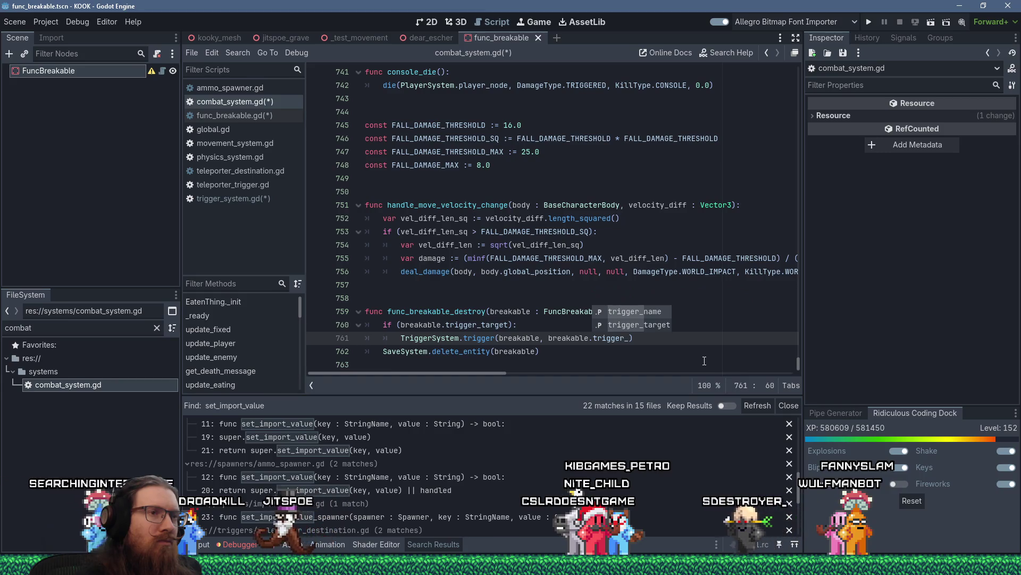
text(target)
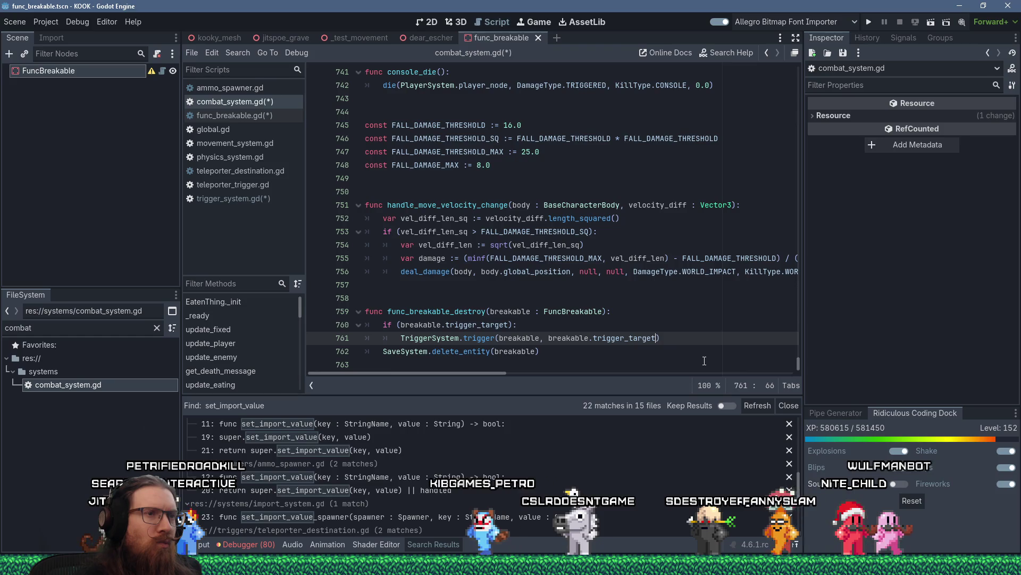
text())
key(Return)
text(#)
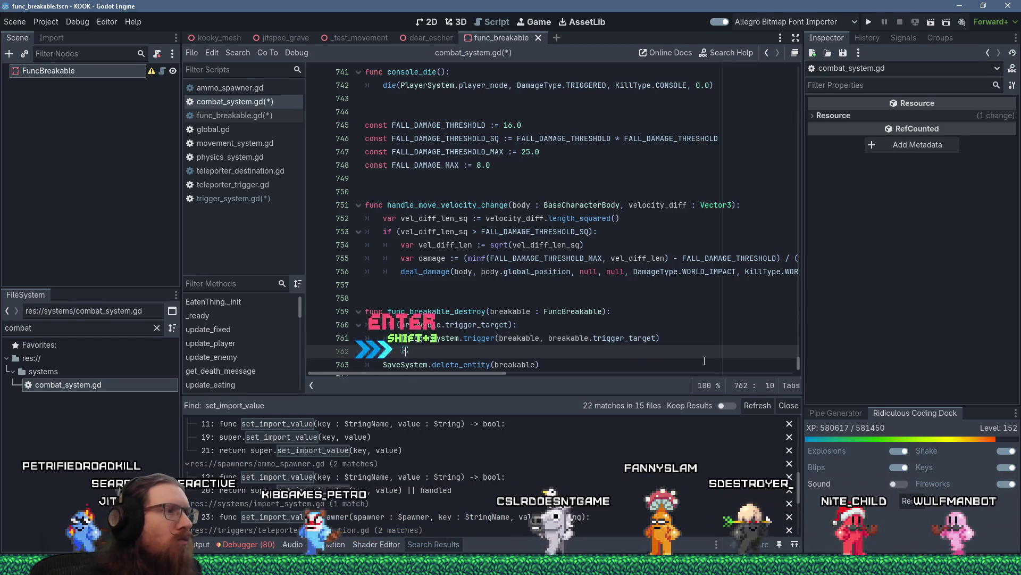
text( TODO: )
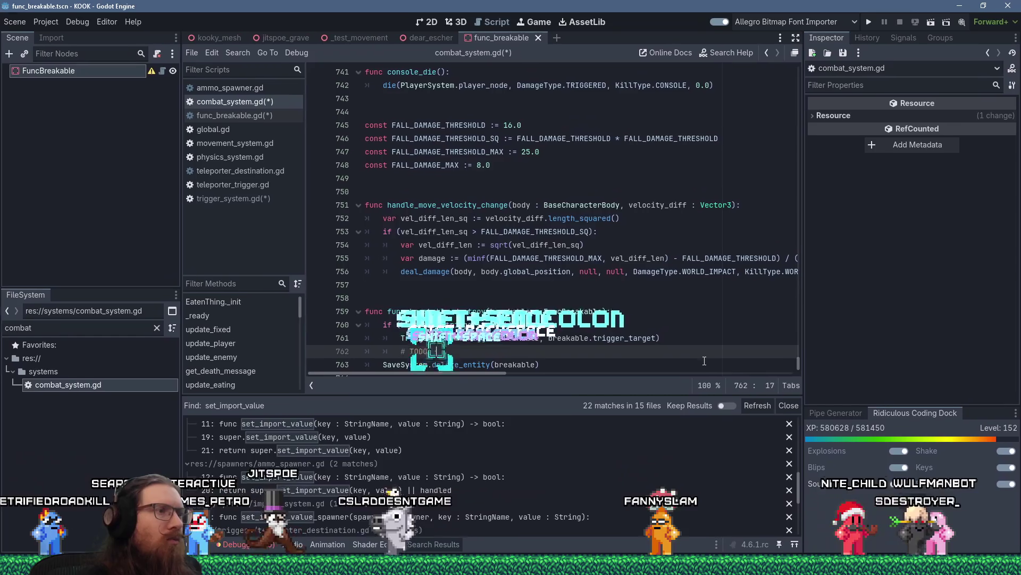
text(FX and stuff)
- Reword the TODO comment to mention debris, outdent it, and save the script
key(BackSpace)
key(BackSpace)
key(BackSpace)
text(debris)
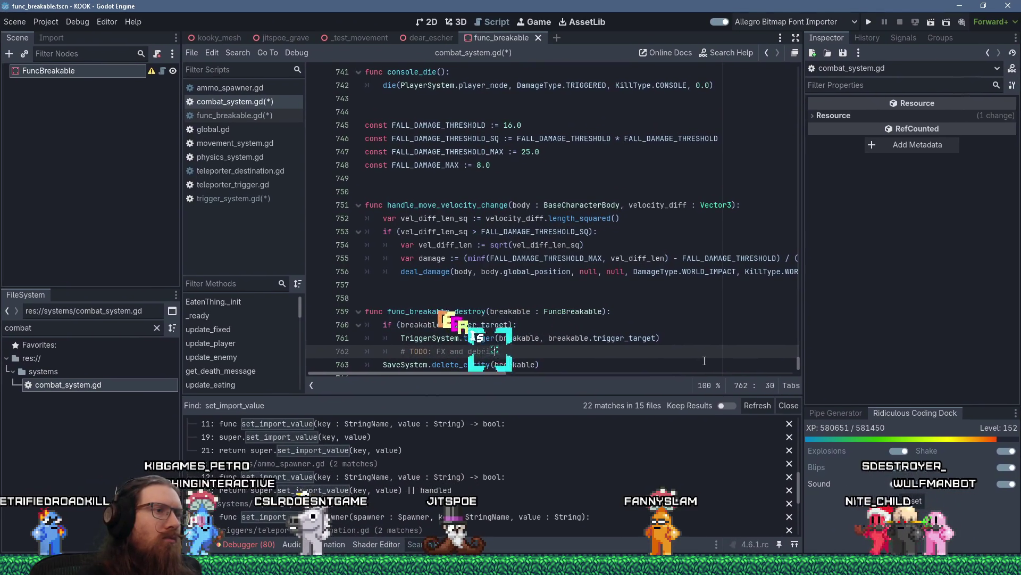
key(BackSpace)
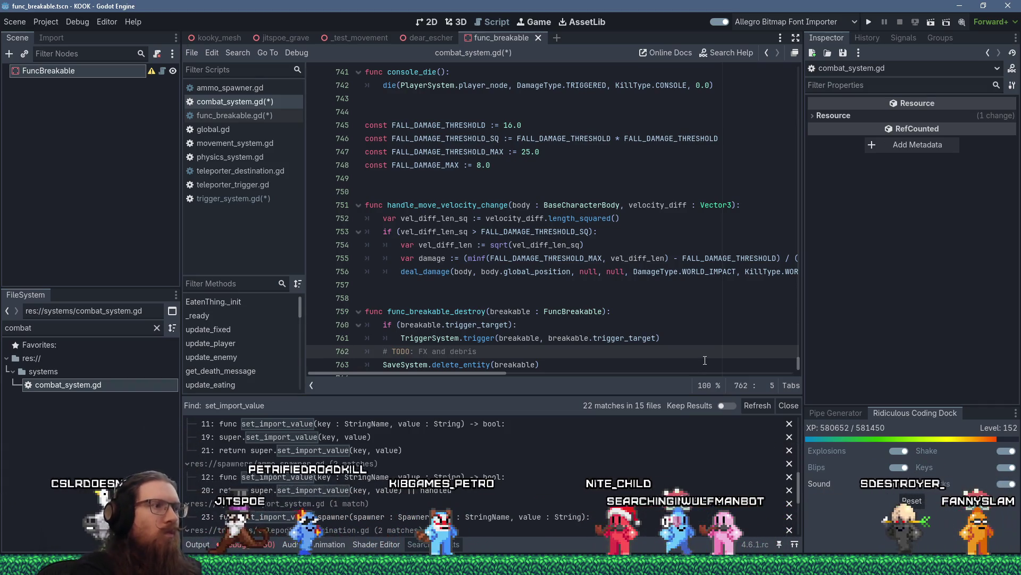
key(ctrl+s)
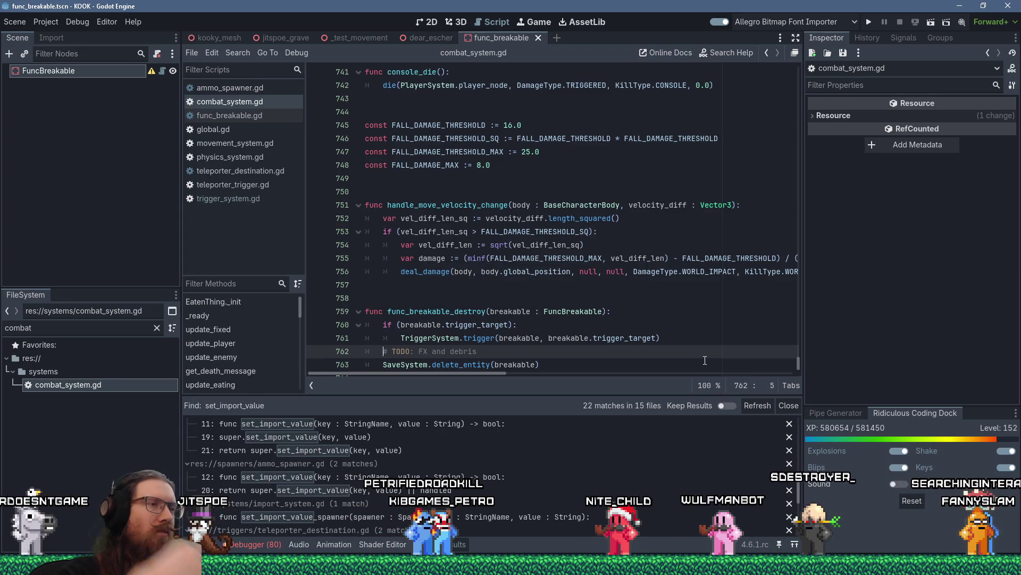
- Punctuate the comment as '# TODO: FX, debris, and sound' and save combat_system.gd
scroll(down, 3)
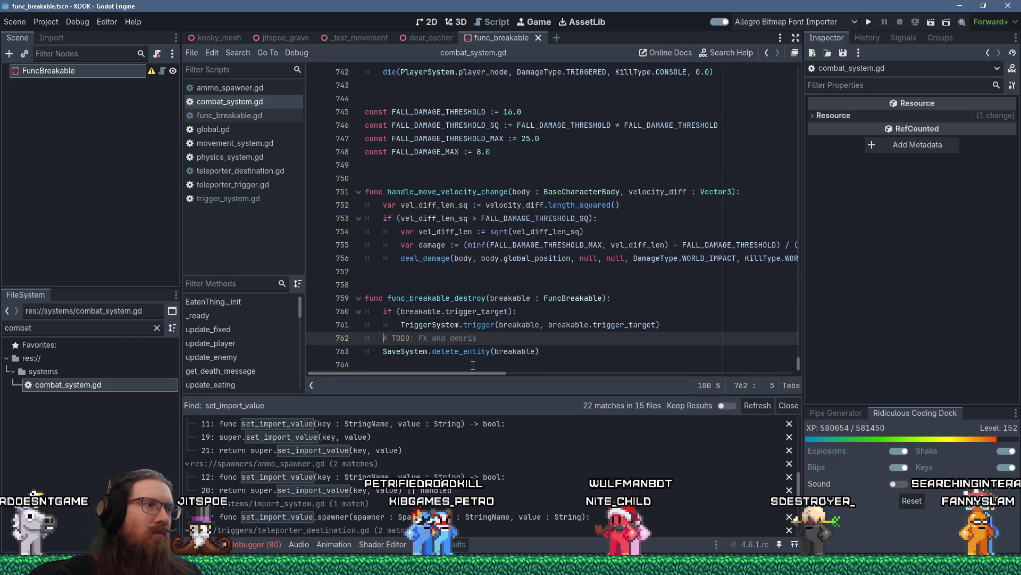
click(473, 366)
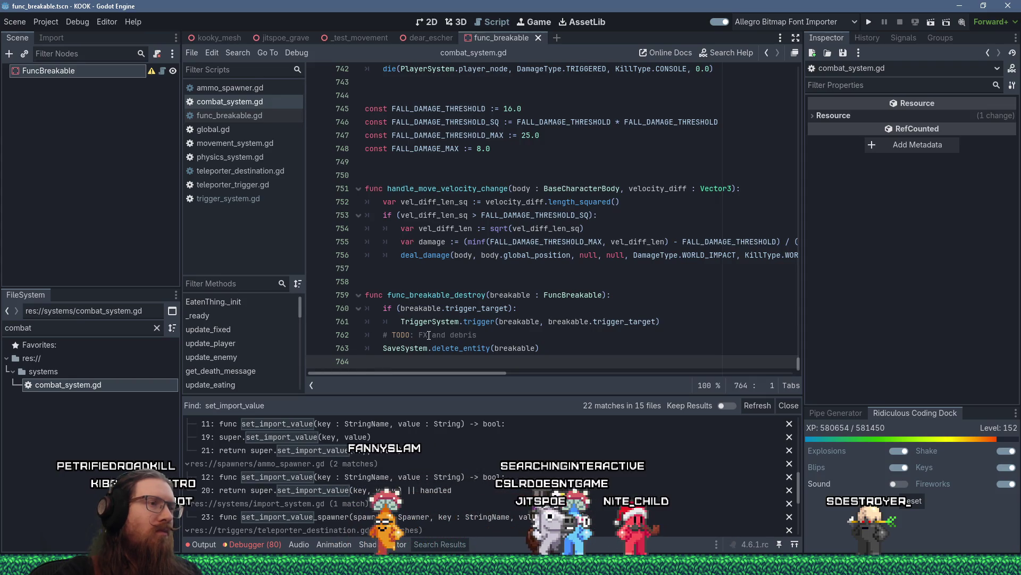
click(429, 335)
key(ctrl+Delete)
text(,)
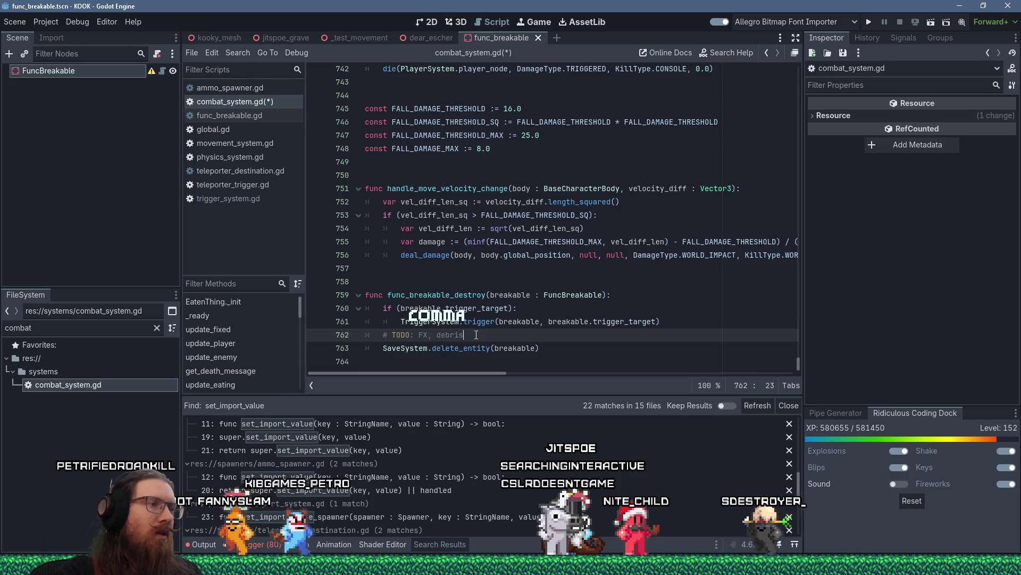
key(End)
text(,)
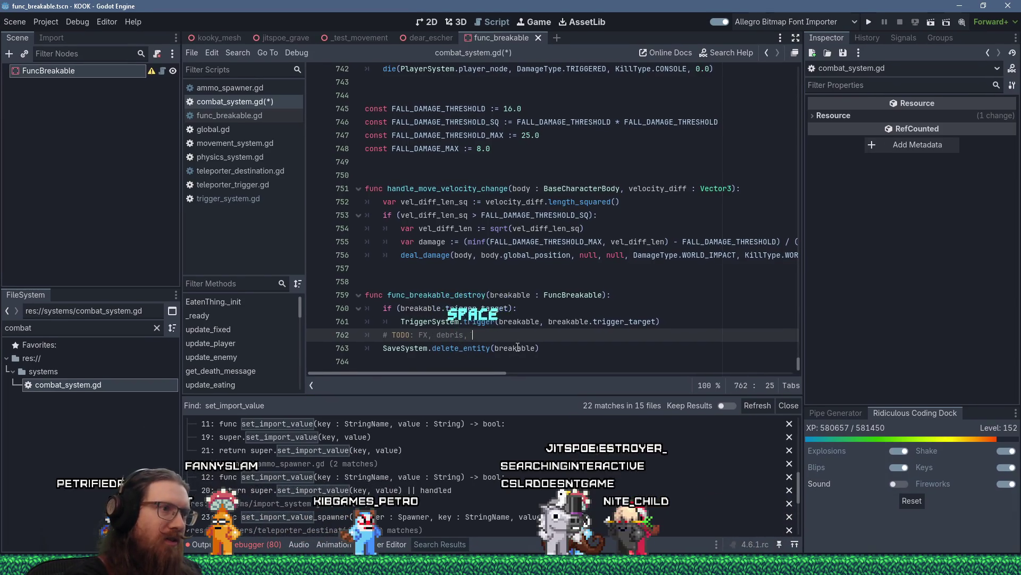
key(ctrl+s)
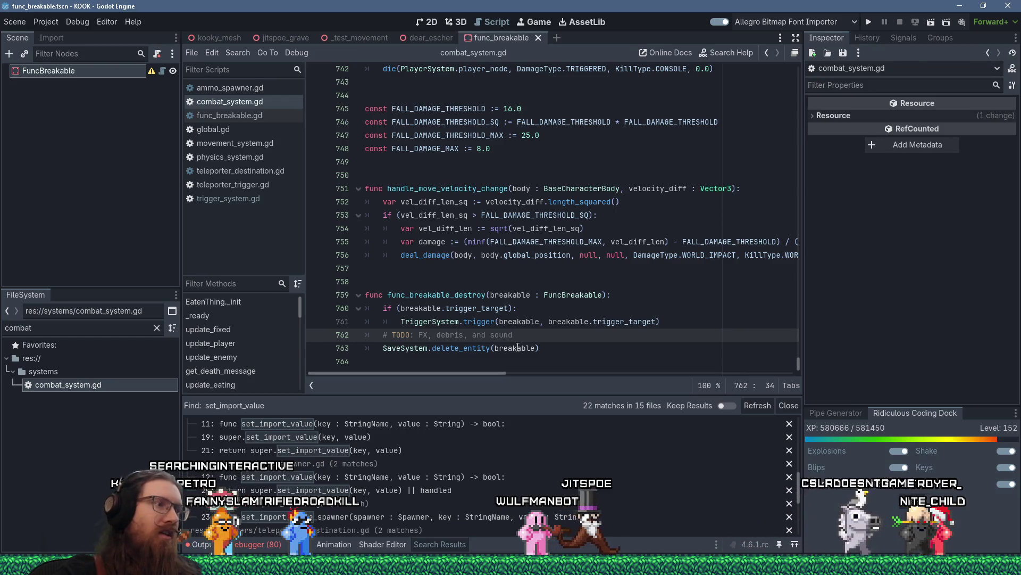
click(468, 361)
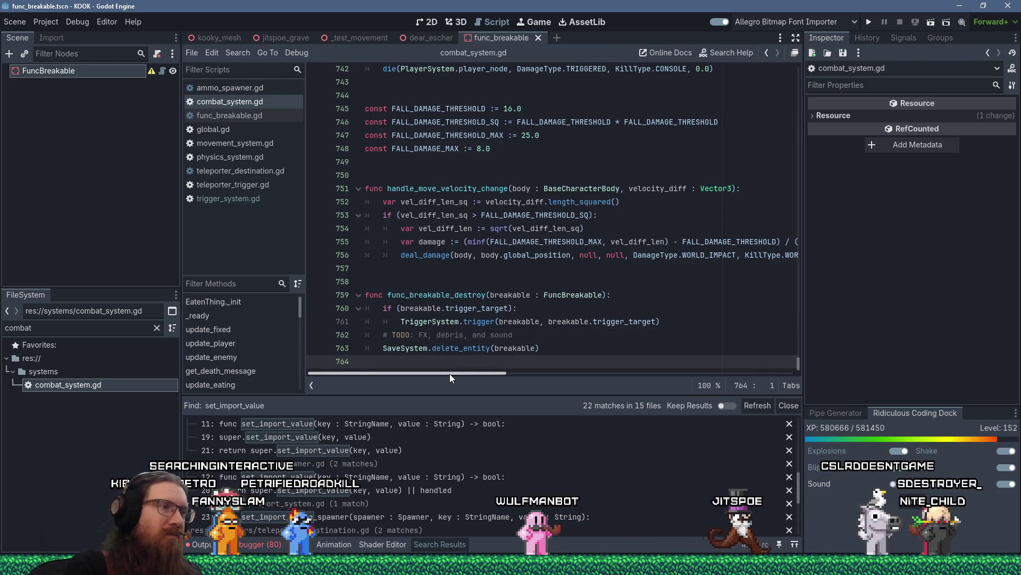
scroll(up, 3)
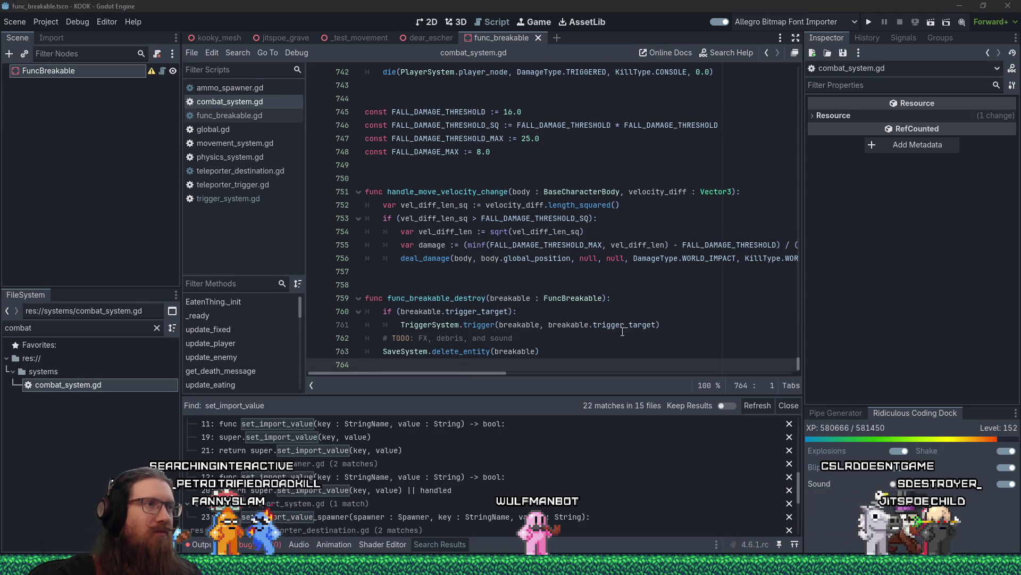
key(alt+Tab)
- In TrenchBroom's dear_escher.map, select the func_breakable brush
key(Tab)
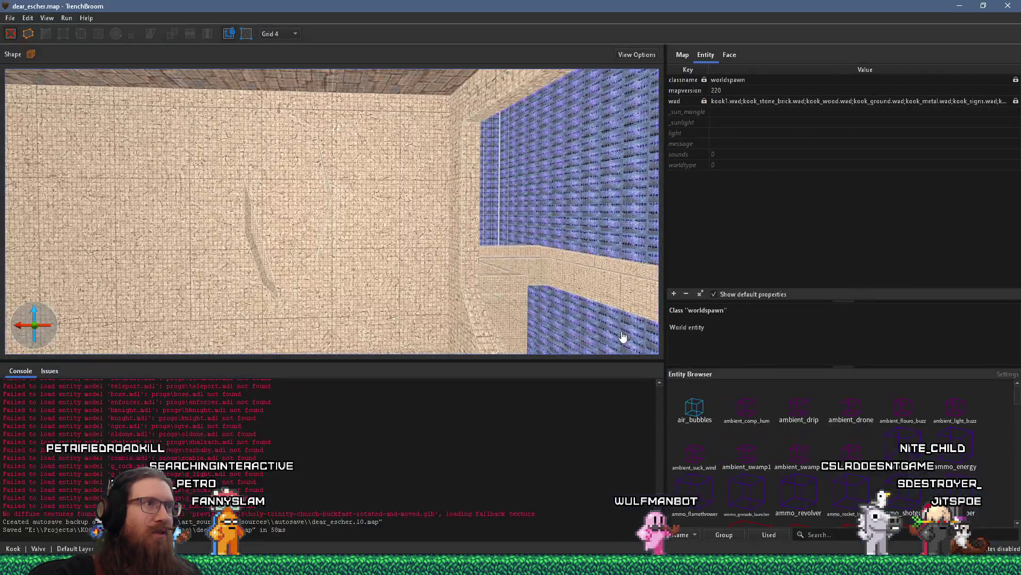
scroll(down, 3)
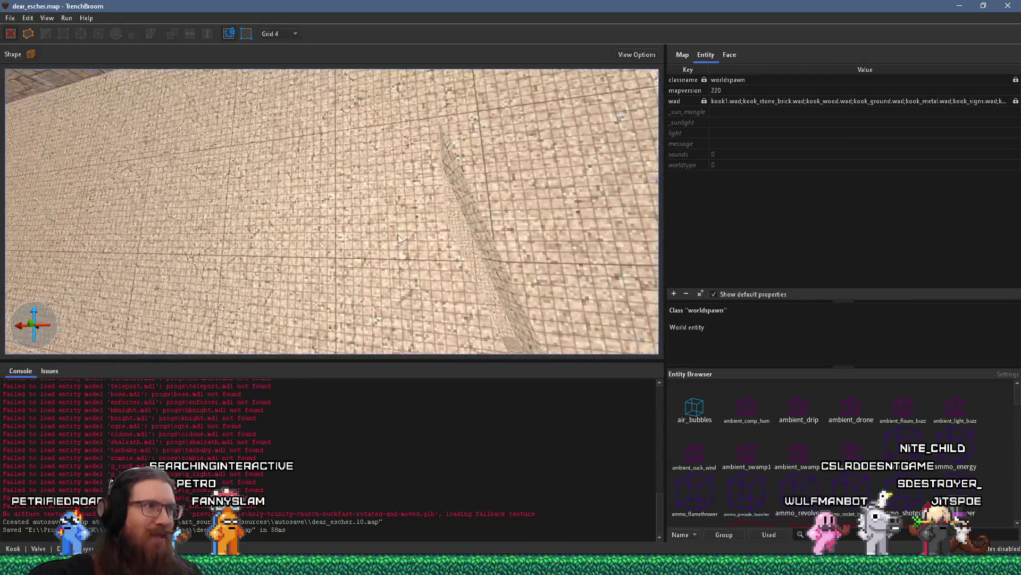
scroll(up, 3)
click(286, 262)
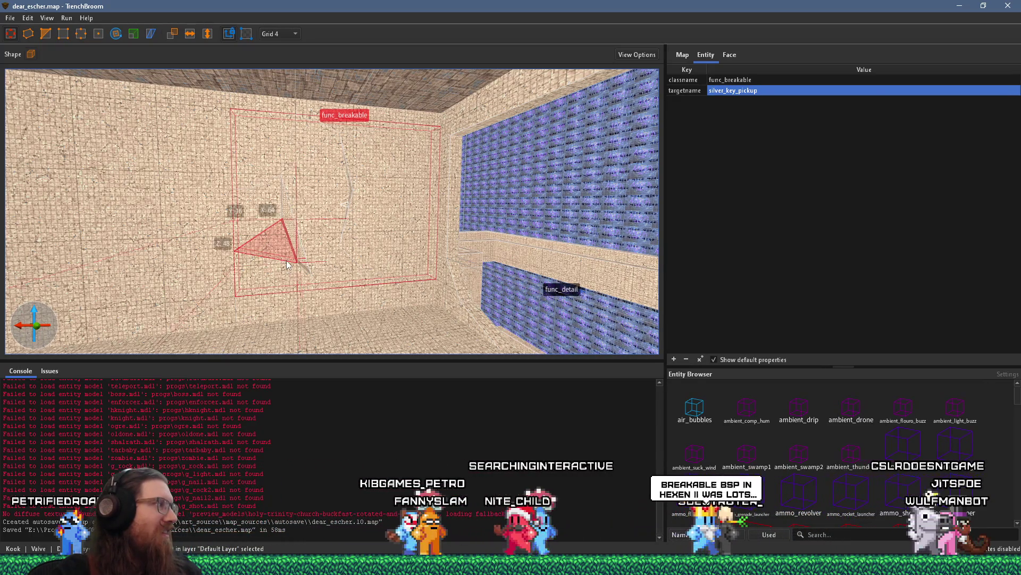
- Clip the func_breakable brush into two pieces along a two-point cut
scroll(down, 3)
scroll(down, 3)
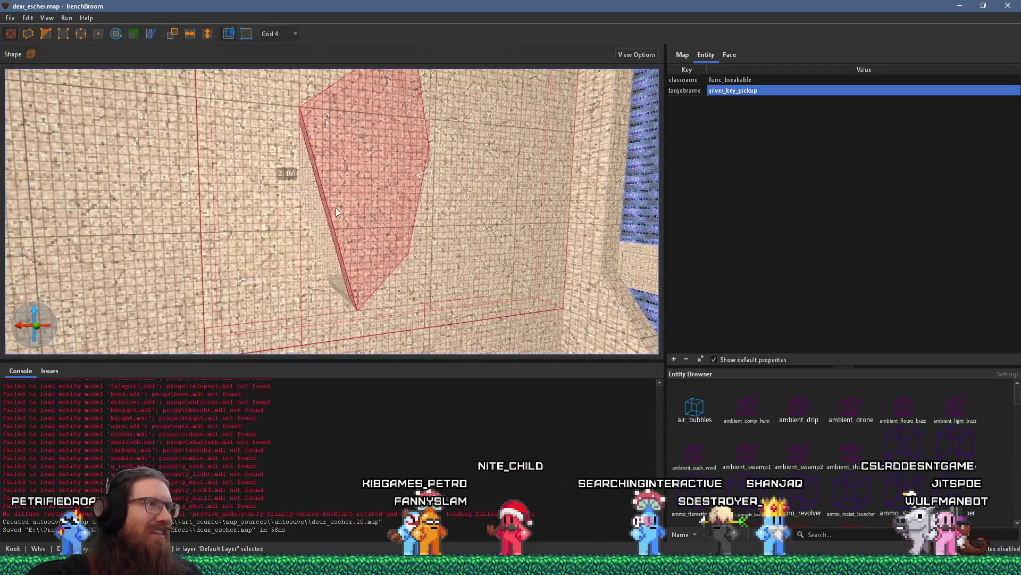
drag(332, 214, 307, 208)
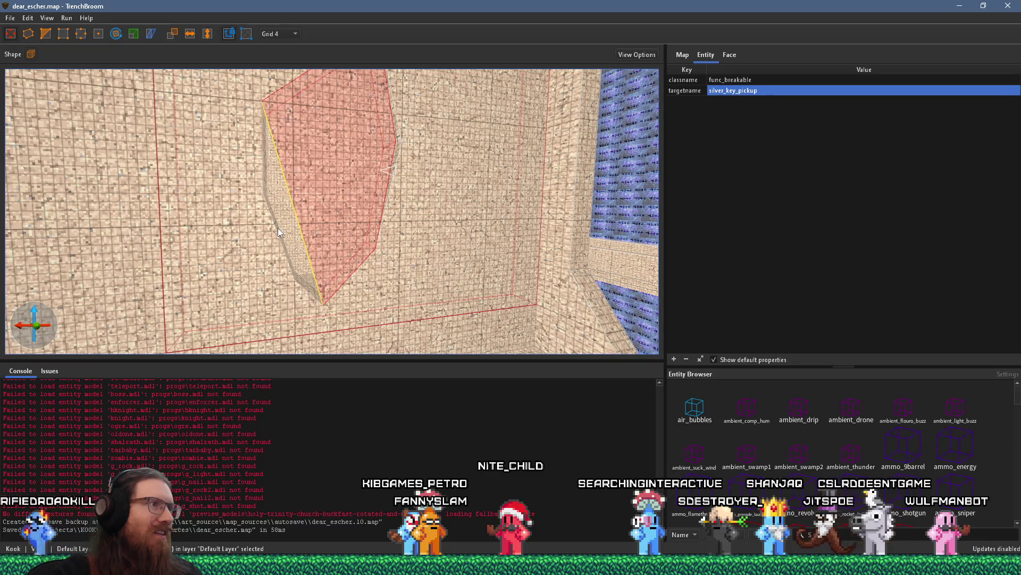
drag(277, 228, 324, 232)
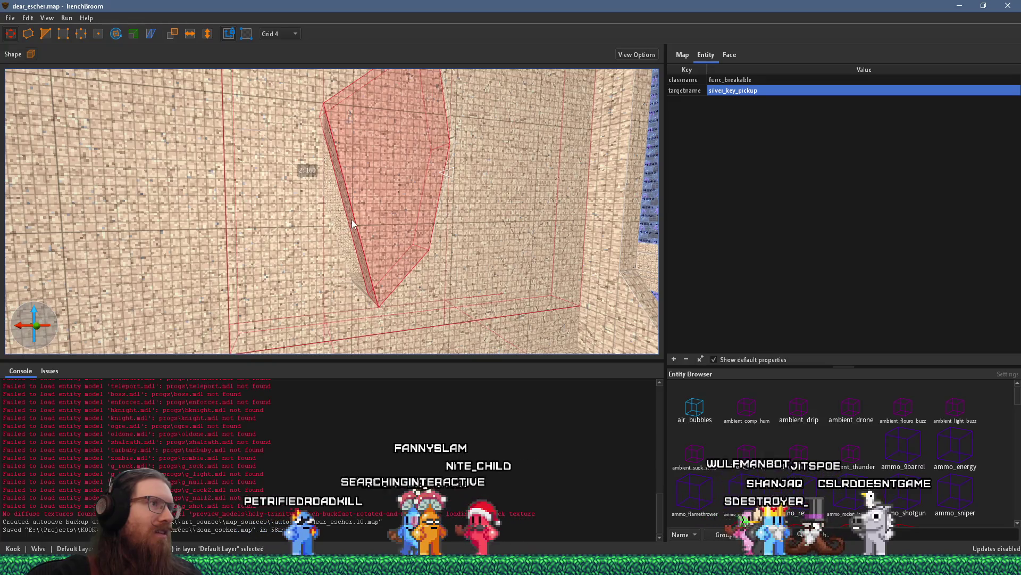
drag(350, 211, 261, 223)
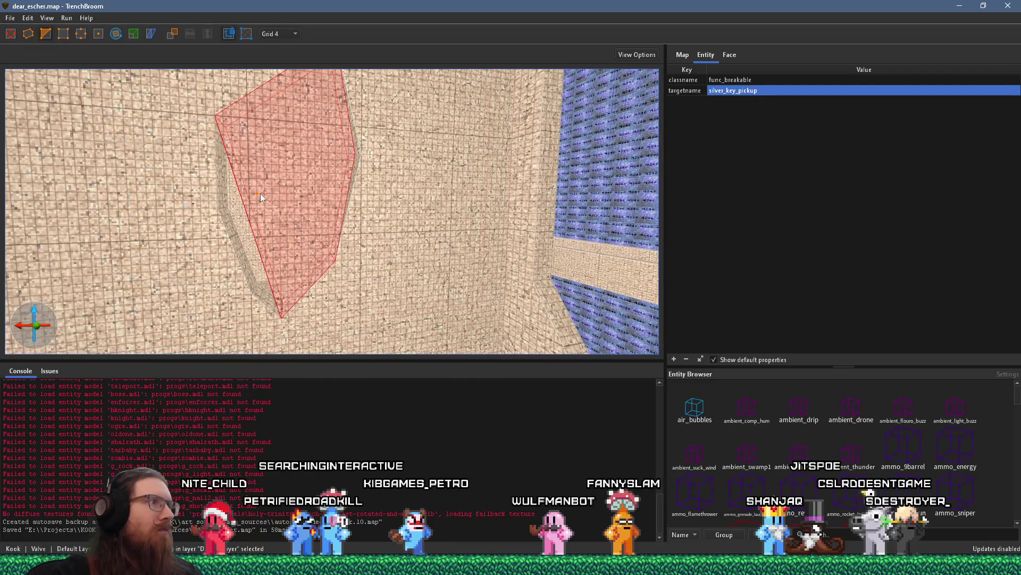
click(250, 222)
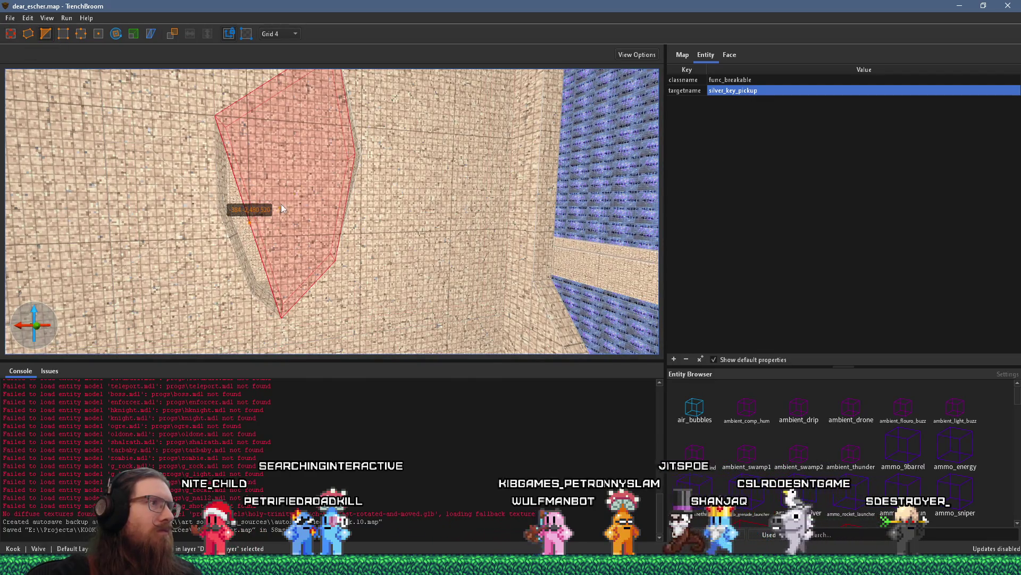
click(354, 155)
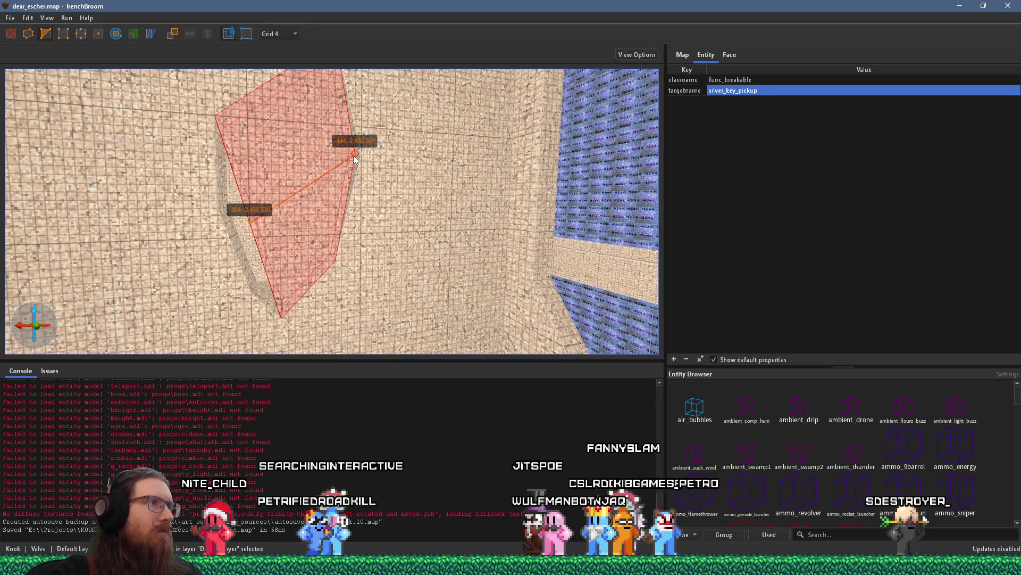
key(Return)
- Drag one corner vertex of the split brush left to reshape it
drag(298, 229, 348, 226)
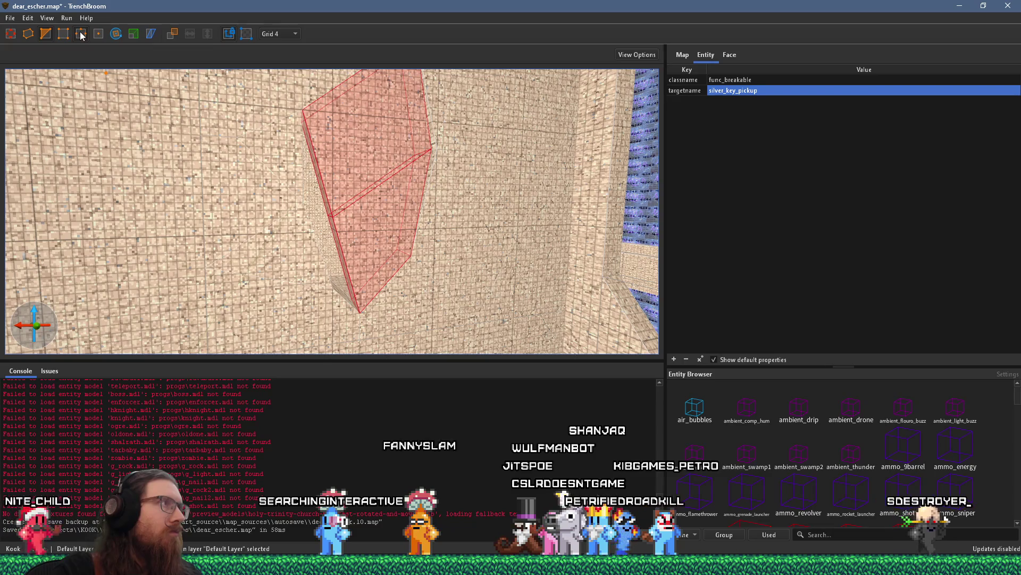
click(80, 33)
scroll(up, 3)
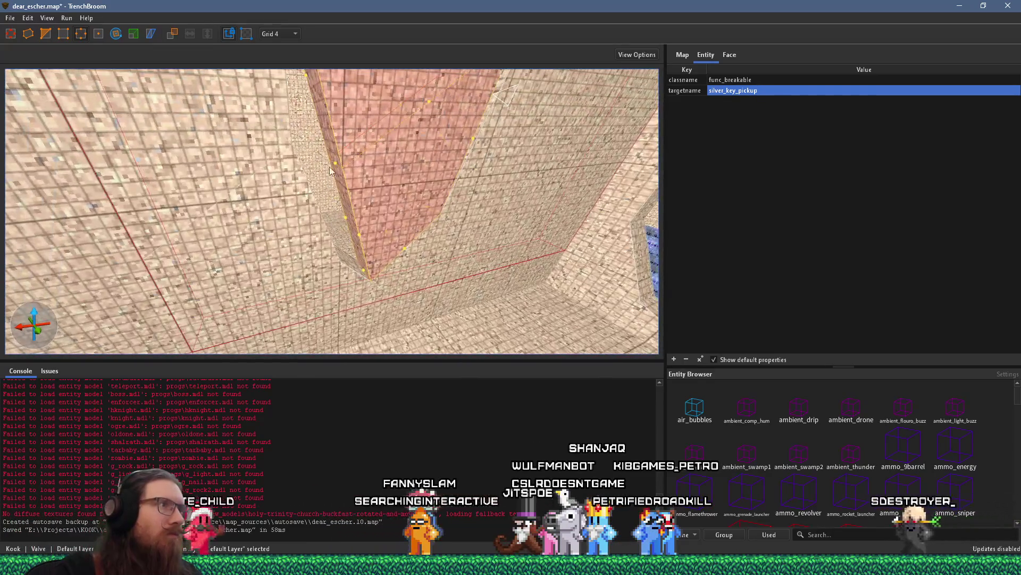
drag(335, 166, 319, 167)
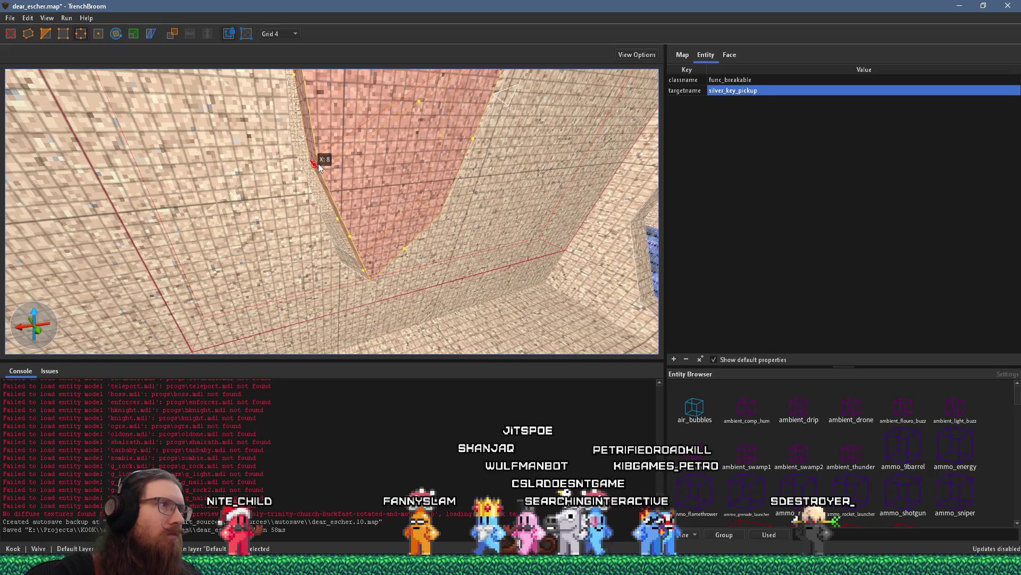